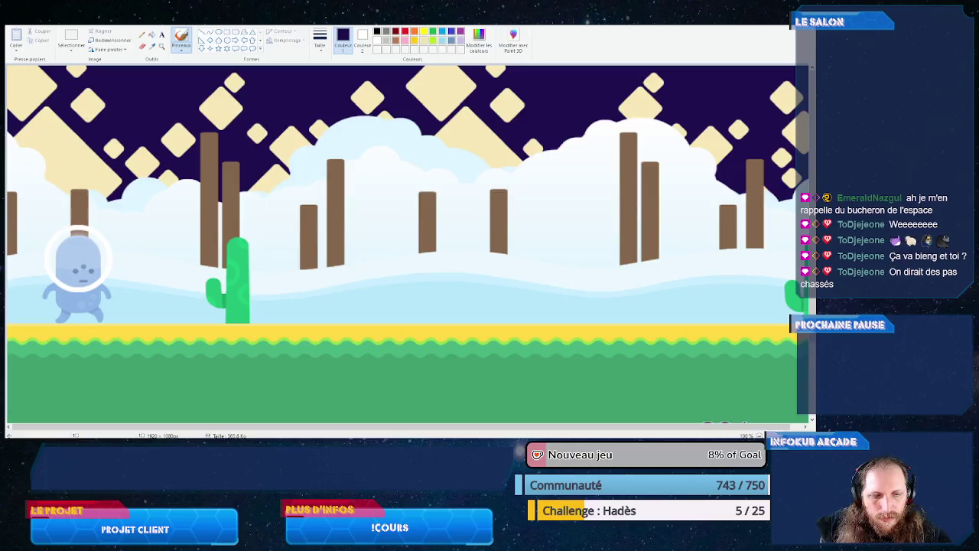
- Assign tileYellow_06.png as the SolTop tiled sprite's texture and apply the change
key("alt+Tab")
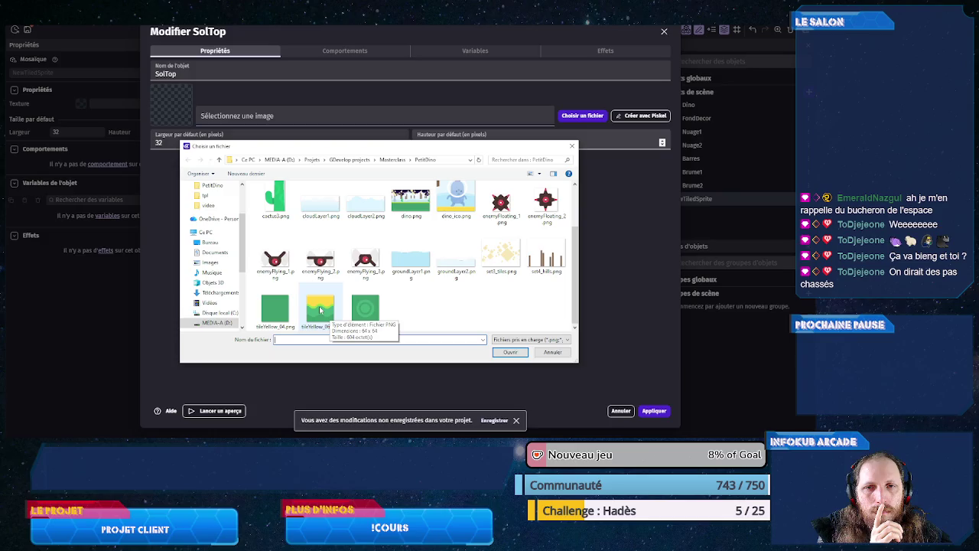
double_click(320, 309)
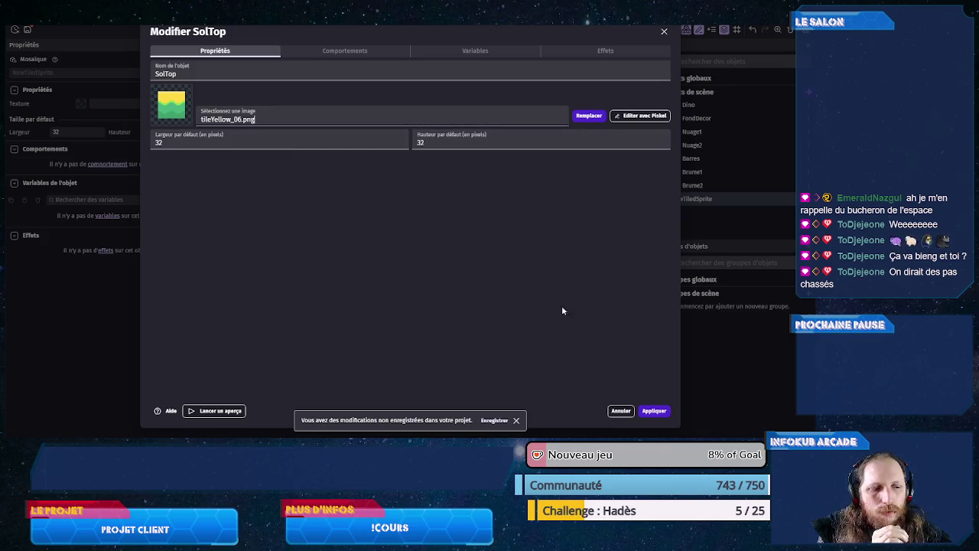
left_click(654, 411)
left_click(809, 92)
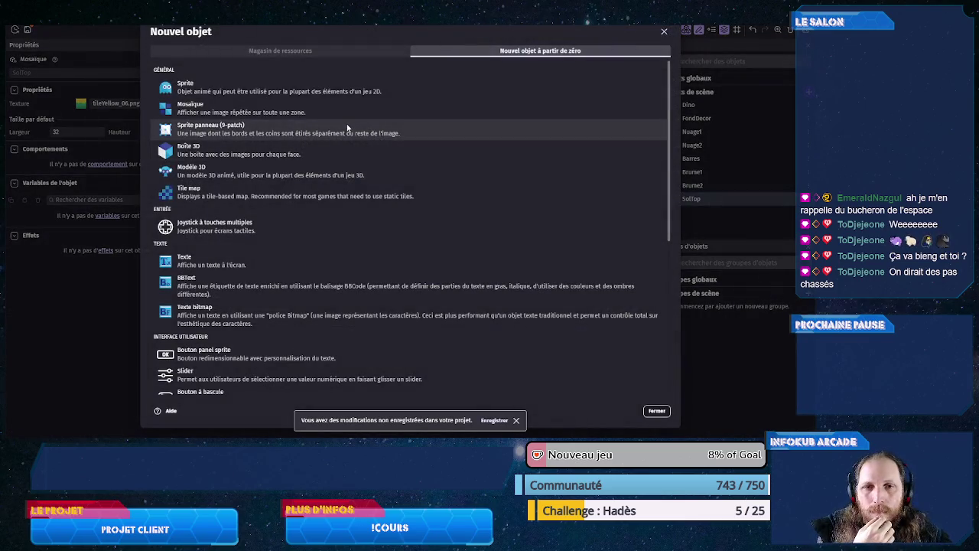
- Create a Mosaïque object named SolDecor using tileYellow_18.png as its image
left_click(247, 113)
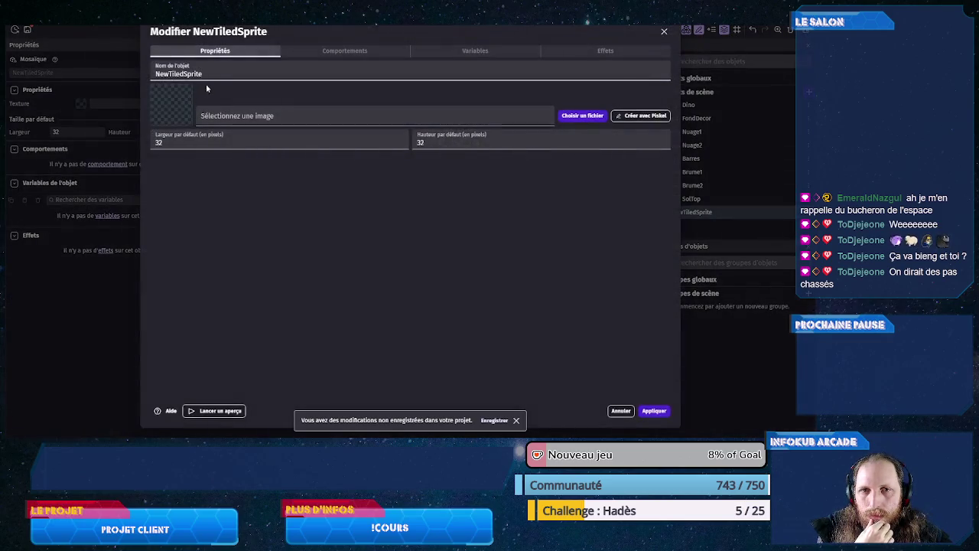
type("Sol")
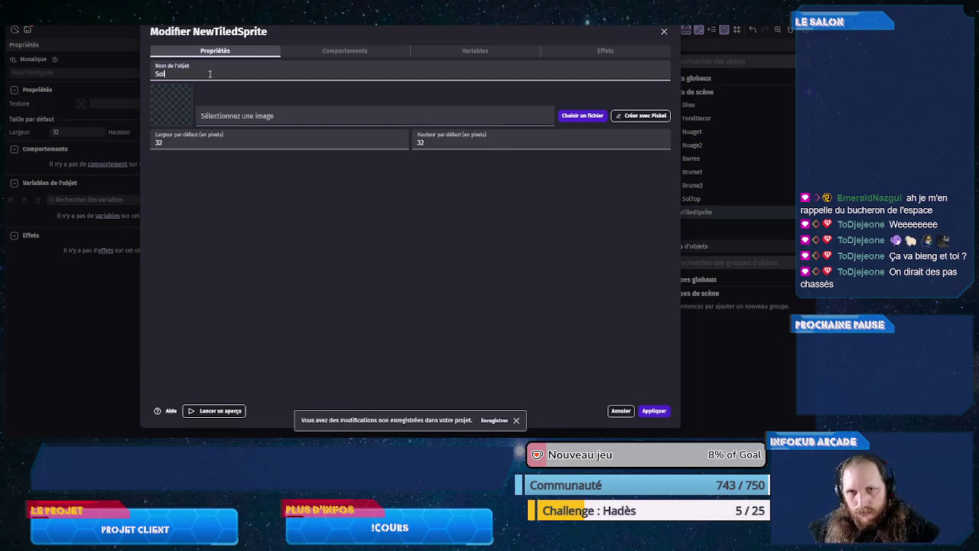
type("Decor")
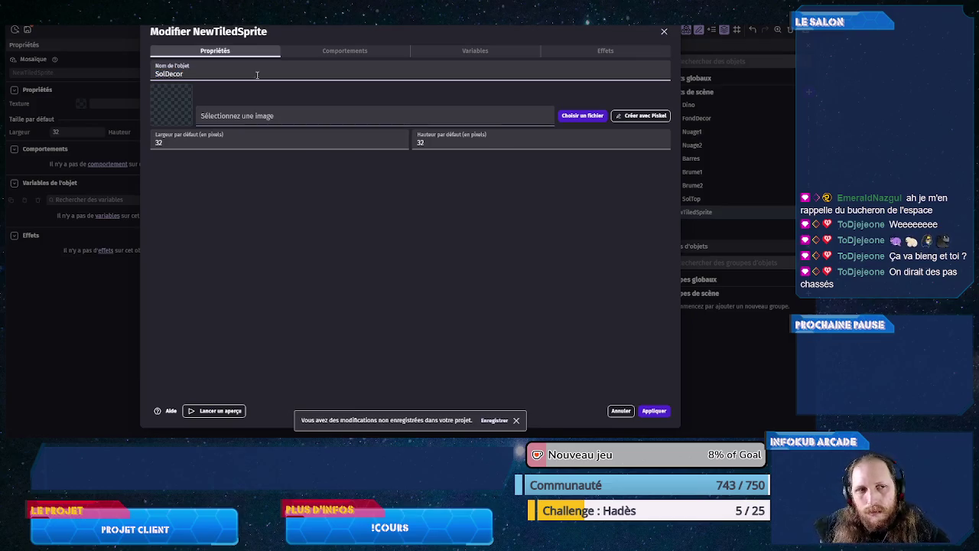
left_click(404, 117)
left_click(406, 135)
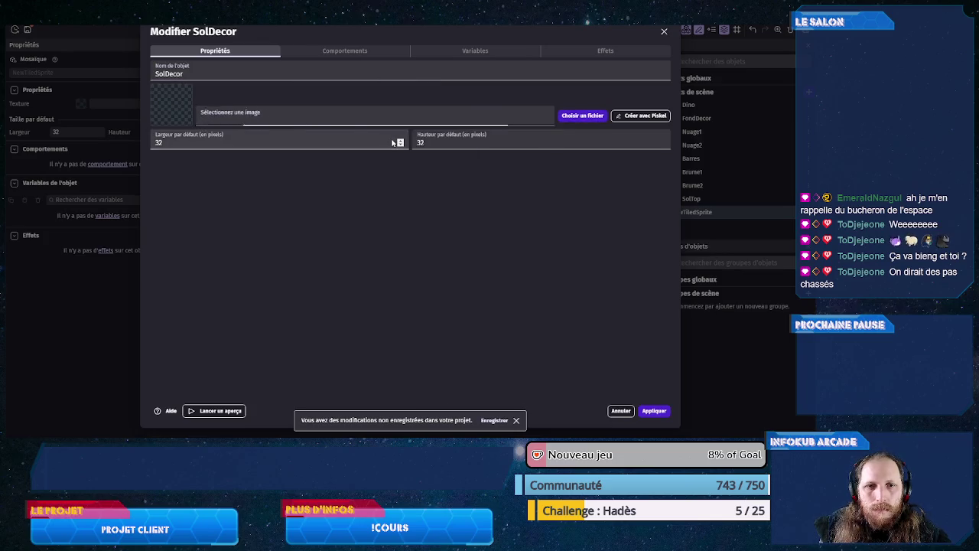
scroll(365, 250, "down", 2)
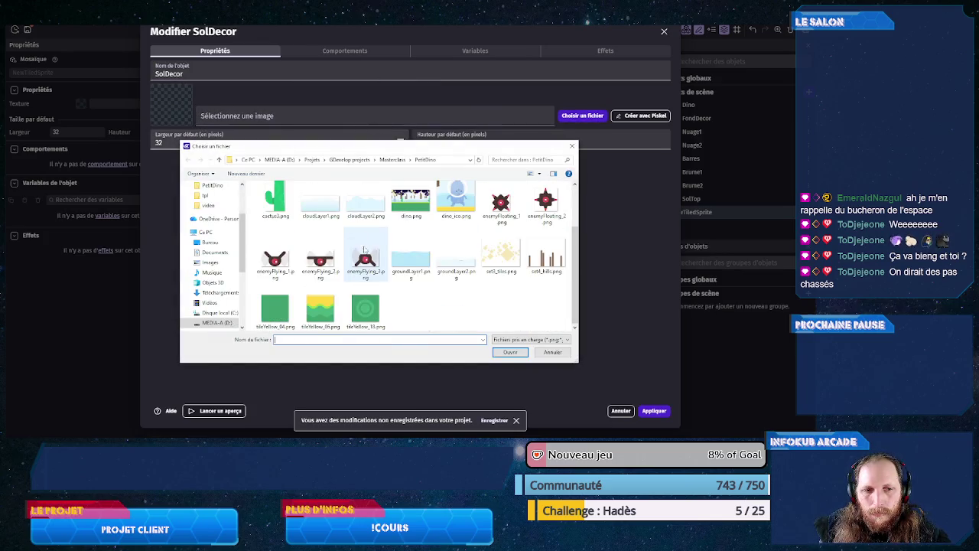
left_click(365, 309)
left_click(502, 352)
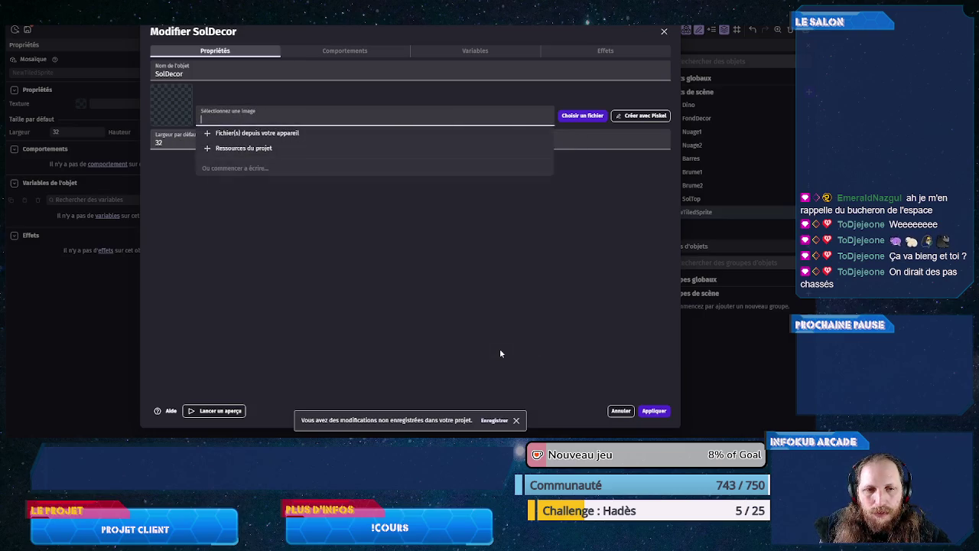
left_click(653, 411)
left_click(809, 92)
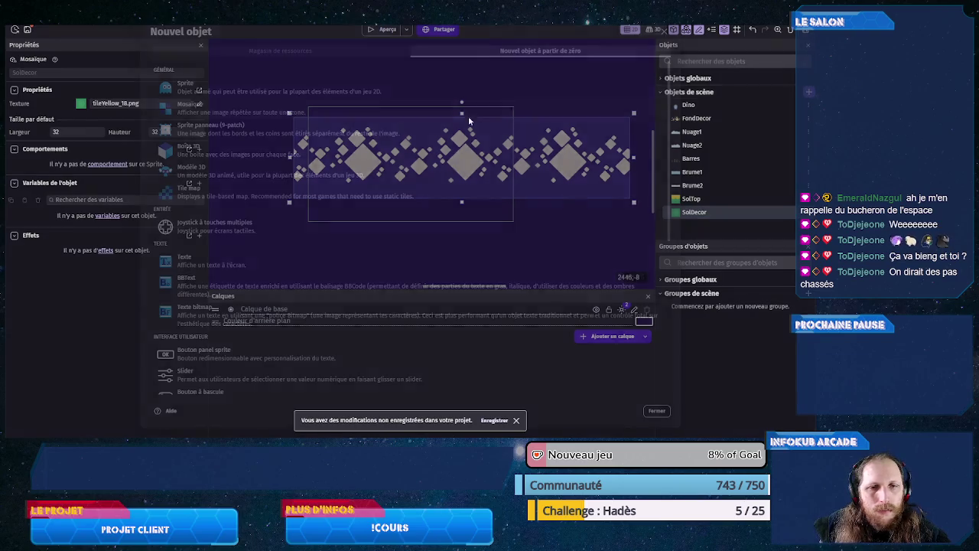
- Create a Mosaïque object named SolVert, loading tileYellow_04.png from the device as its texture
left_click(210, 104)
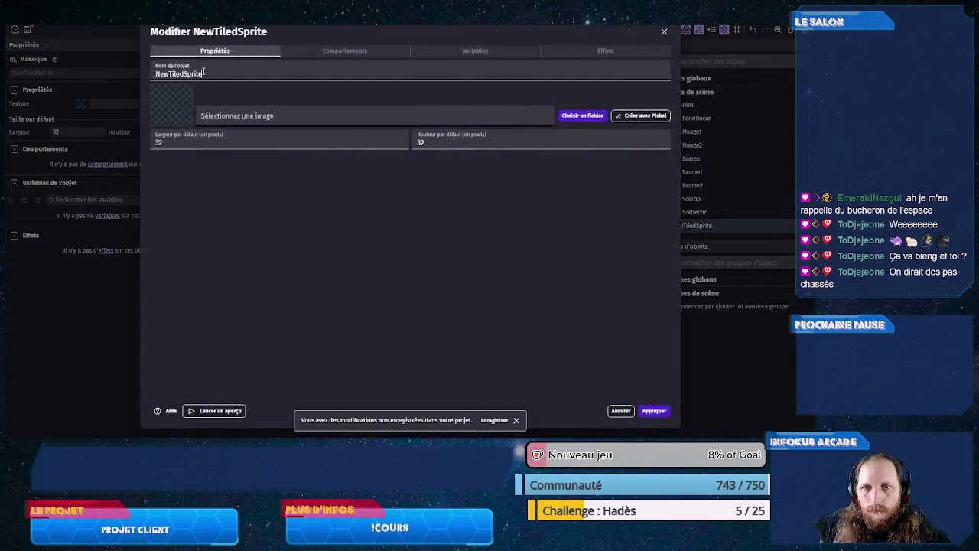
type("Sol")
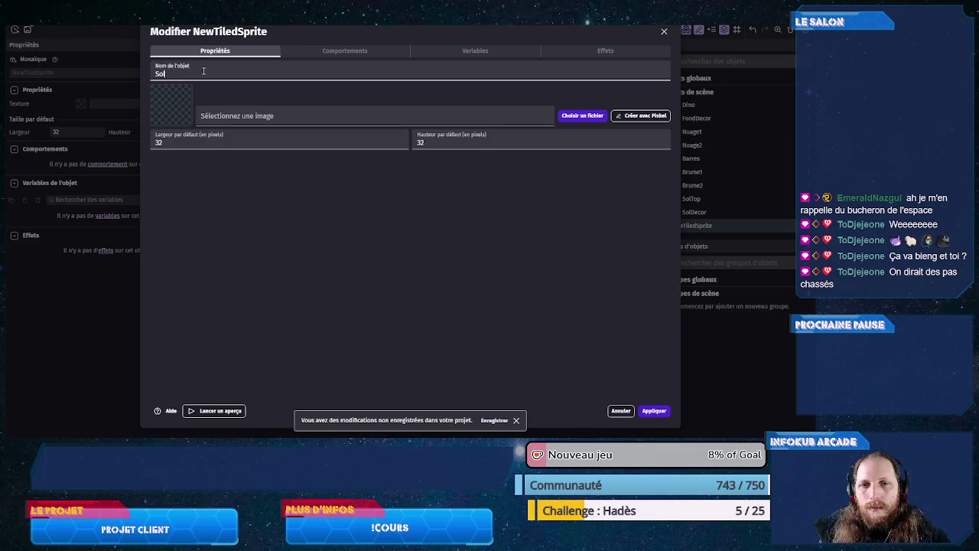
left_click(192, 146)
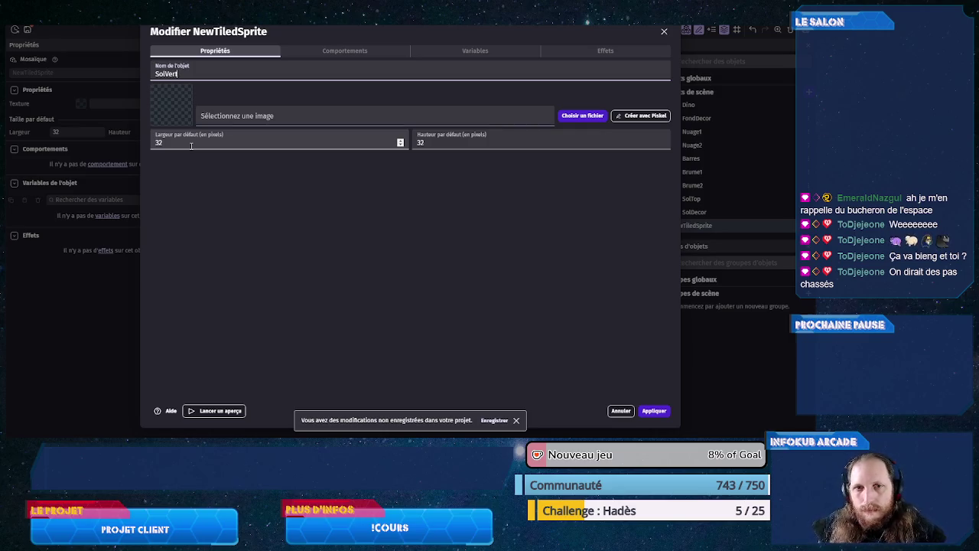
left_click(404, 116)
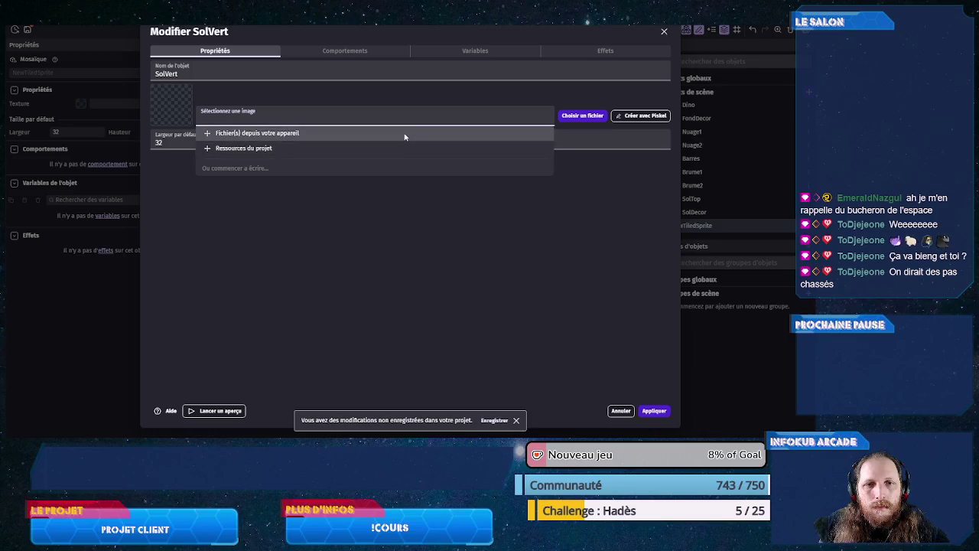
left_click(404, 134)
scroll(354, 277, "down", 2)
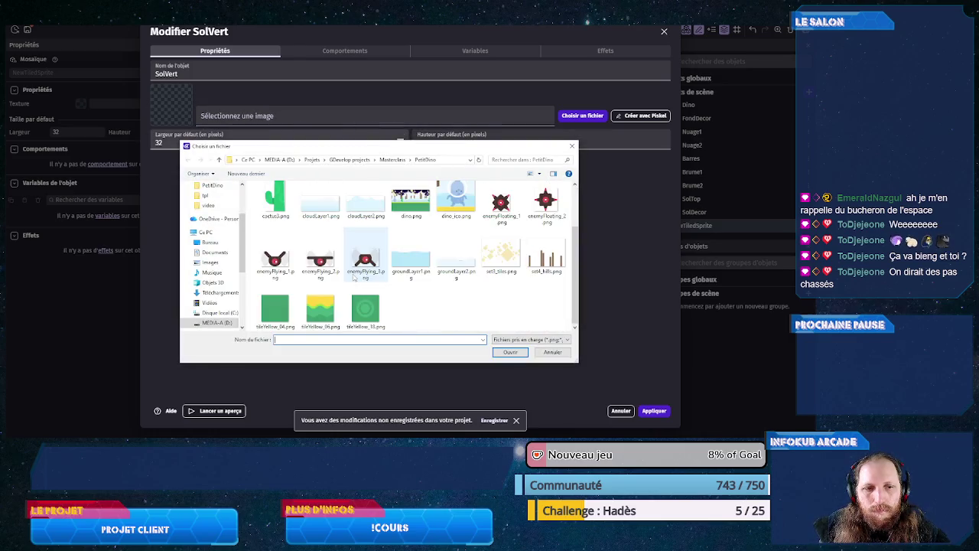
left_click(274, 314)
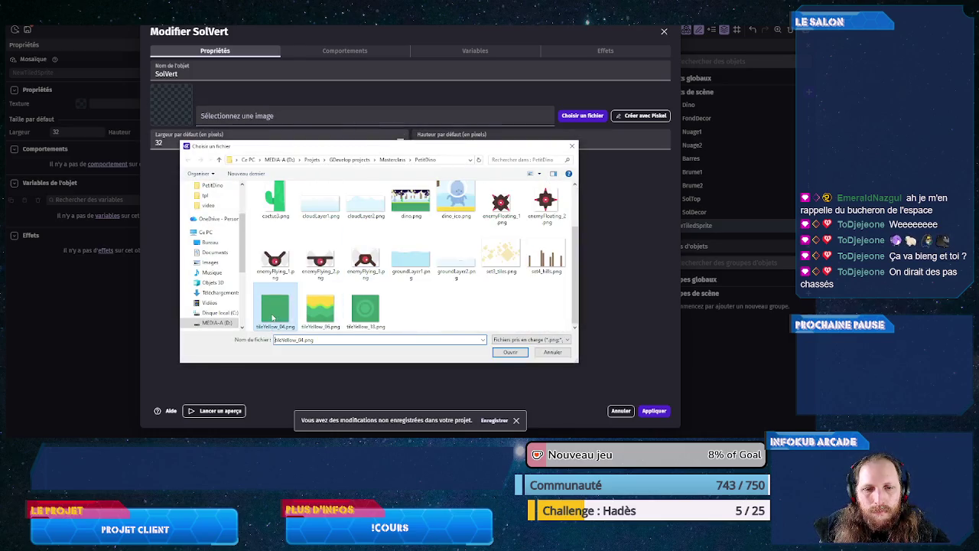
left_click(500, 353)
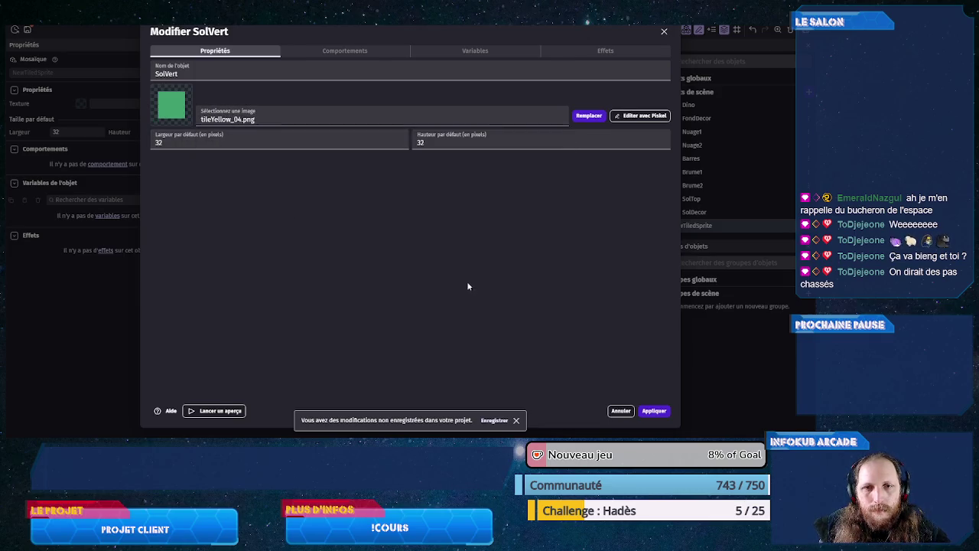
left_click(654, 411)
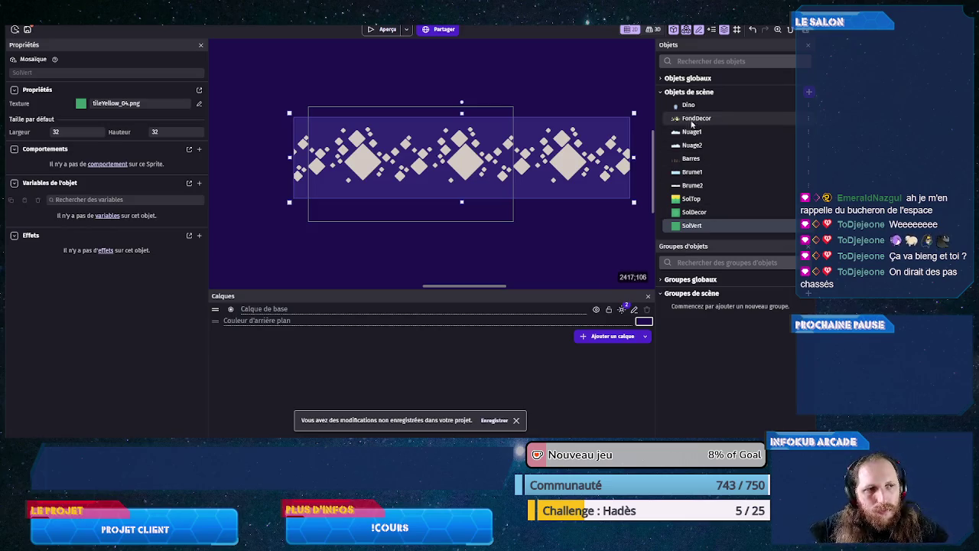
- Add a Decor folder to the scene objects and move FondDecor into it
right_click(697, 97)
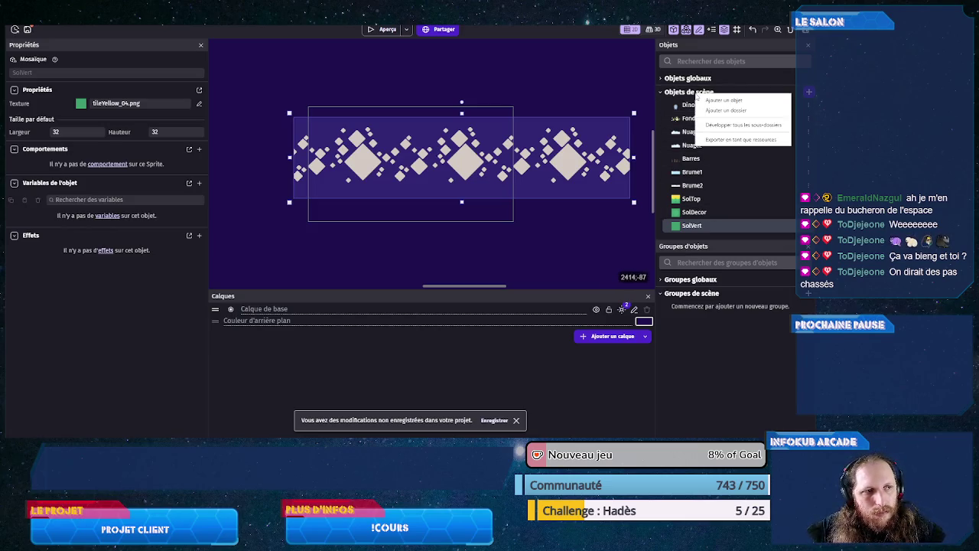
left_click(712, 111)
type("Decor")
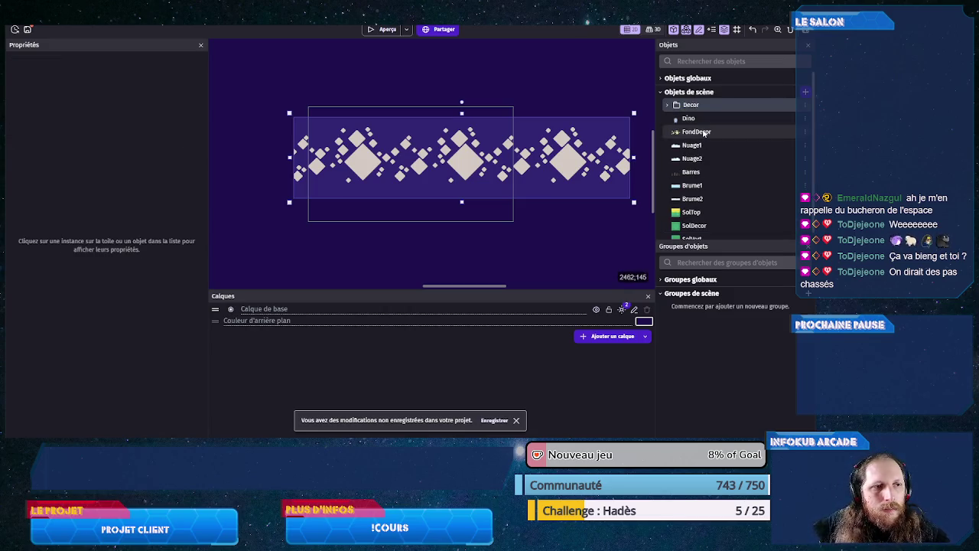
left_click_drag(696, 132, 696, 110)
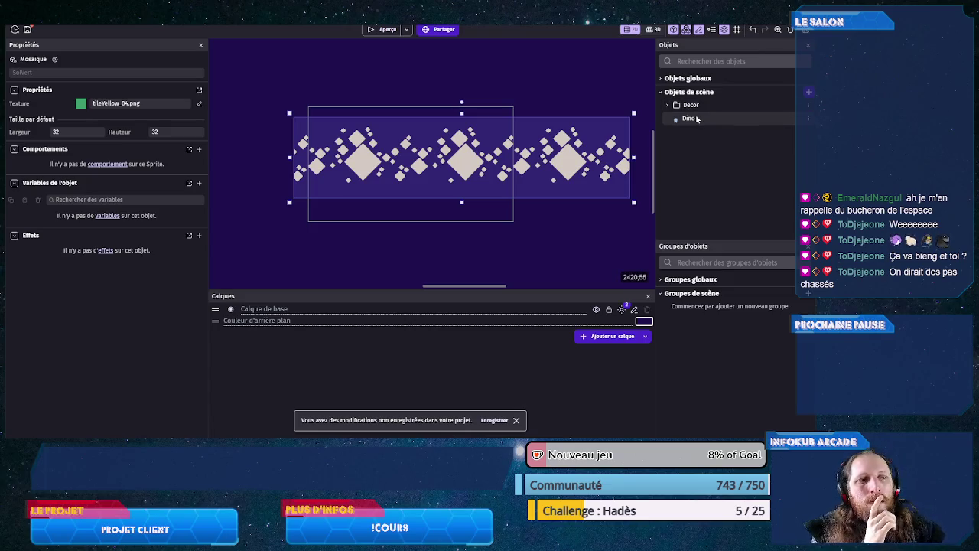
- Nudge the FondDecor background instance slightly upward in the scene
left_click(668, 105)
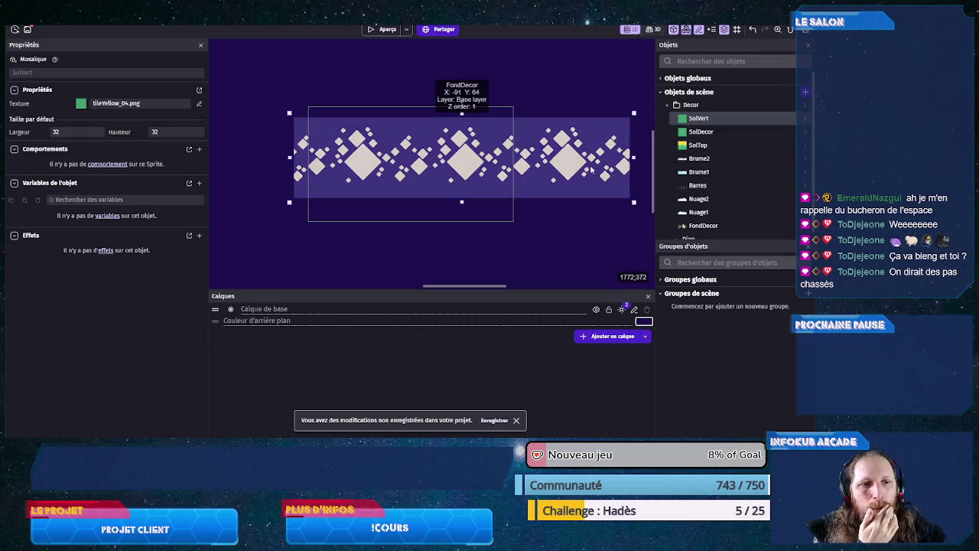
left_click(439, 166)
left_click_drag(438, 166, 436, 155)
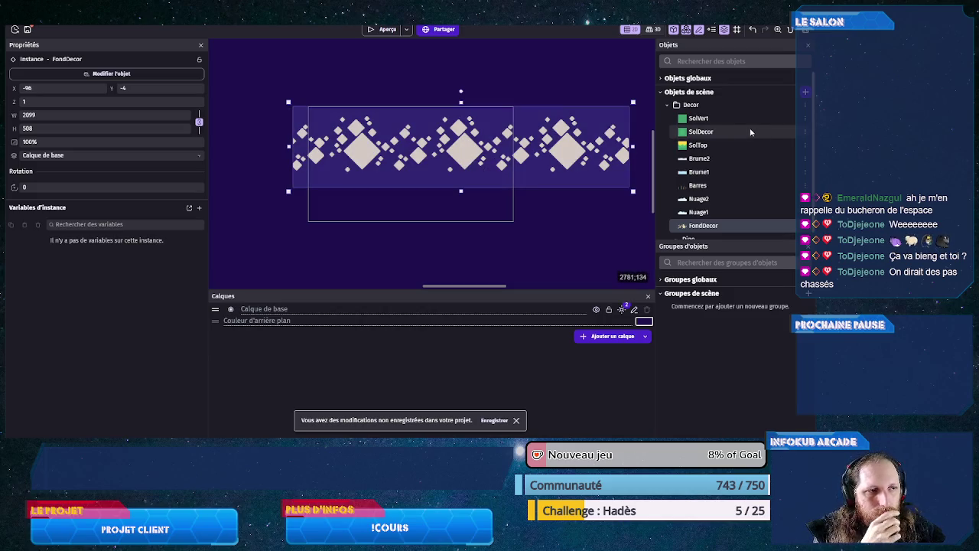
- Place a Nuage1 cloud instance at the lower left and shorten it to height 400
left_click(695, 159)
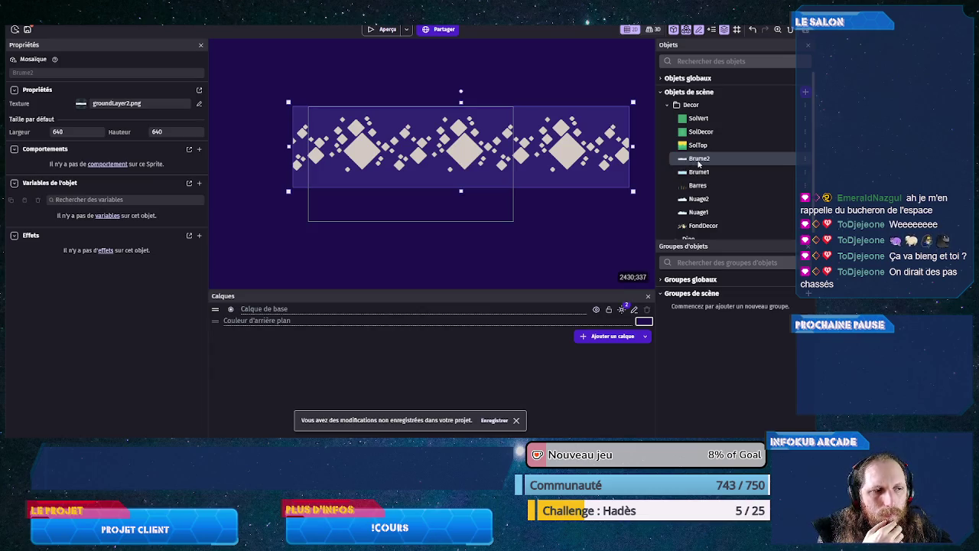
mouse_move(699, 212)
left_mouse_down()
mouse_move(369, 172)
mouse_move(337, 134)
left_mouse_up()
mouse_move(383, 206)
left_mouse_down()
mouse_move(375, 187)
mouse_move(352, 197)
left_mouse_up()
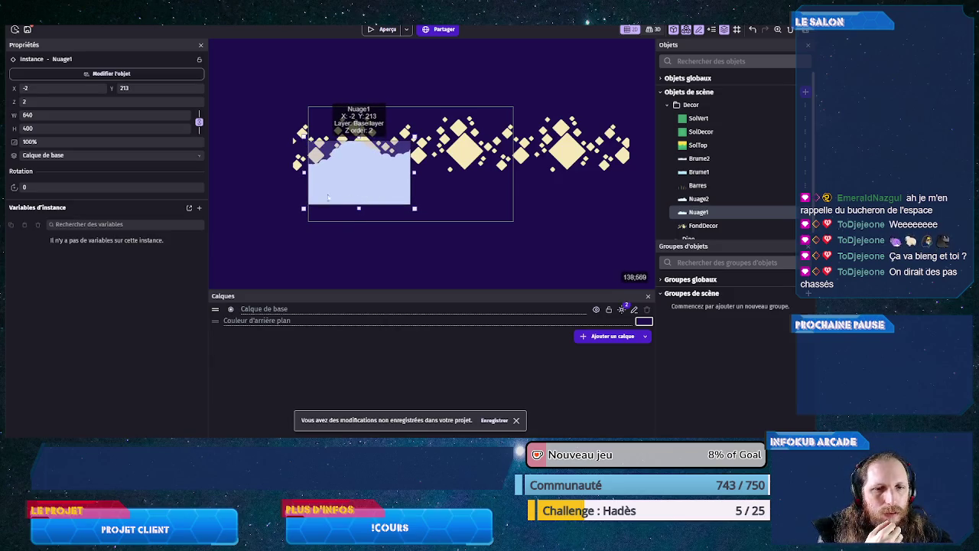
- Widen the Nuage1 cloud and delete the stray extra Nuage1 instance
left_click_drag(415, 173, 574, 173)
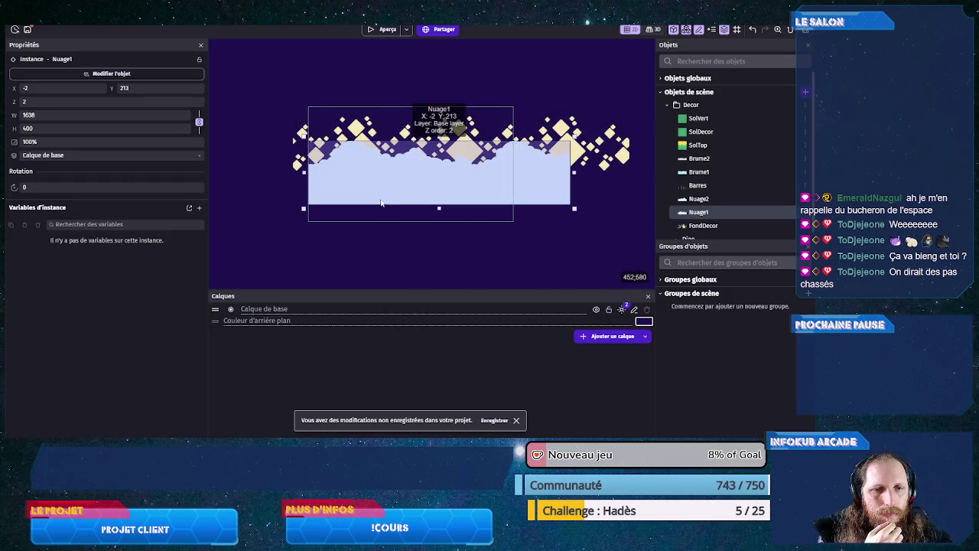
left_click_drag(297, 174, 288, 174)
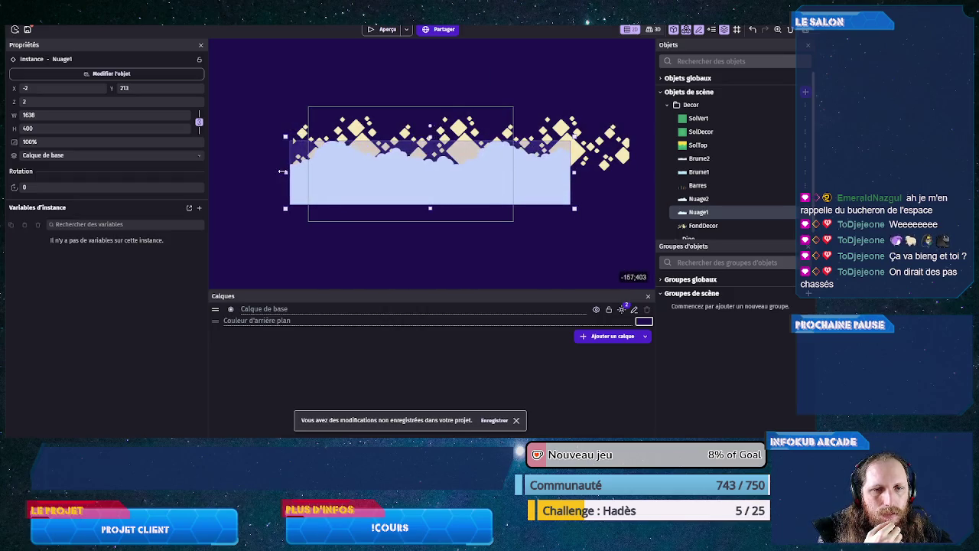
left_click(392, 228)
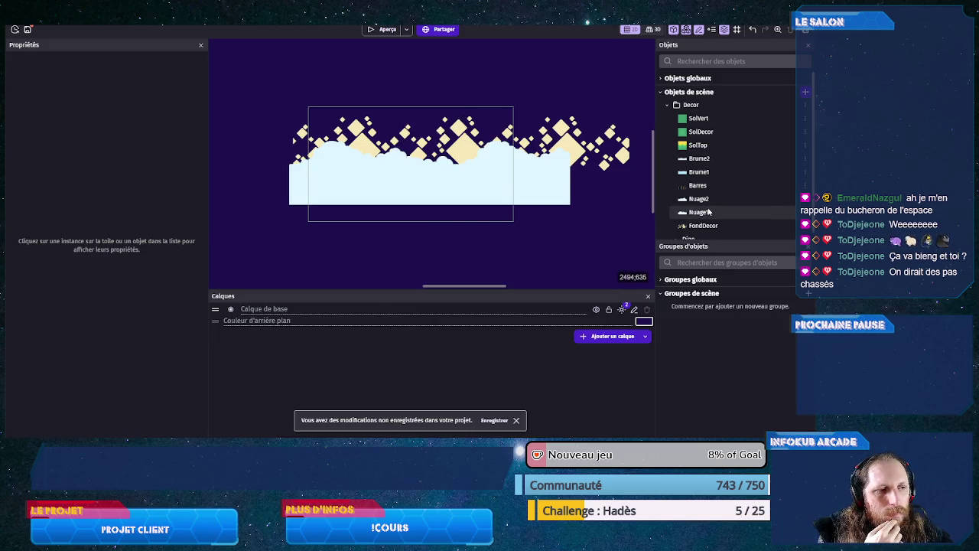
left_click_drag(709, 215, 430, 226)
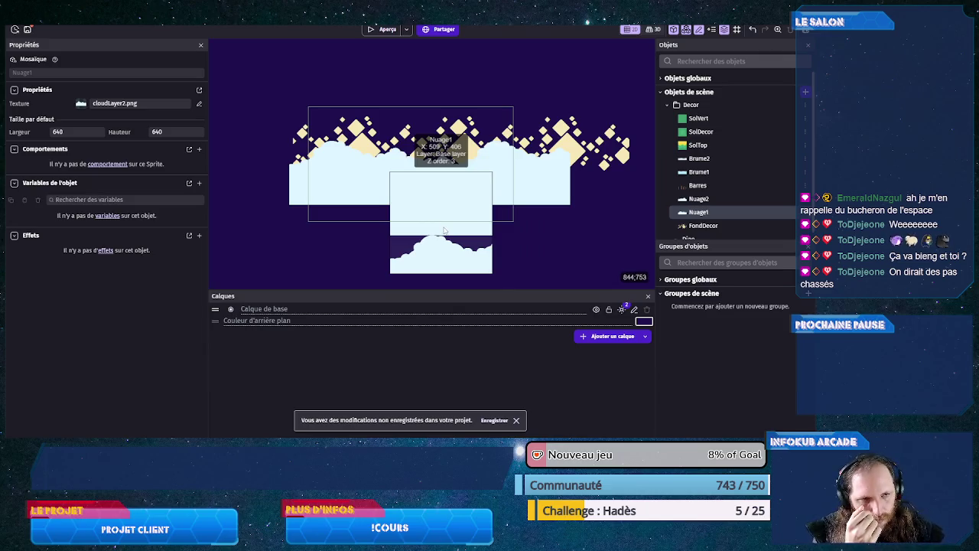
key("Delete")
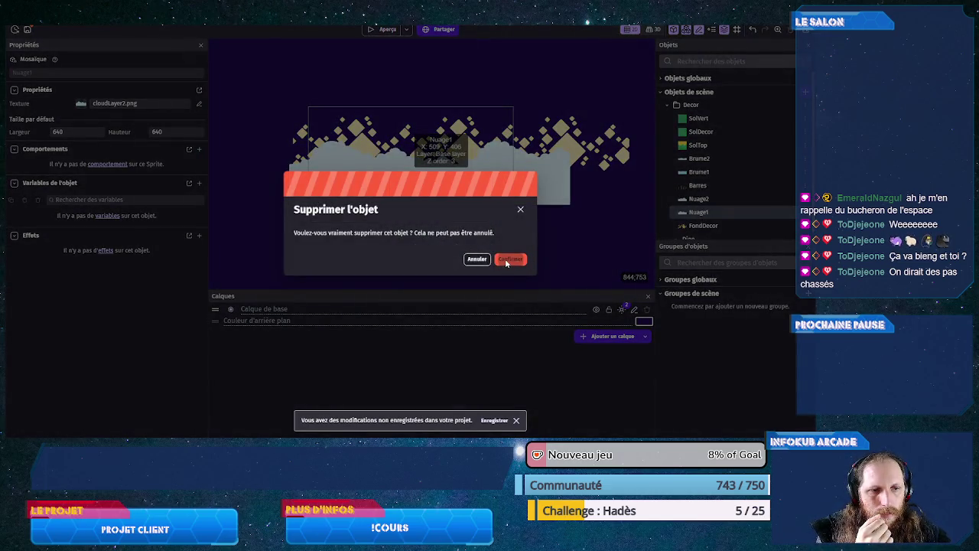
left_click(475, 257)
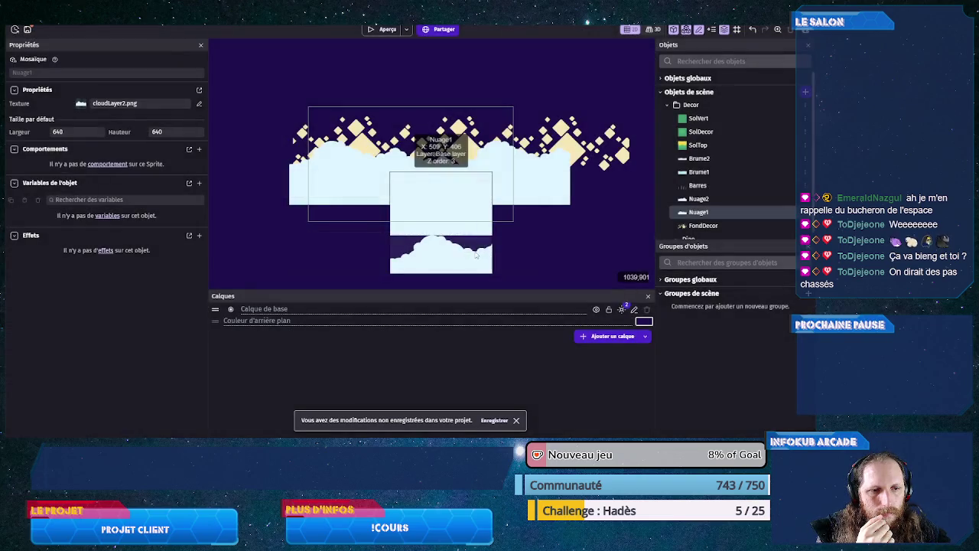
left_click(459, 255)
key("Delete")
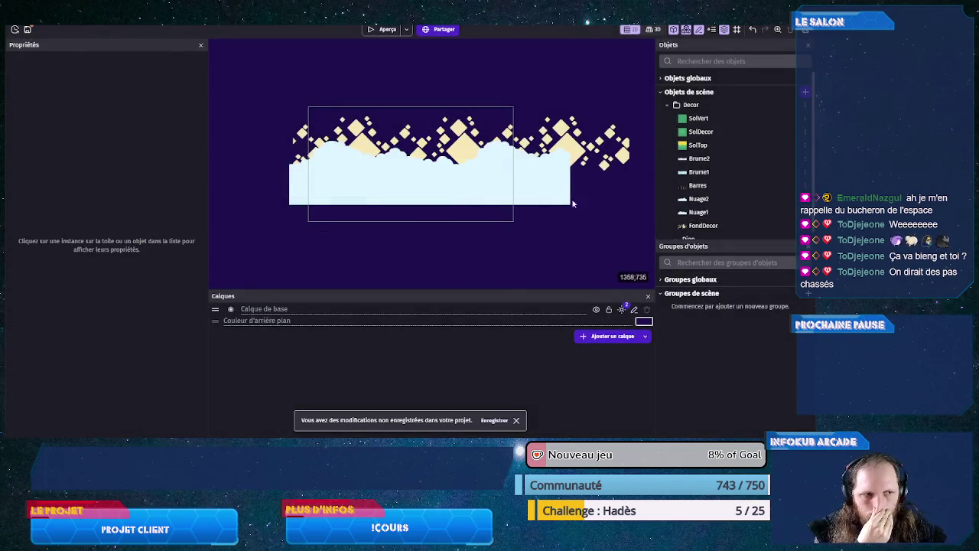
- Add a Nuage2 cloud 1762 wide at X -121, Y 213, then drop in the Barres posts
mouse_move(698, 199)
left_mouse_down()
mouse_move(394, 216)
mouse_move(367, 207)
left_mouse_up()
left_click(350, 195)
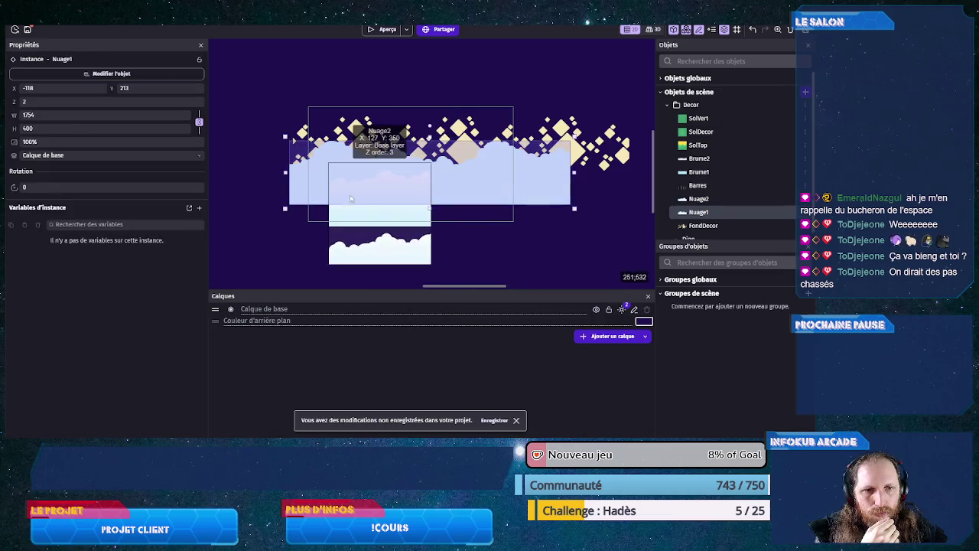
left_click(368, 226)
mouse_move(380, 265)
left_mouse_down()
mouse_move(381, 231)
mouse_move(308, 189)
left_mouse_up()
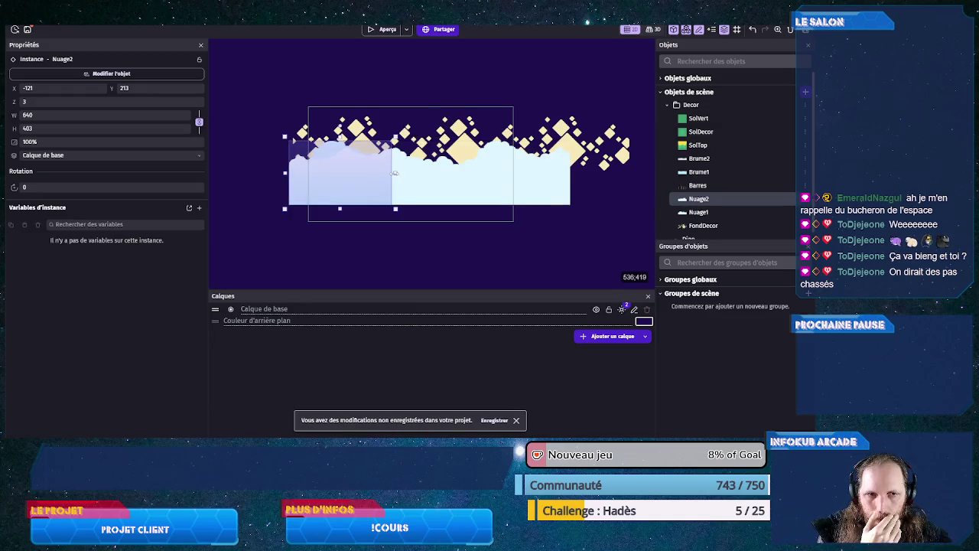
left_click_drag(395, 173, 577, 174)
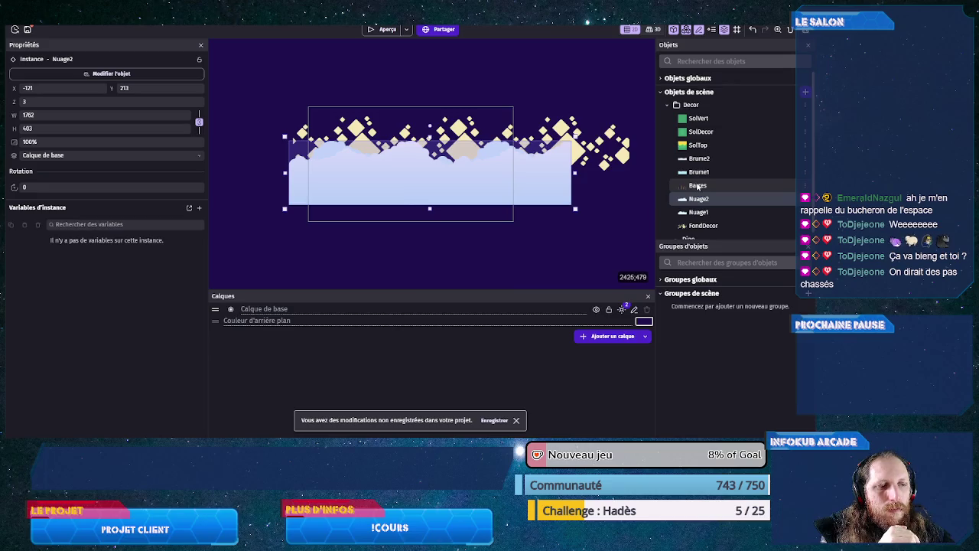
mouse_move(695, 186)
left_mouse_down()
mouse_move(366, 163)
mouse_move(283, 129)
left_mouse_up()
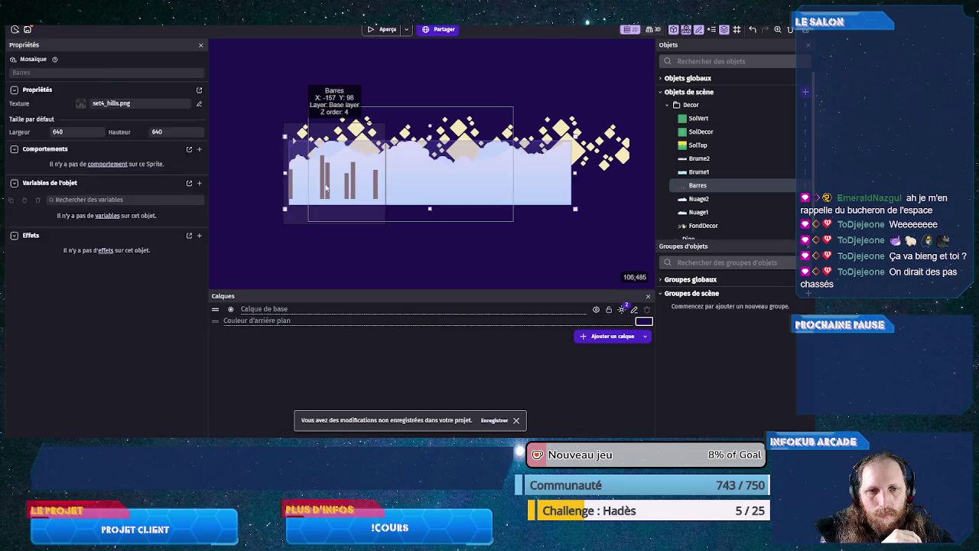
- Widen the Barres posts across the scene and add a shortened Brume1 mist instance
mouse_move(325, 187)
left_mouse_down()
mouse_move(351, 197)
mouse_move(460, 181)
mouse_move(596, 187)
left_mouse_up()
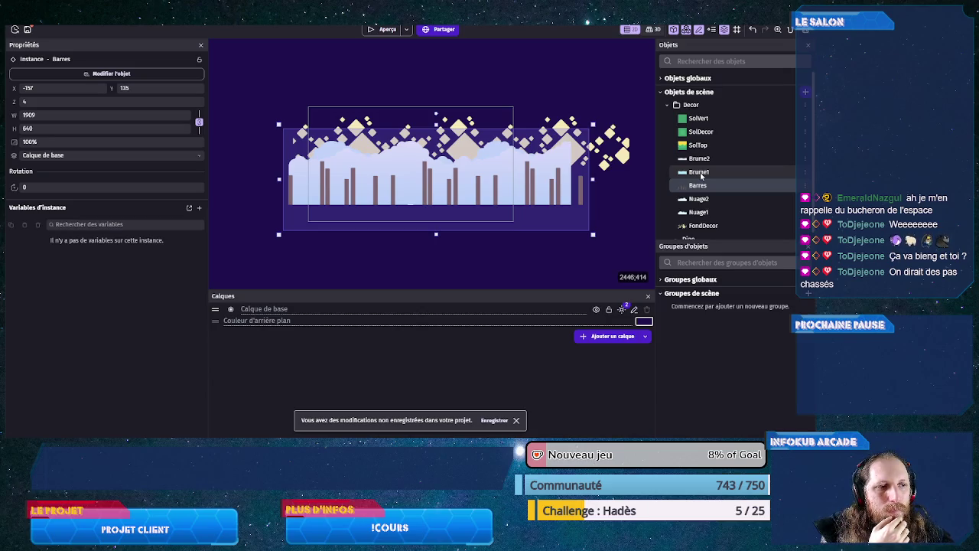
left_click_drag(701, 175, 290, 175)
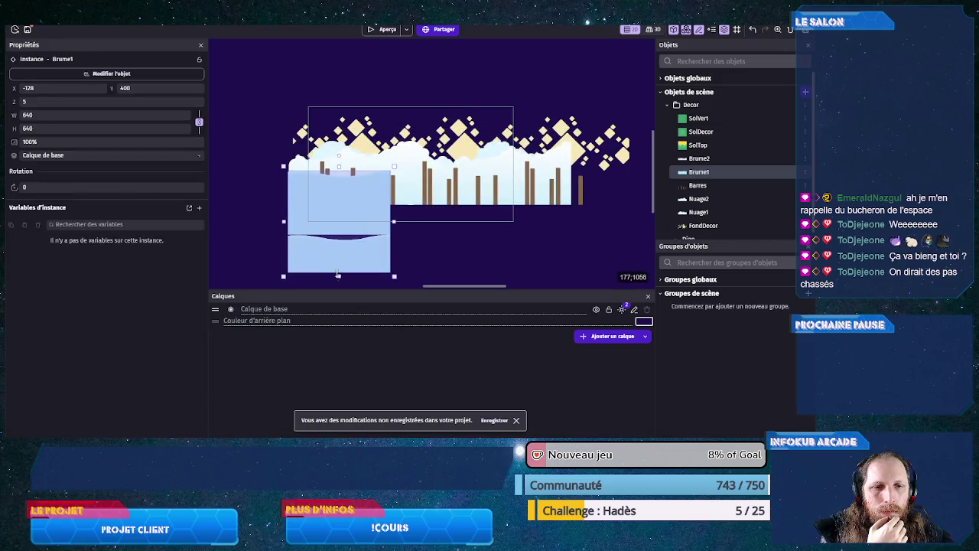
mouse_move(335, 273)
left_mouse_down()
mouse_move(332, 240)
mouse_move(300, 206)
mouse_move(302, 241)
left_mouse_up()
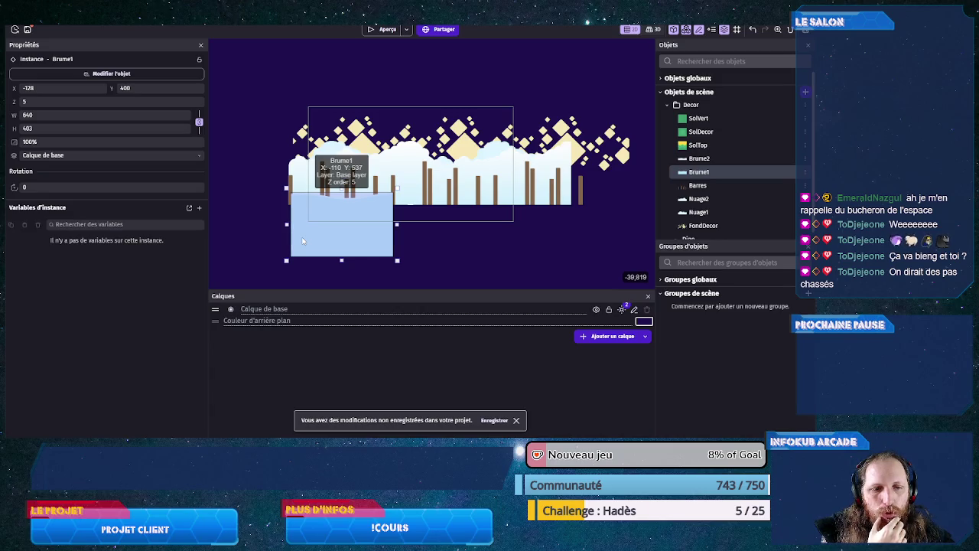
- Move Brume1 down to X -110, Y 537 and compare with the Paint reference image
left_click_drag(302, 241, 303, 241)
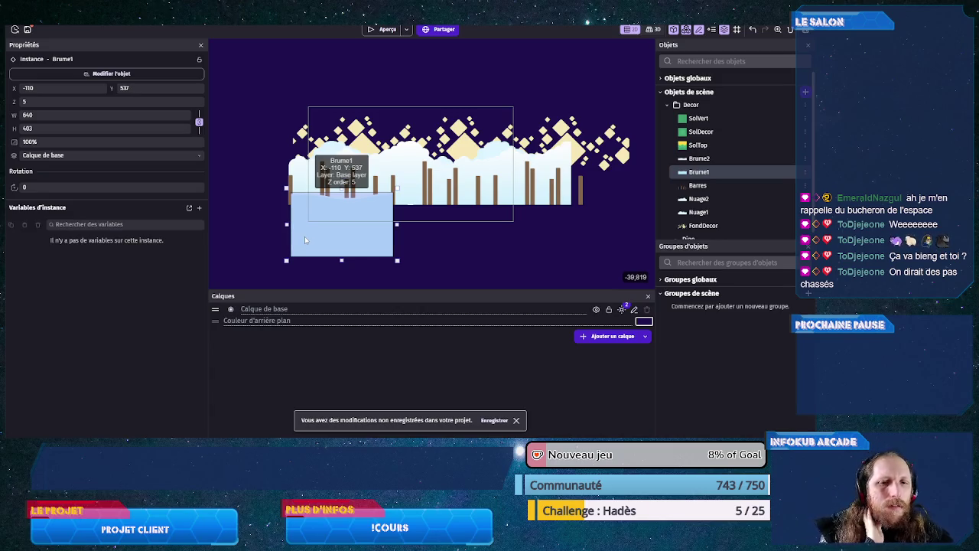
key("alt+Tab")
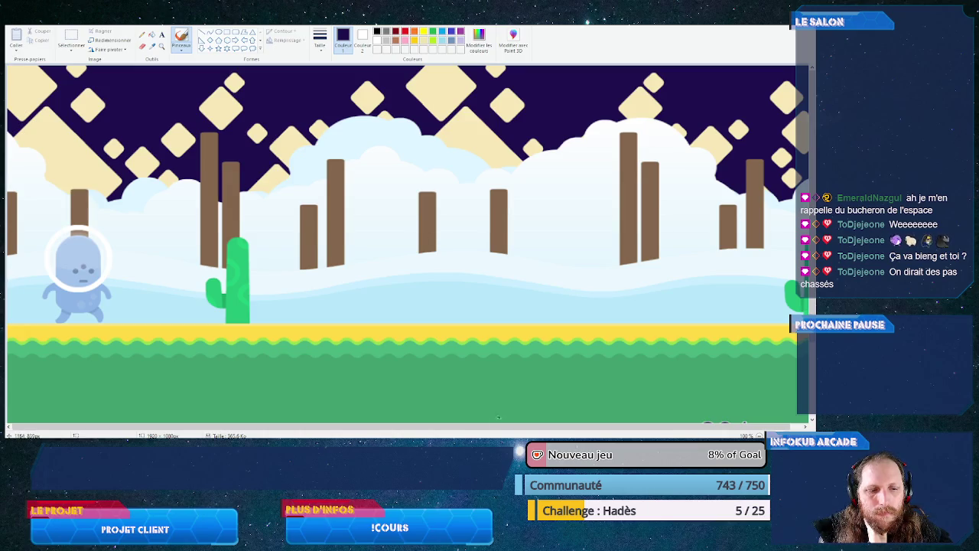
key("alt+Tab")
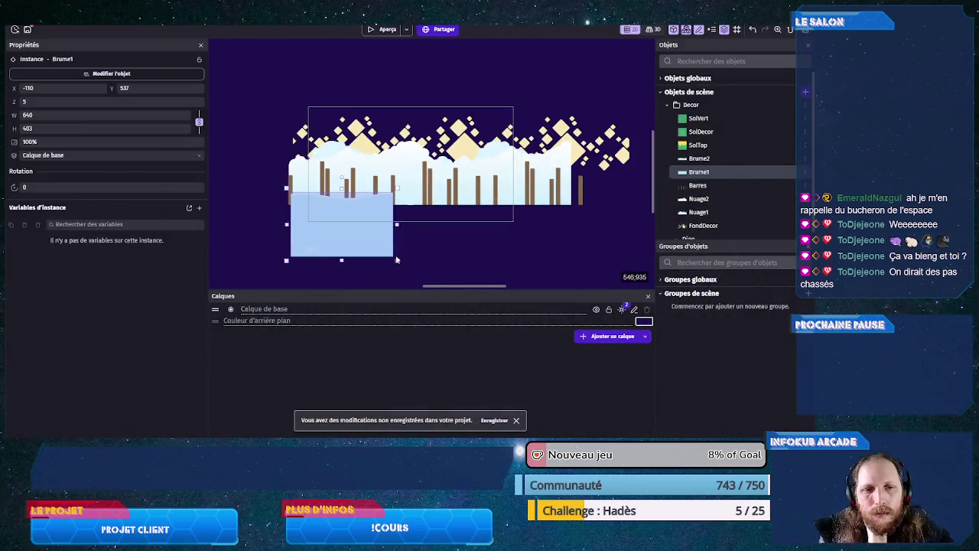
- Narrow Barres, raise Nuage1, Nuage2 and Barres to Y 78, and move Brume1 to X -55, Y 324
left_click(320, 148)
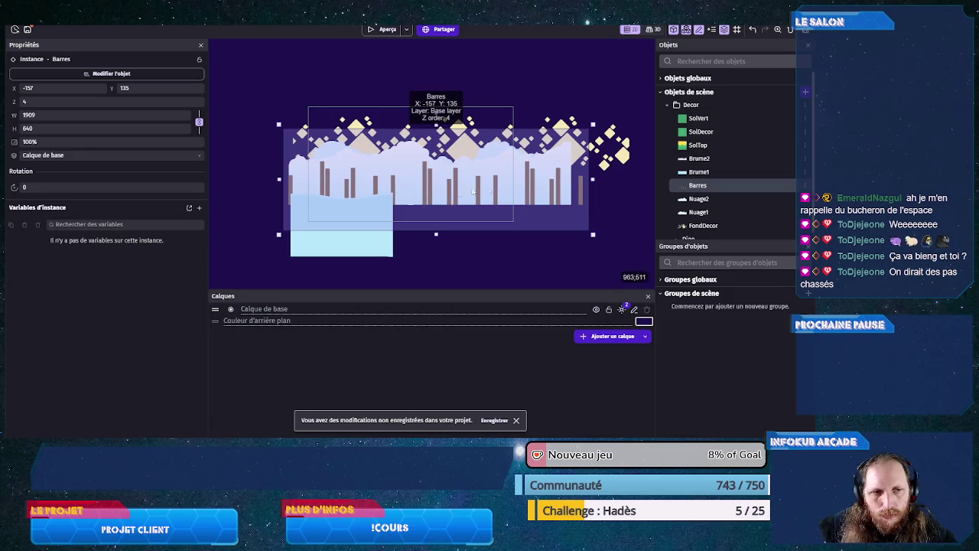
left_click_drag(593, 179, 543, 181)
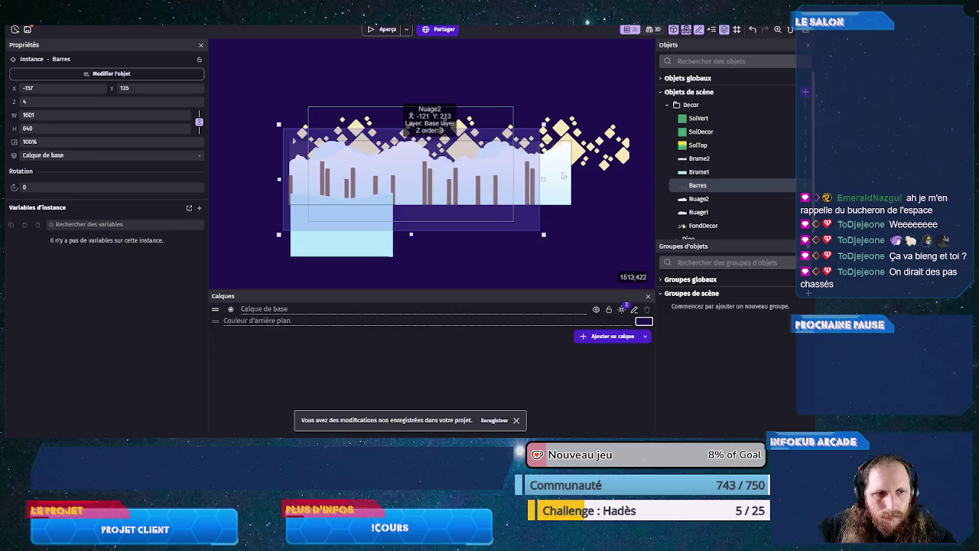
left_click(572, 174)
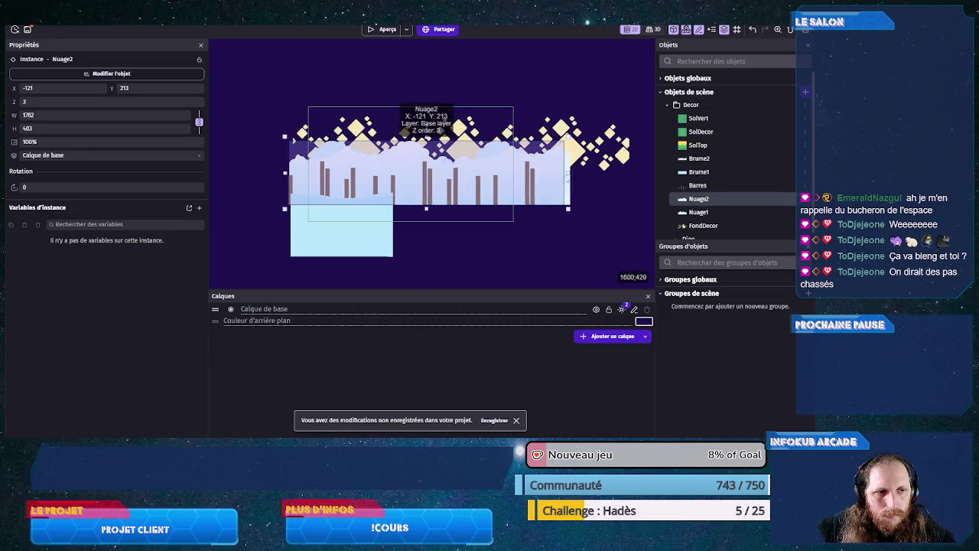
left_click(568, 171)
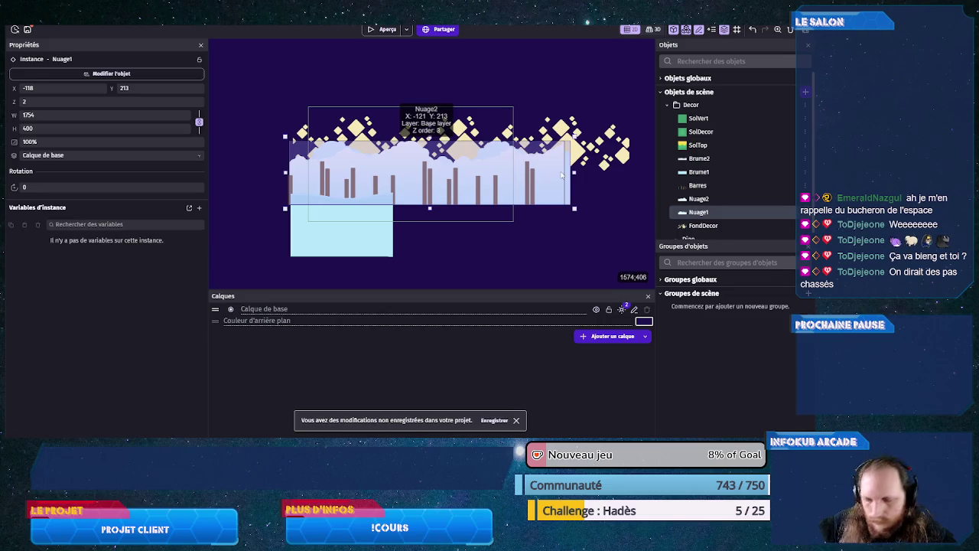
left_click(560, 174)
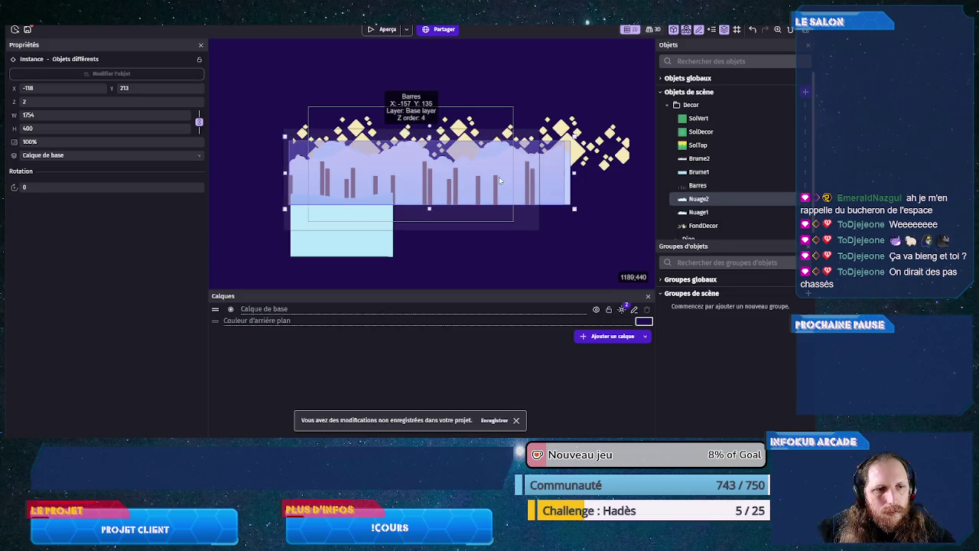
left_click(474, 185, "shift")
key("shift+Up")
key("shift+Up")
key("shift+Up")
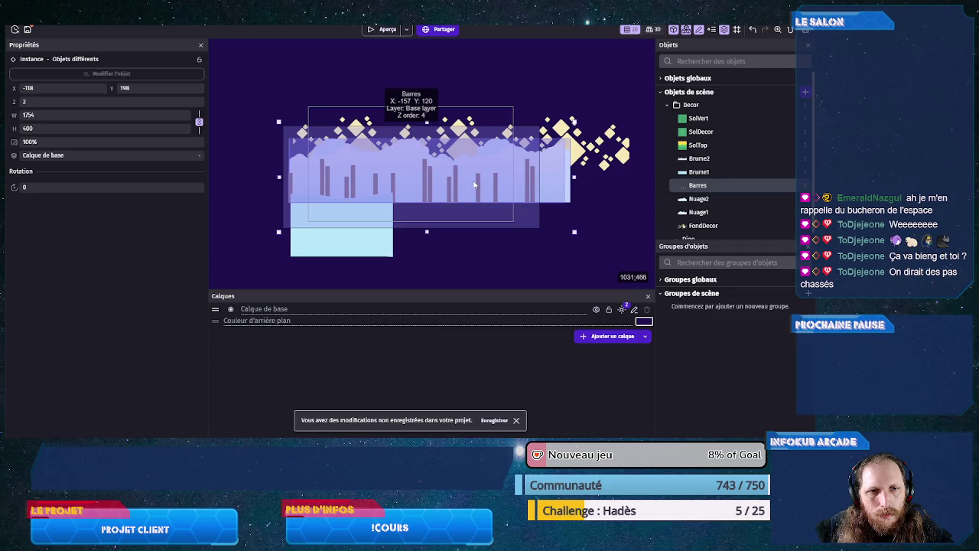
key("shift+Up")
key("shift+Up")
key("shift+Up")
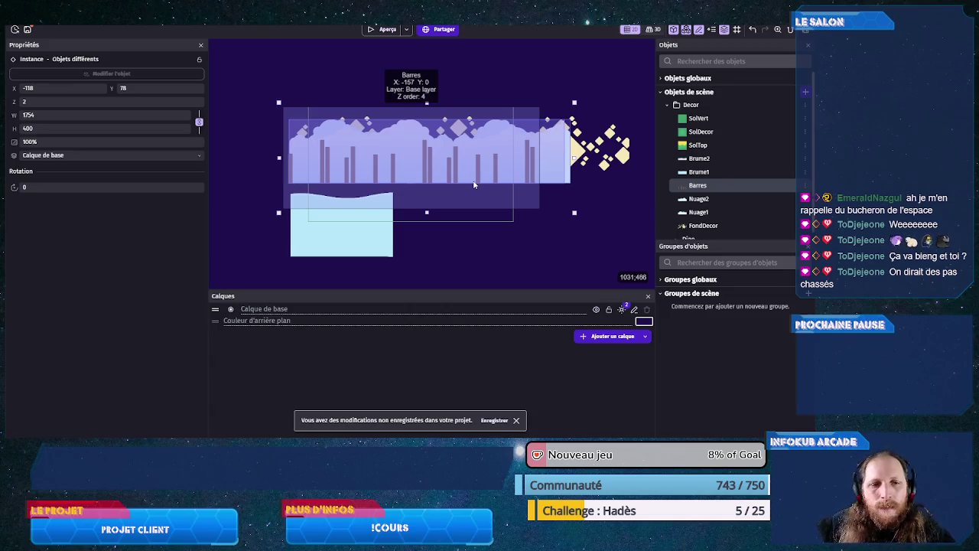
left_click(417, 262)
left_click_drag(324, 229, 334, 198)
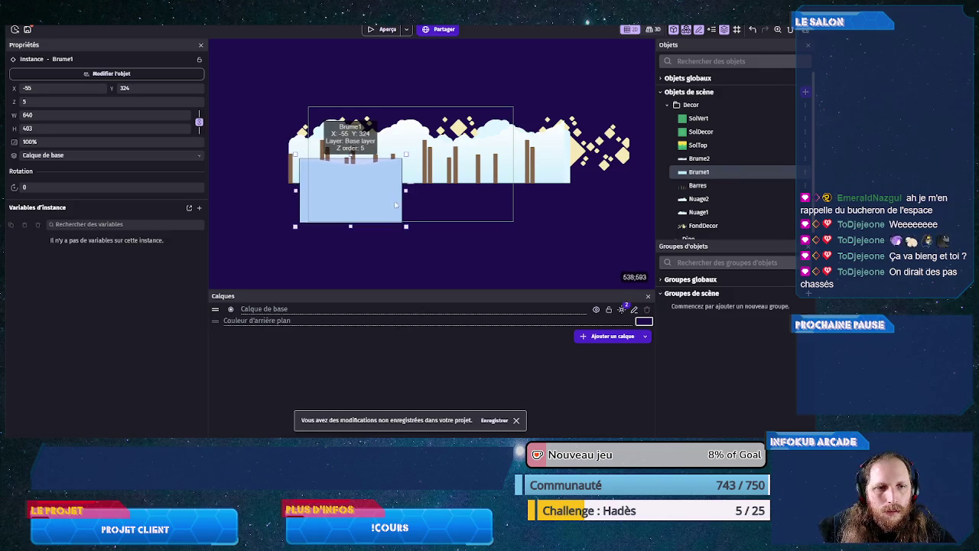
- Widen Brume1 to 1541 and add a 1538×198 Brume2 mist at X -52, Y 332
left_click_drag(407, 191, 550, 192)
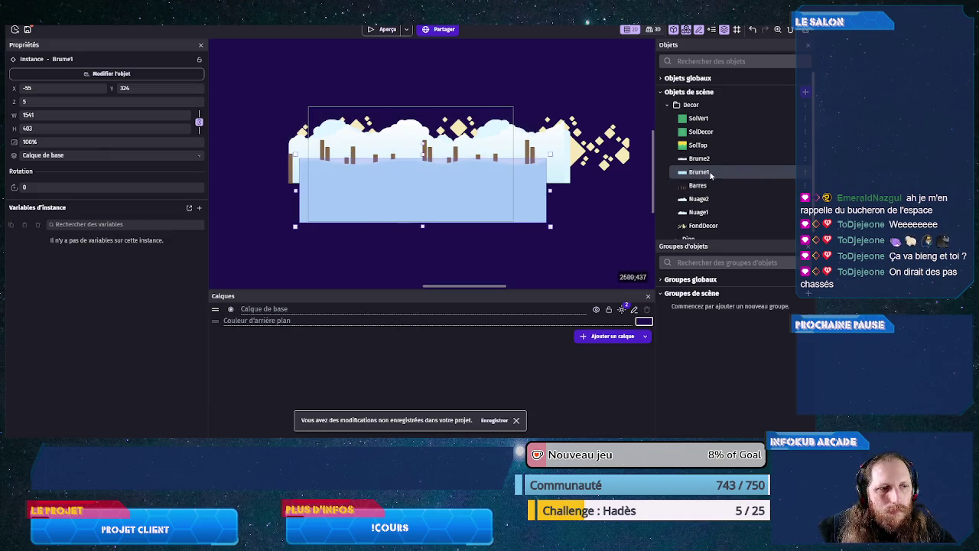
mouse_move(699, 158)
left_mouse_down()
mouse_move(330, 179)
mouse_move(368, 180)
mouse_move(364, 244)
mouse_move(343, 177)
left_mouse_up()
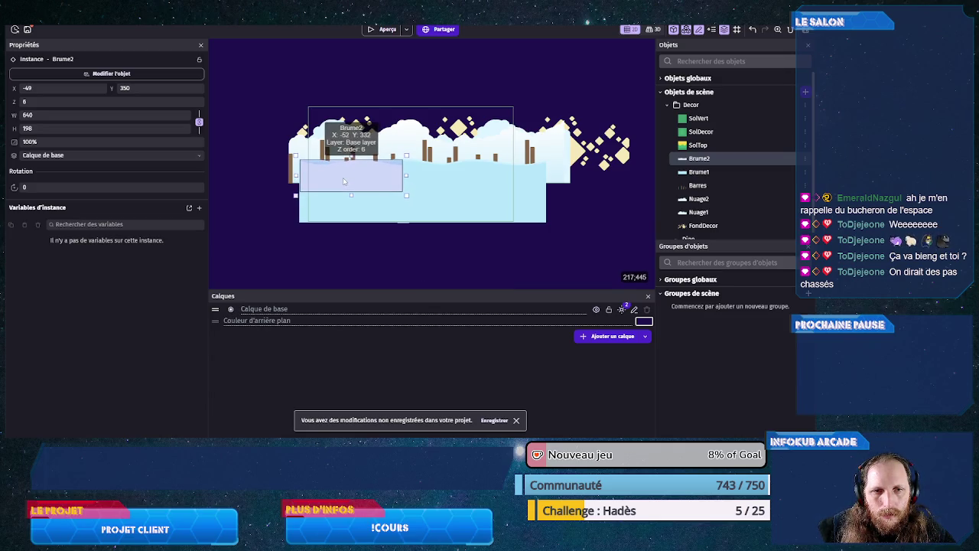
left_click_drag(405, 175, 549, 186)
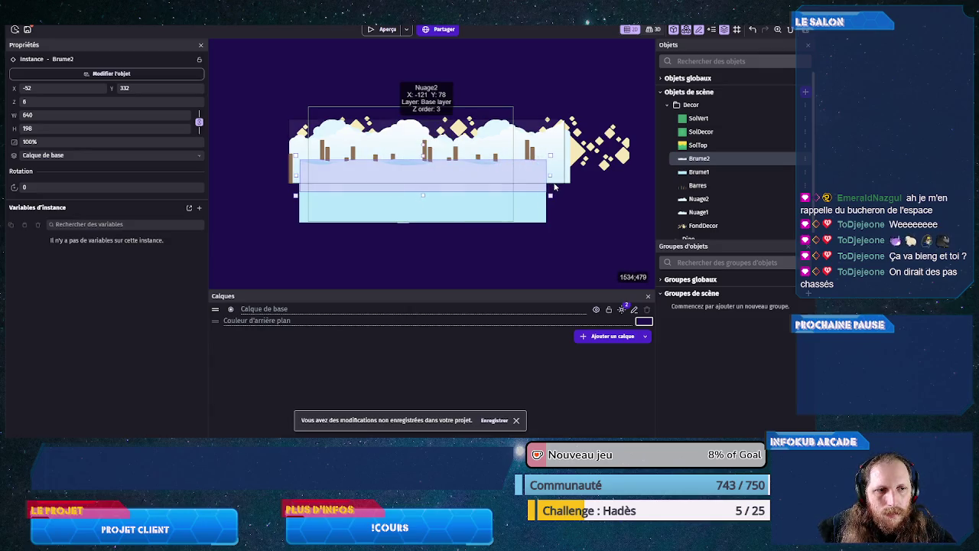
left_click(581, 238)
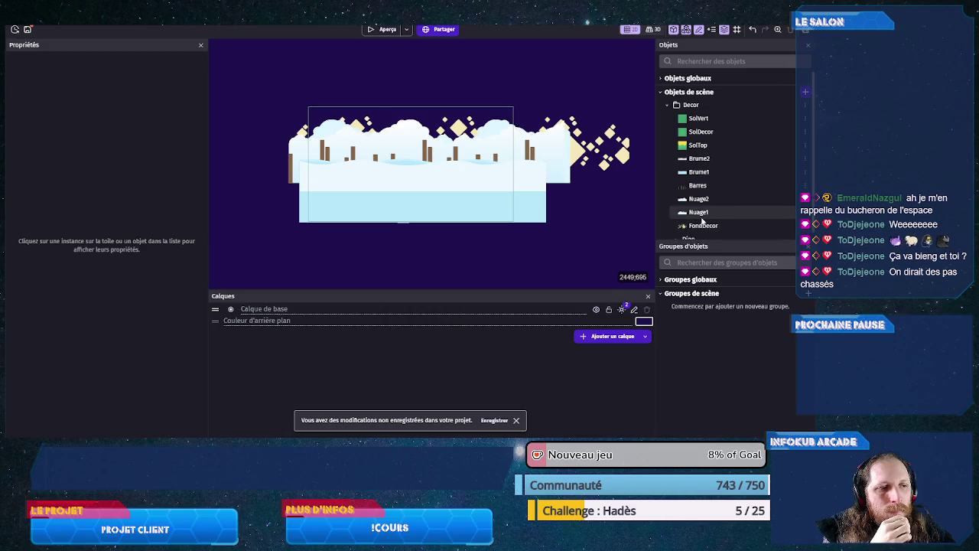
- Place SolVert and SolTop ground tiles, set SolTop's width to 64 and move it lower left
scroll(704, 219, "down", 1)
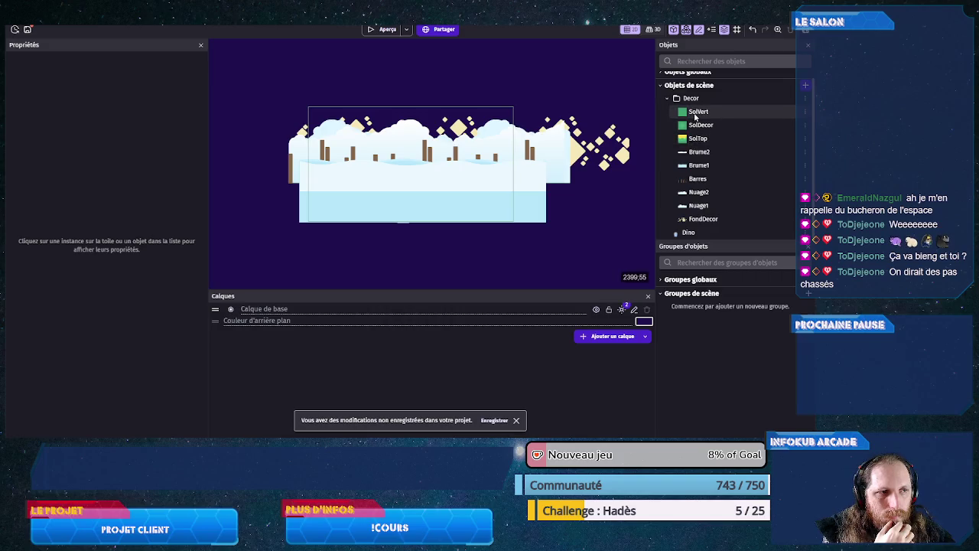
mouse_move(695, 116)
left_mouse_down()
mouse_move(373, 232)
mouse_move(314, 234)
left_mouse_up()
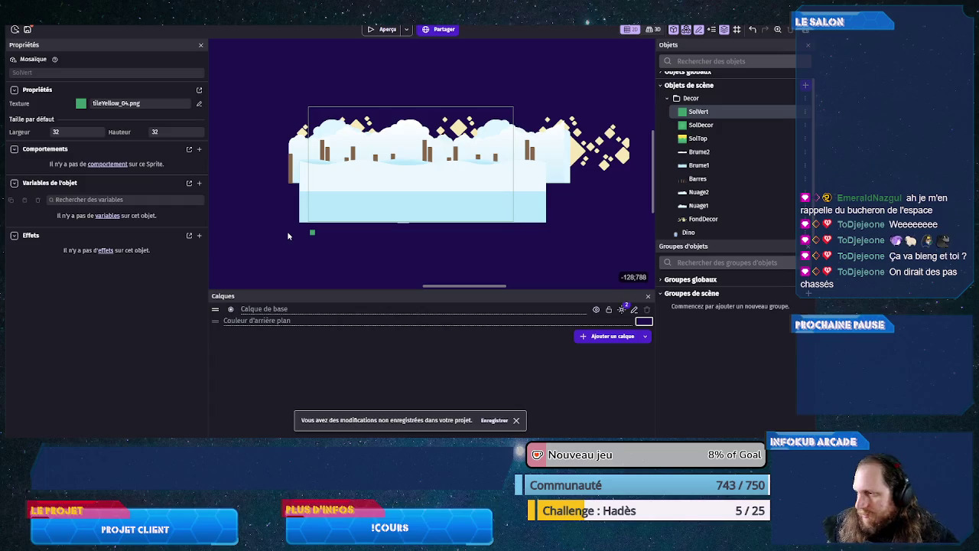
scroll(319, 232, "up", 5)
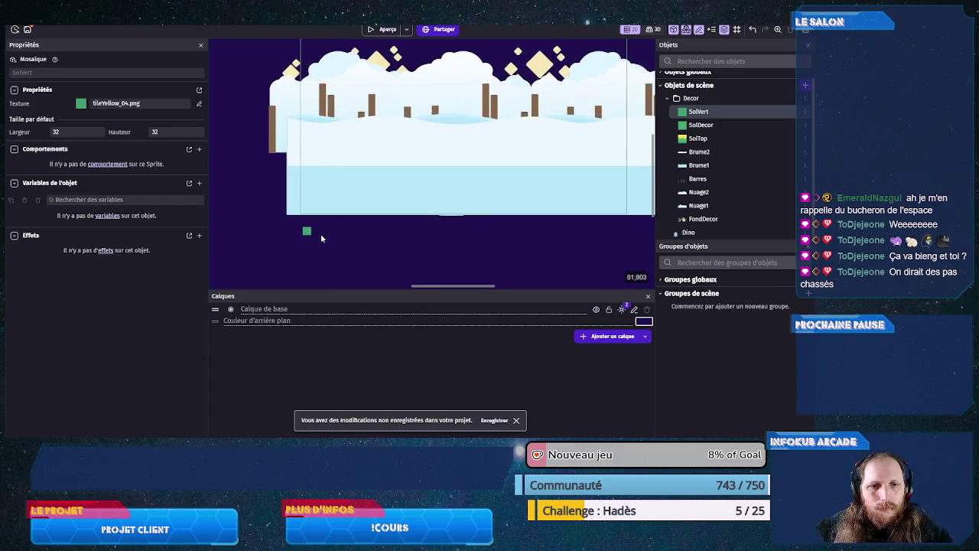
mouse_move(691, 139)
left_mouse_down()
mouse_move(477, 87)
mouse_move(346, 223)
left_mouse_up()
left_click(345, 223)
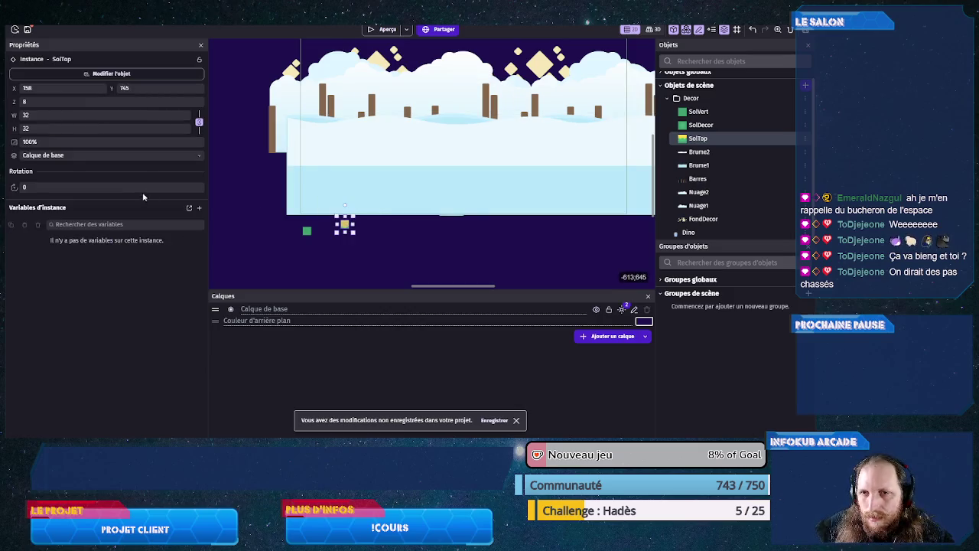
left_click(54, 116)
type("64")
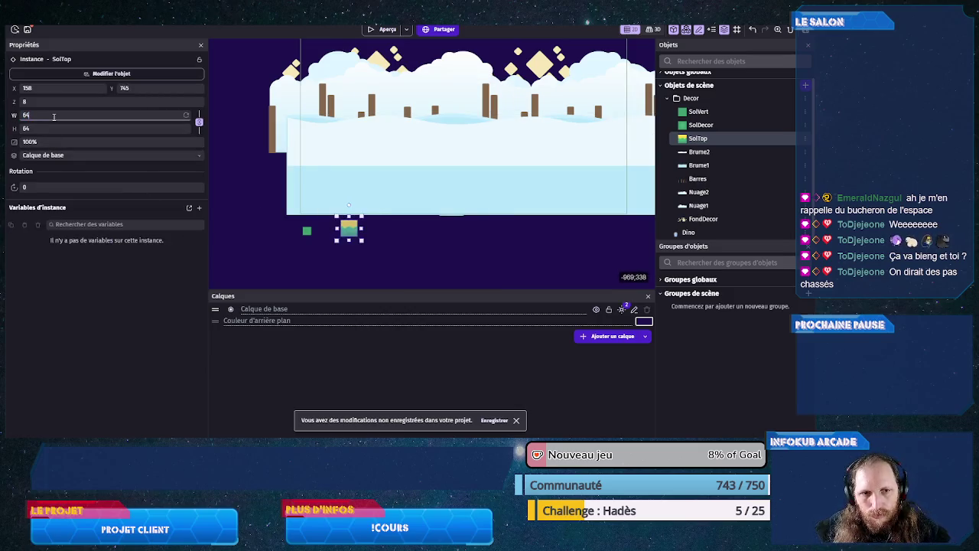
left_click(394, 241)
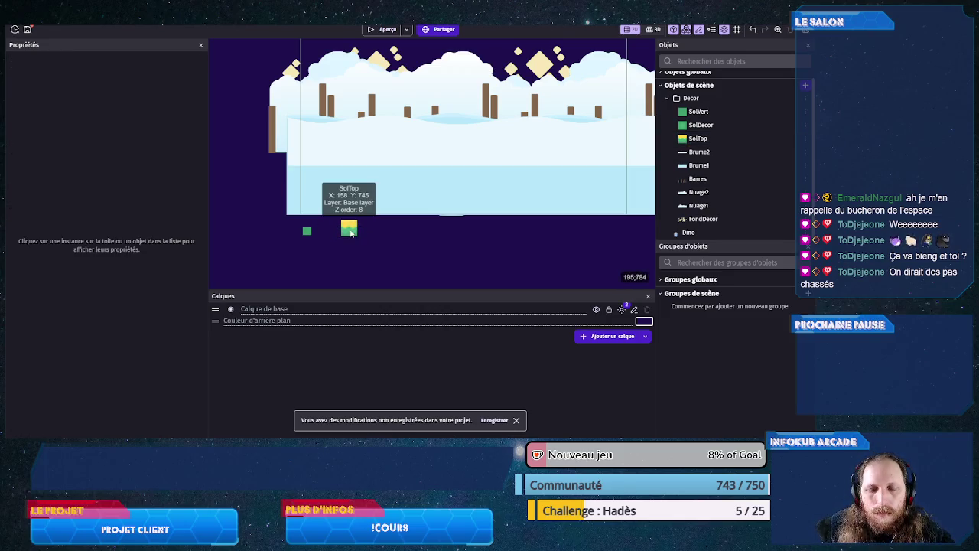
left_click_drag(351, 233, 309, 175)
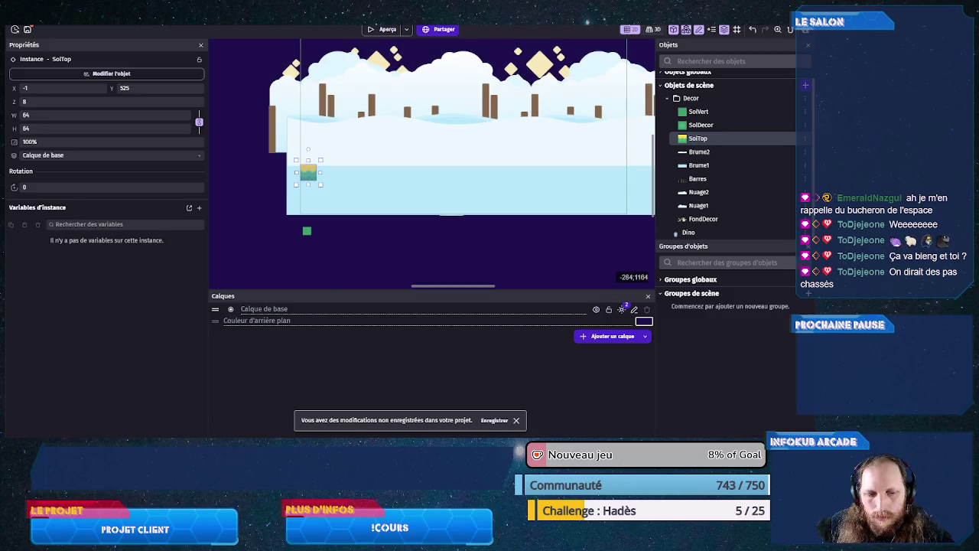
- Work out the position in Calculatrice, set SolTop's Y to 464, and stretch it across the scene
key("super")
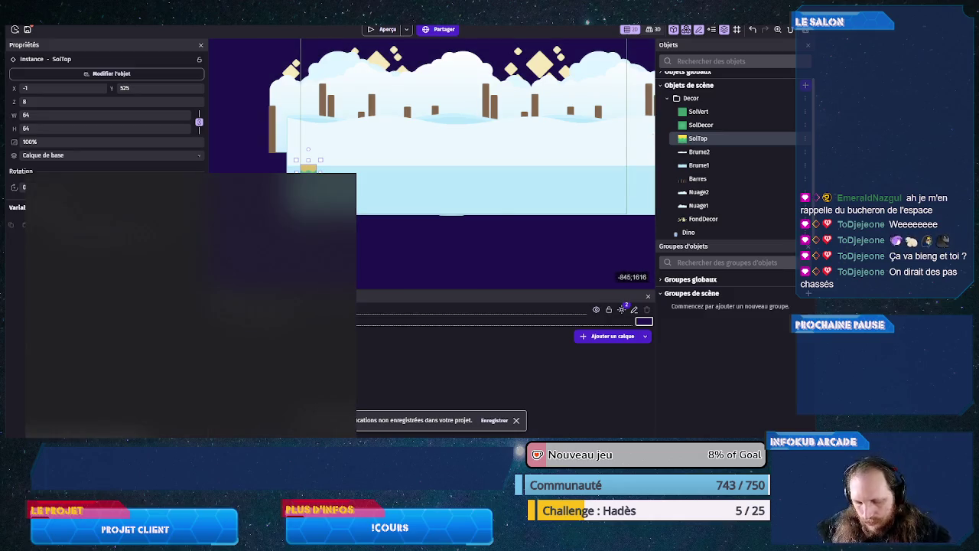
type("calc")
key("Return")
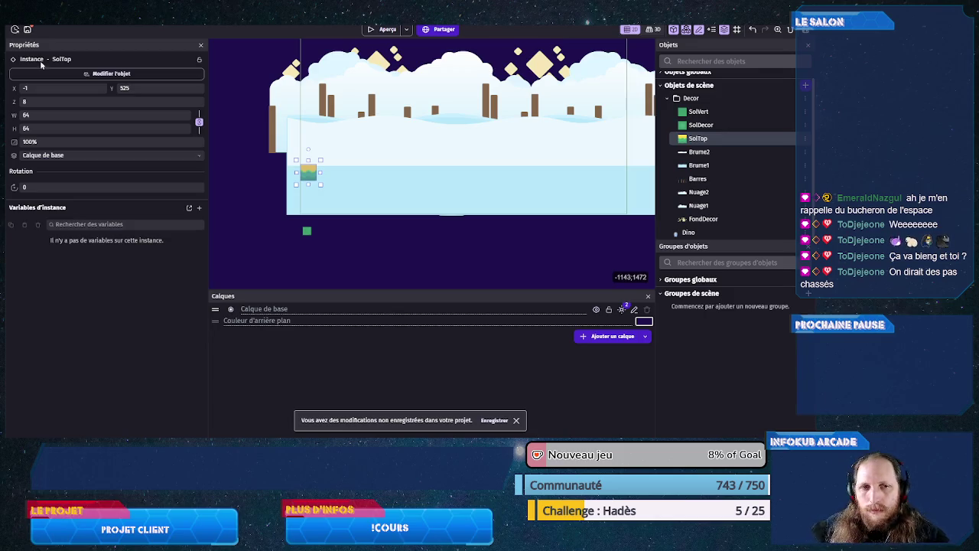
left_click(319, 179)
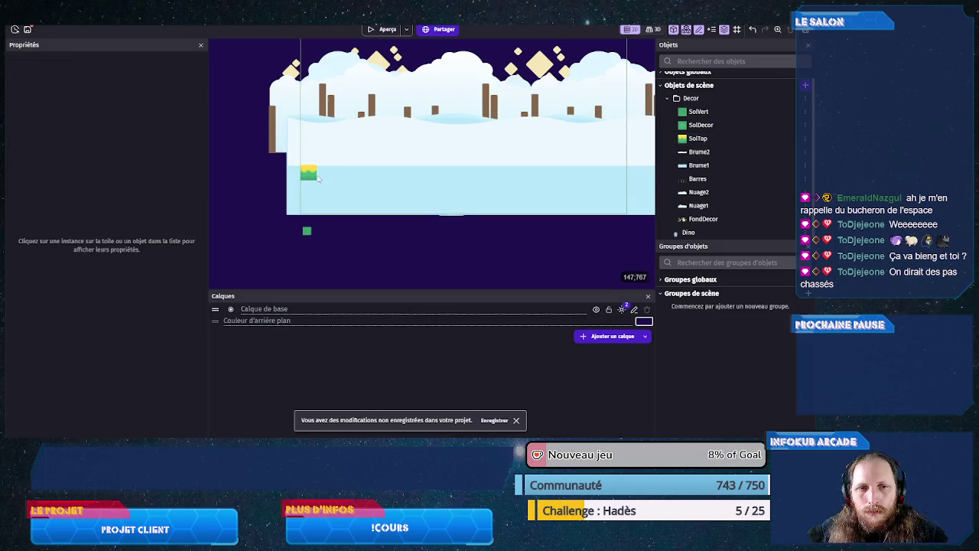
left_click(319, 179)
left_click(133, 90)
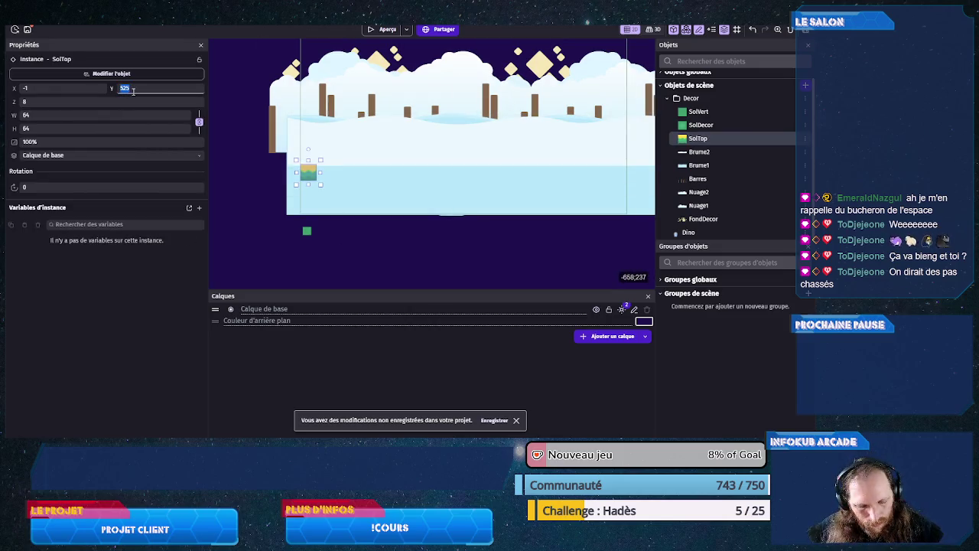
type("464")
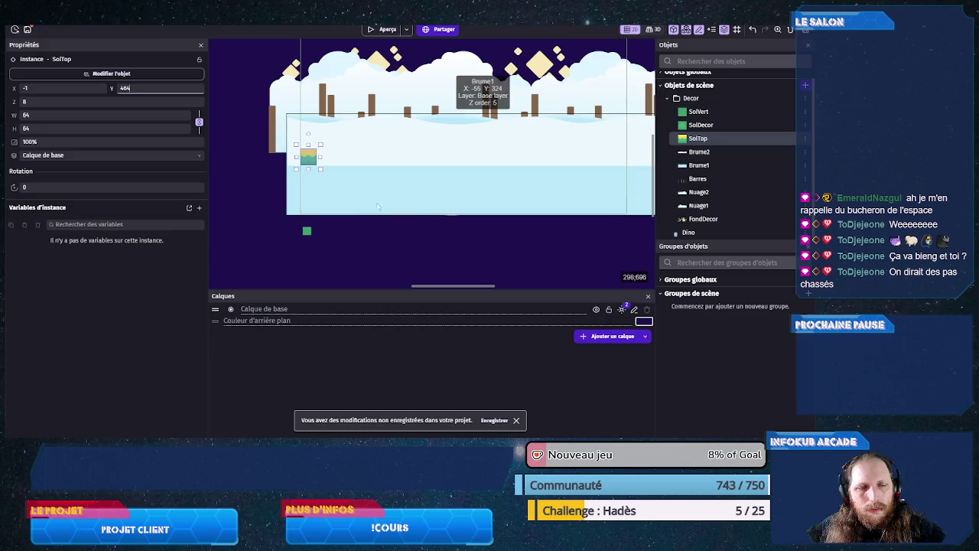
left_click_drag(321, 157, 635, 181)
- Stretch SolTop to the right edge and drop a SolDecor tile with width 64
left_click(541, 234)
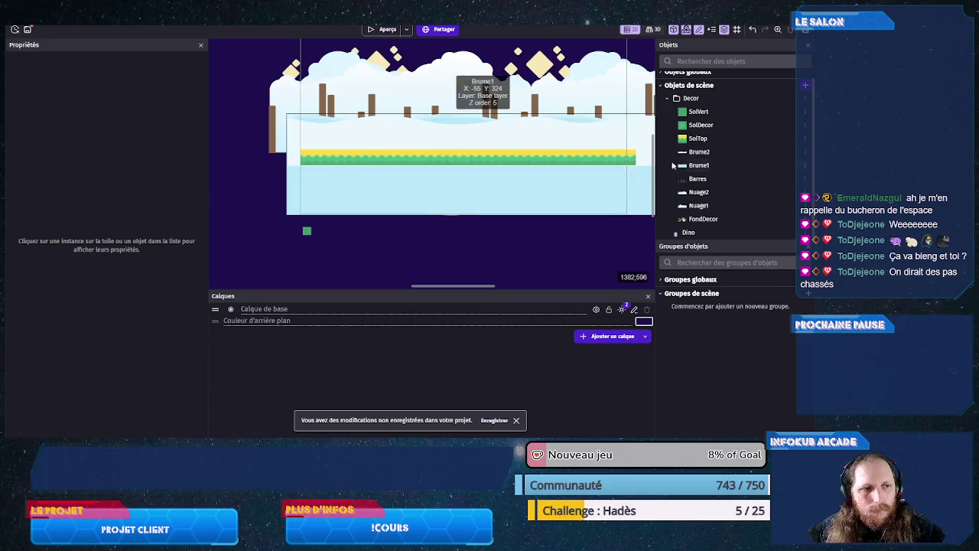
left_click(702, 127)
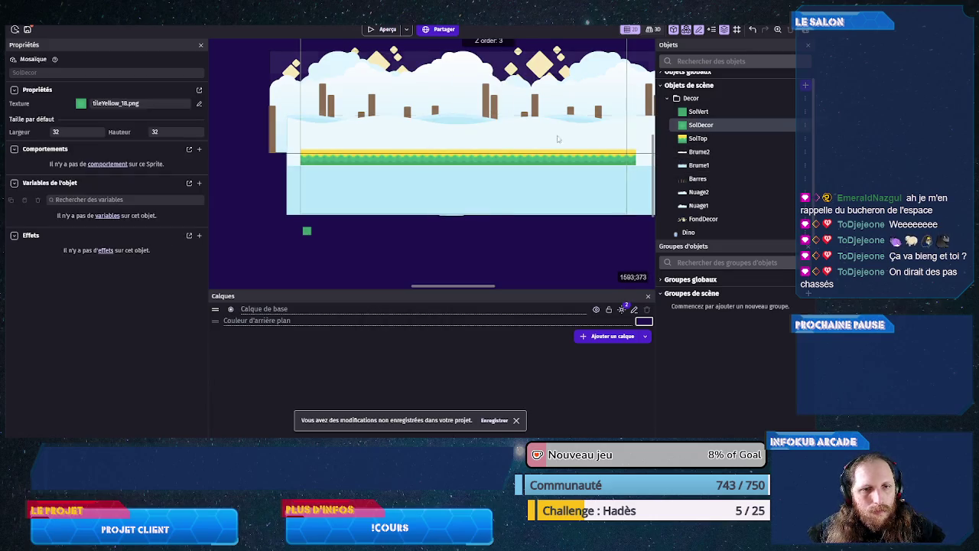
left_click_drag(688, 125, 315, 180)
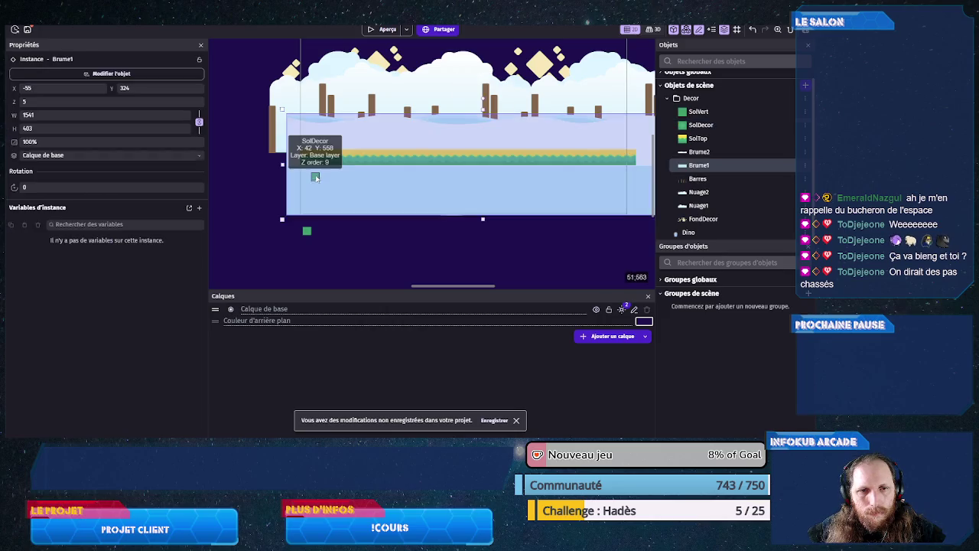
double_click(56, 115)
type("64")
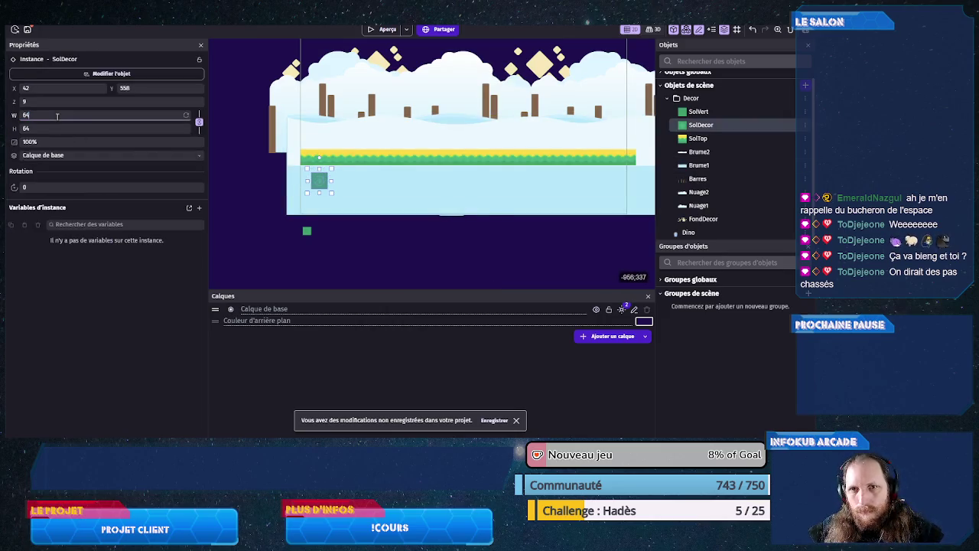
- Move the SolDecor tile to Y 528 and stretch it across the full scene width
double_click(136, 88)
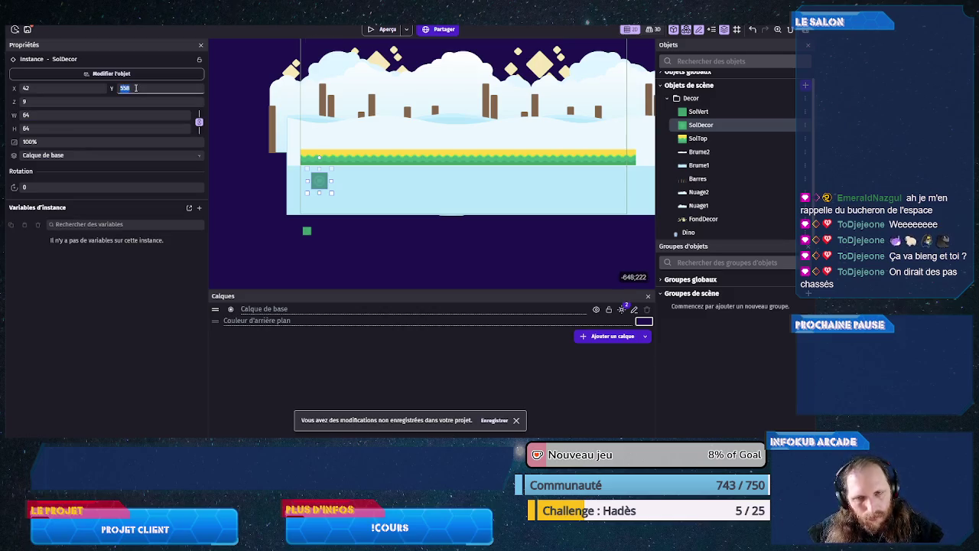
type("464+8")
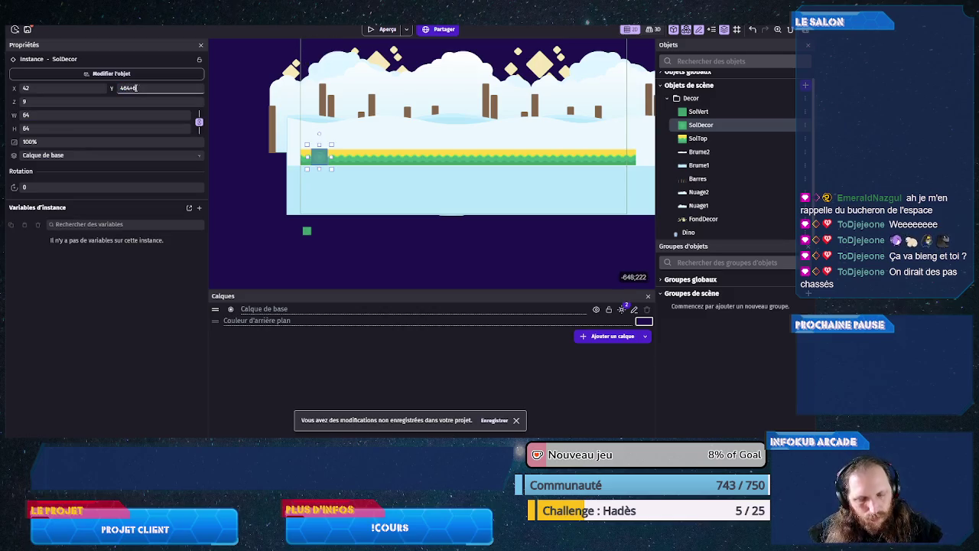
type("4")
key("Return")
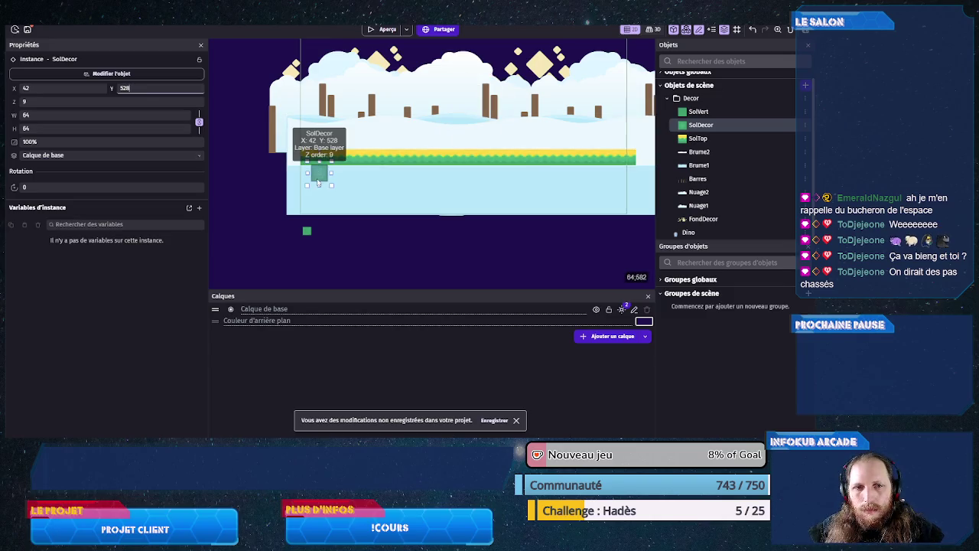
mouse_move(307, 173)
left_mouse_down()
mouse_move(291, 178)
mouse_move(644, 182)
left_mouse_up()
left_click(367, 219)
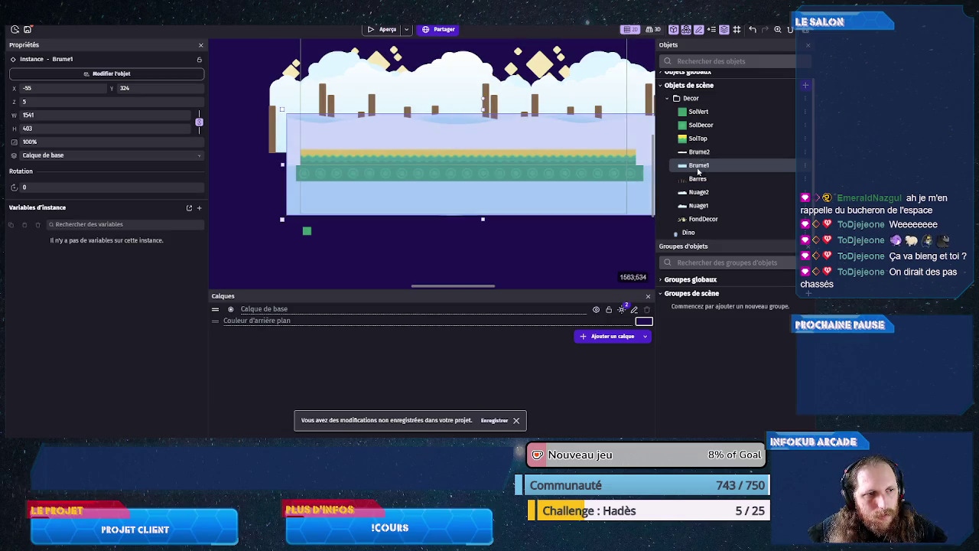
- Set the SolVert tile to Y 592 and size 128, then stretch it across the scene
left_click(307, 231)
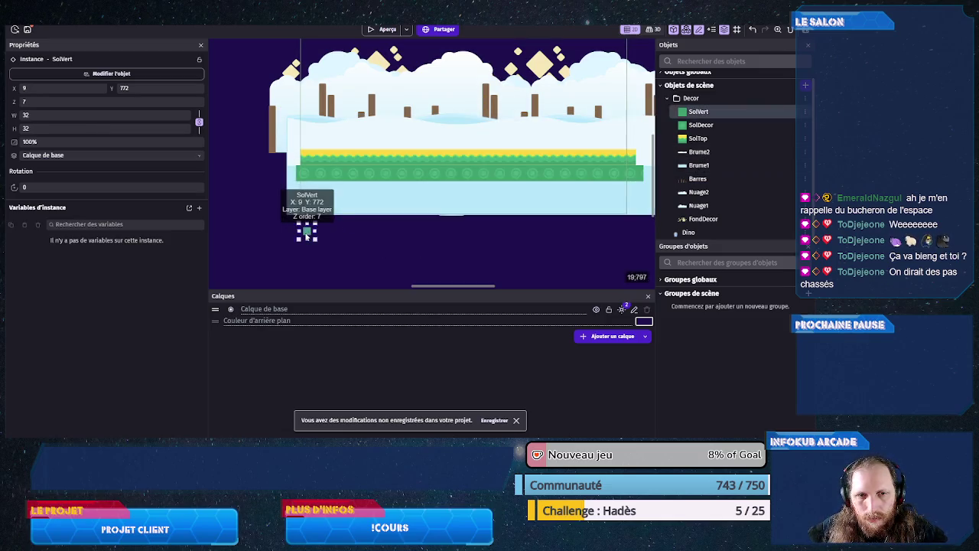
double_click(127, 88)
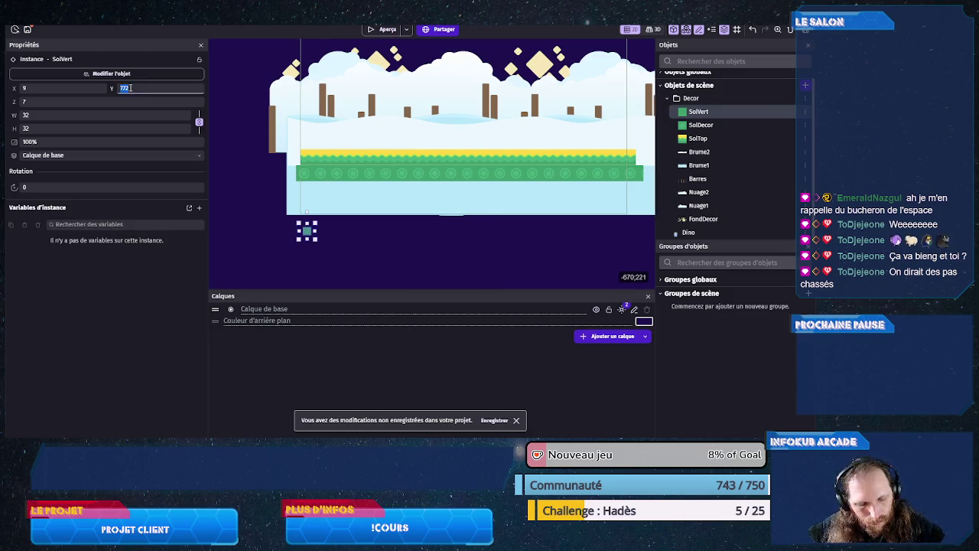
type("464+128")
key("Return")
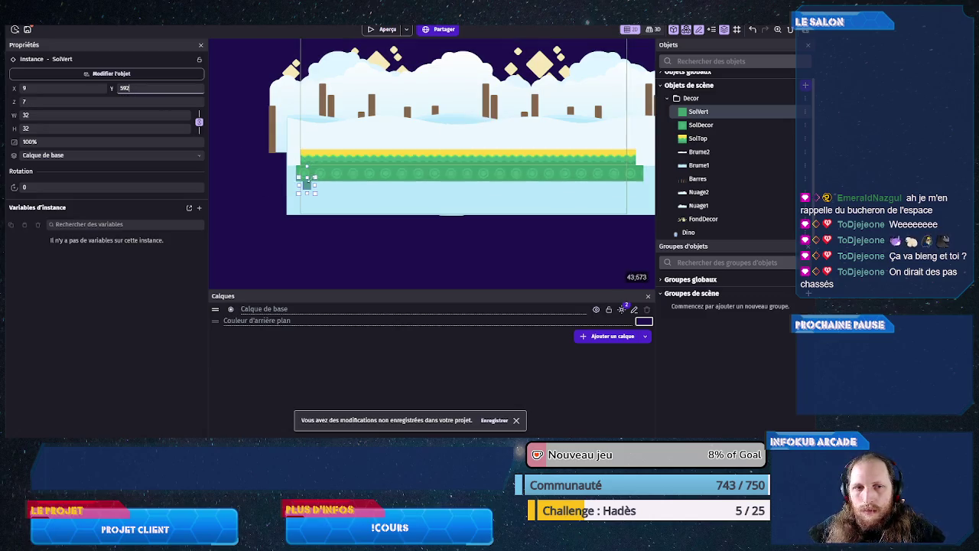
left_click(45, 115)
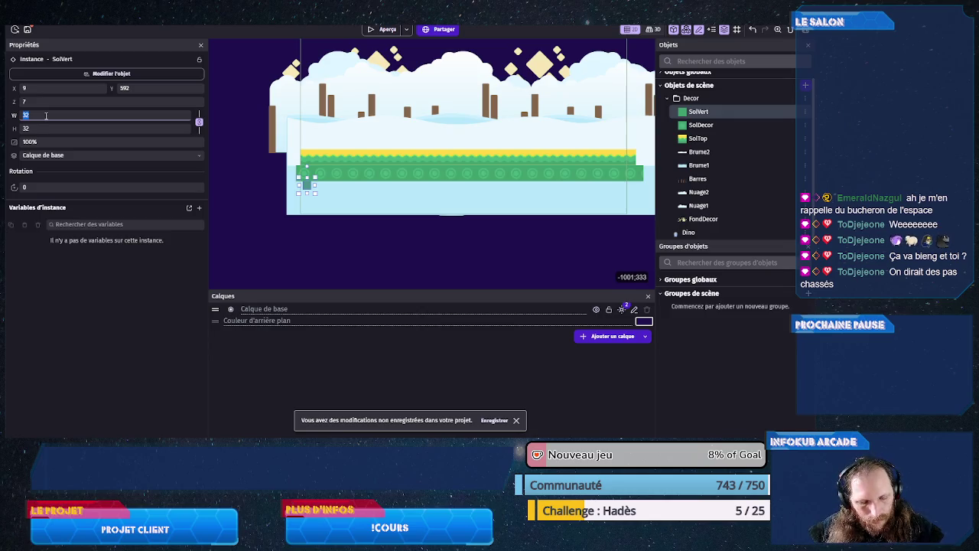
type("128")
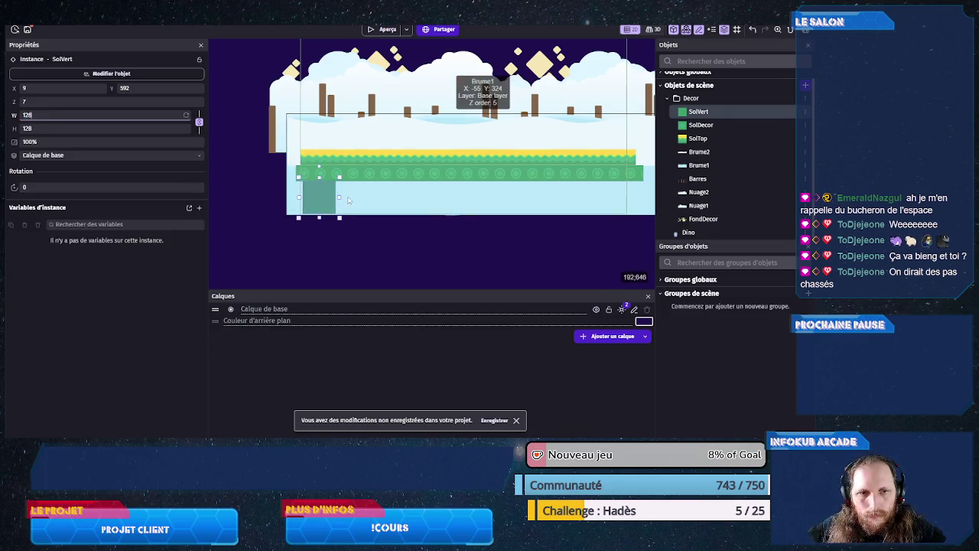
mouse_move(298, 196)
left_mouse_down()
mouse_move(287, 197)
mouse_move(641, 201)
left_mouse_up()
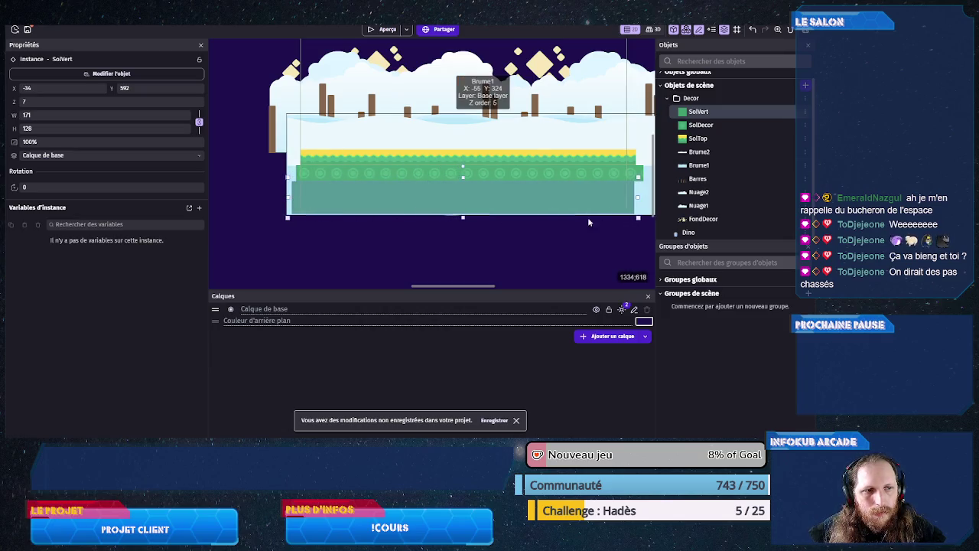
left_click(556, 227)
scroll(635, 205, "down", 5)
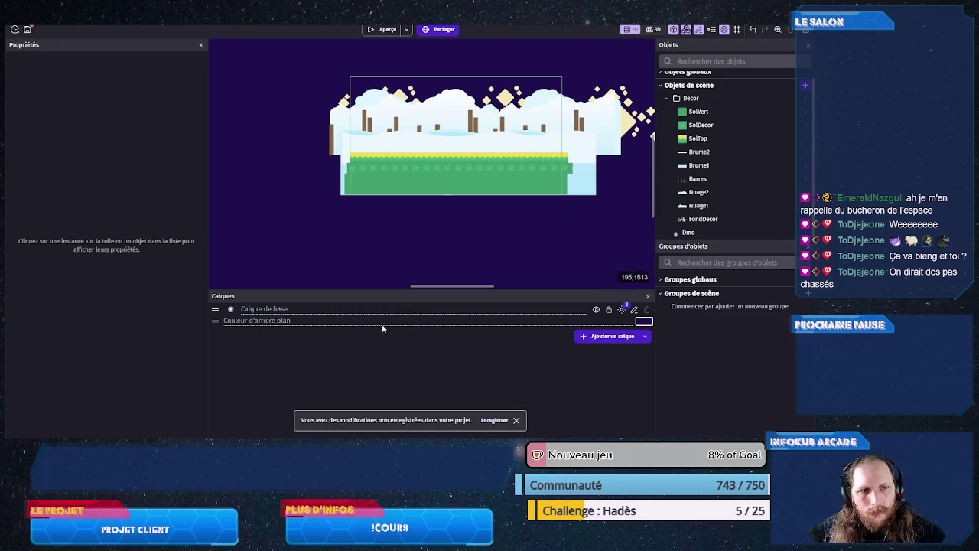
- Create a layer named Jeu and place a Dino instance on it at X 55, Y 201
left_click(610, 338)
key("ctrl+a")
type("G")
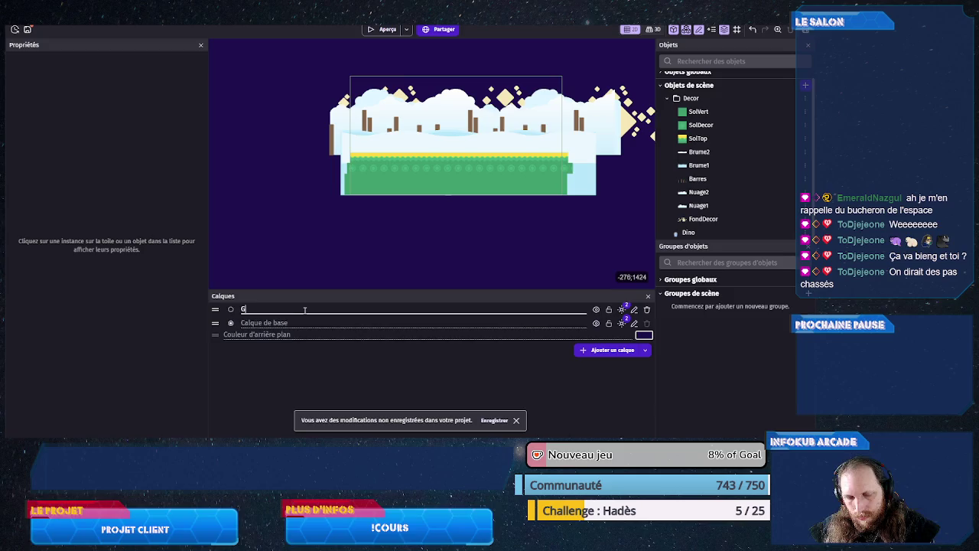
type("Jeu")
left_click(231, 309)
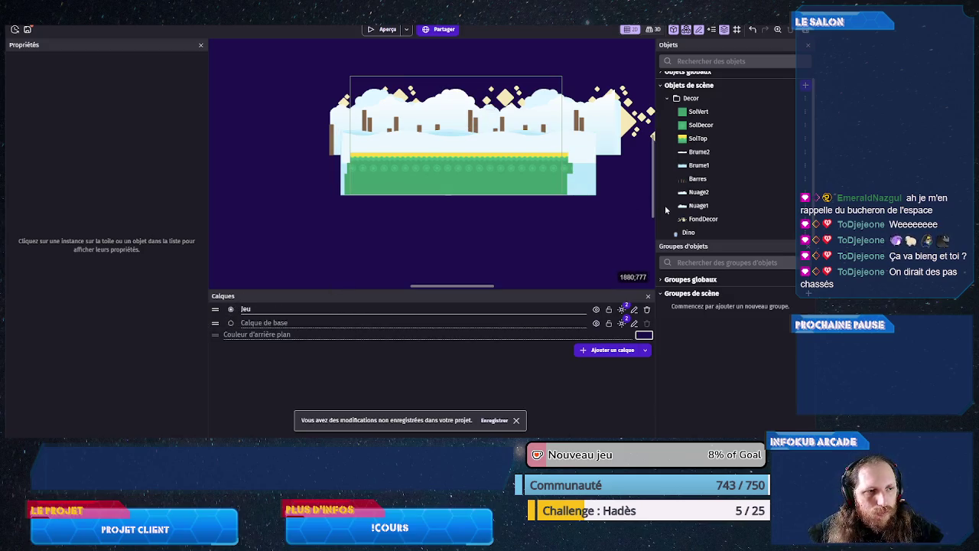
mouse_move(691, 233)
left_mouse_down()
mouse_move(374, 145)
mouse_move(360, 113)
left_mouse_up()
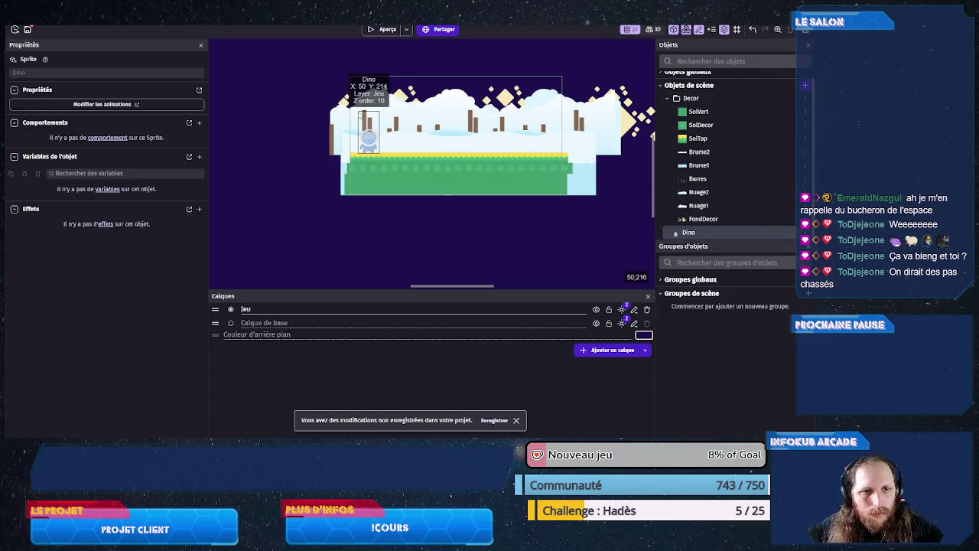
left_click(366, 136)
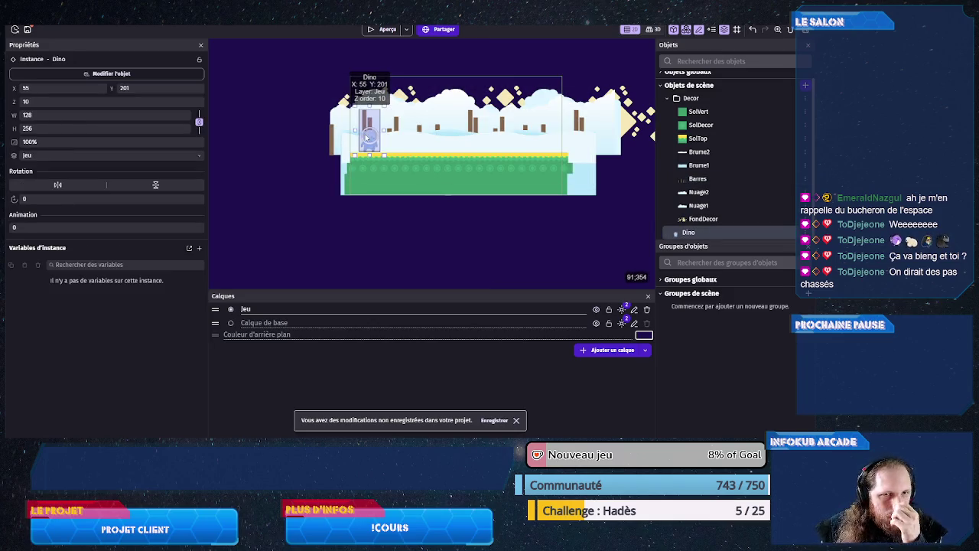
- Preview the Petit-Dinosaure level, then switch to the Paint reference mock-up
left_click(383, 29)
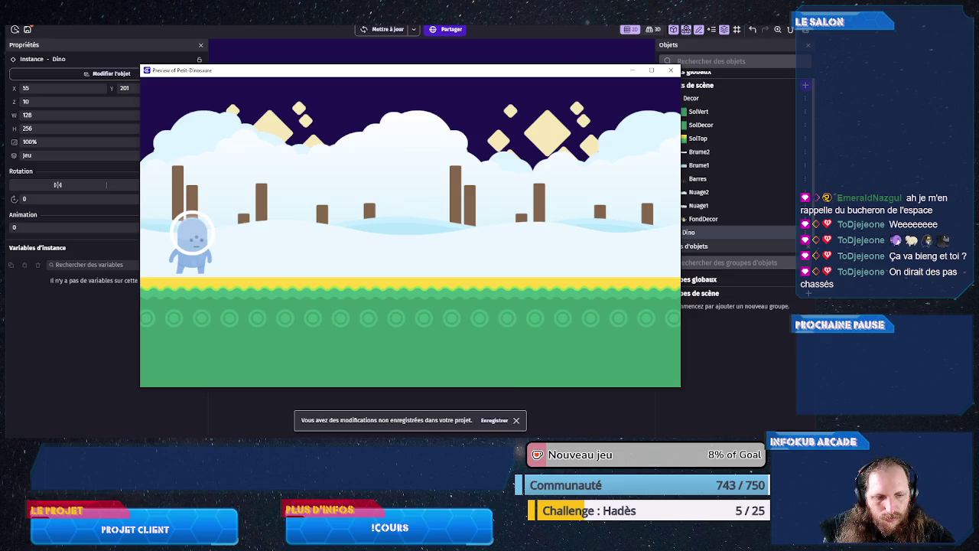
key("alt+Tab")
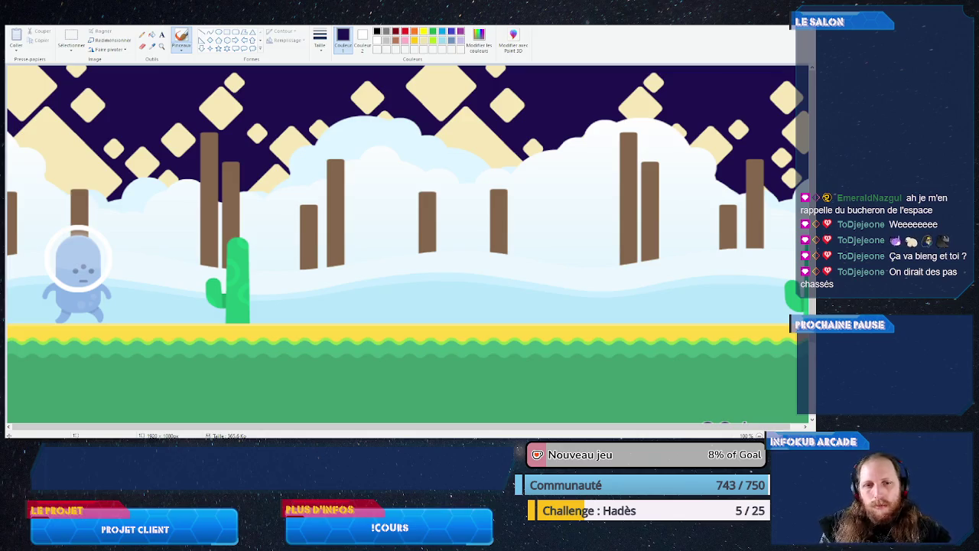
- Return from the Paint mock-up to the running GDevelop preview
key("alt+Tab")
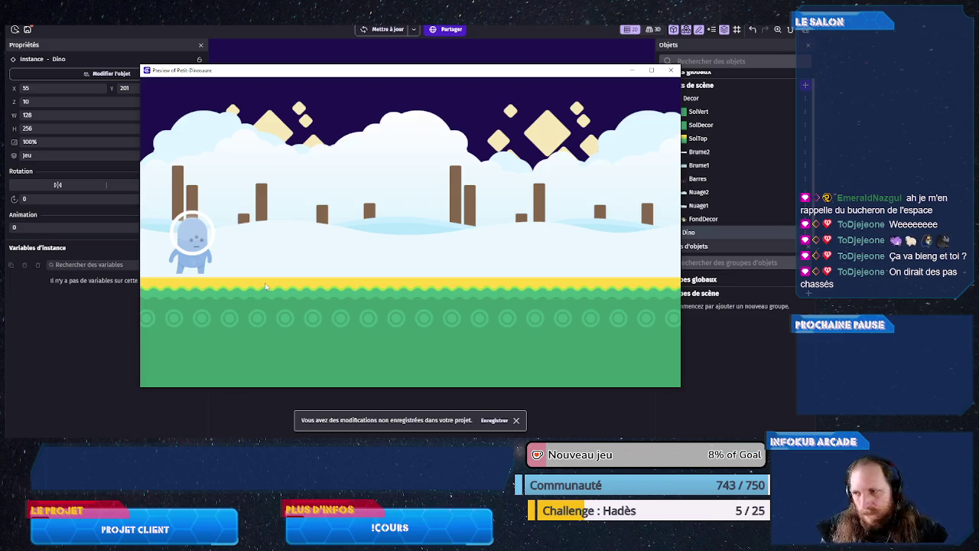
- Save the unsaved project changes, then close the game preview
left_click(492, 420)
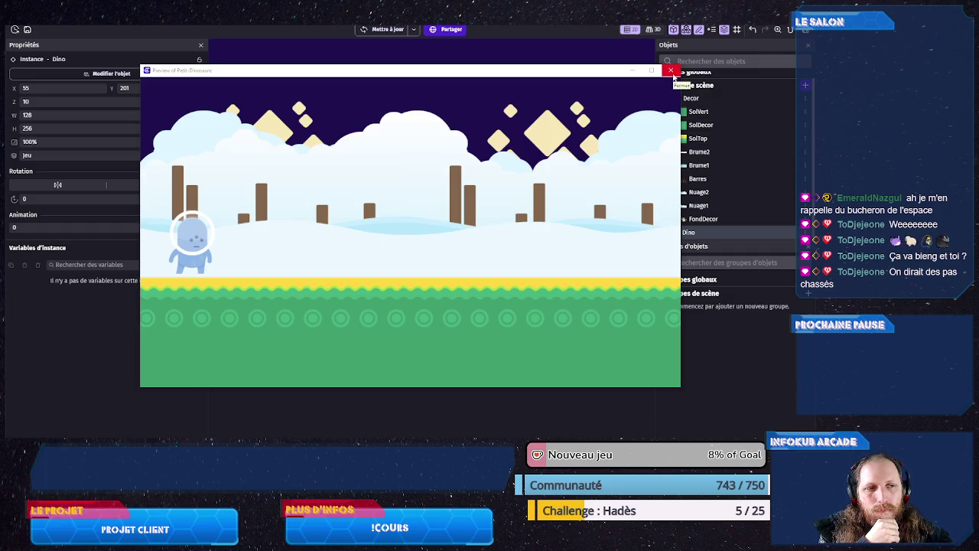
left_click(672, 71)
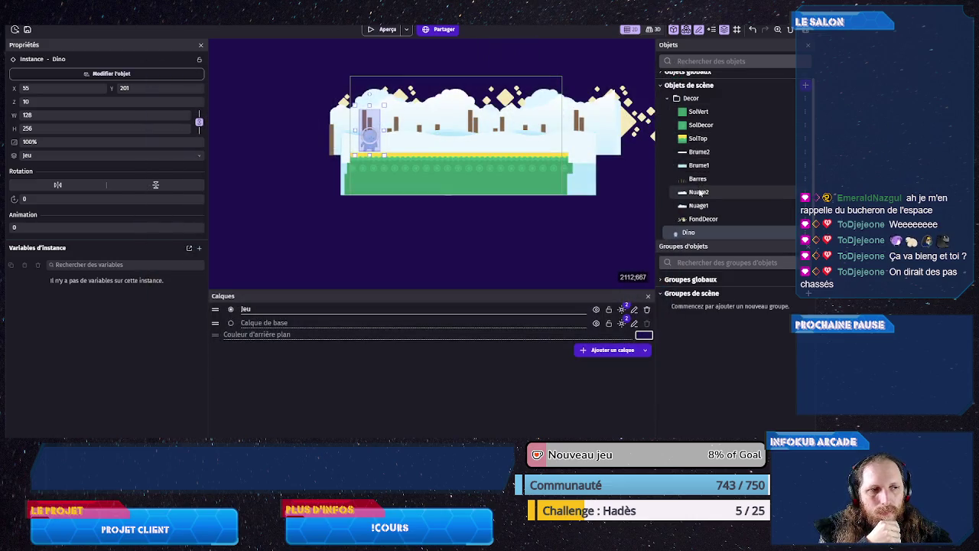
double_click(699, 193)
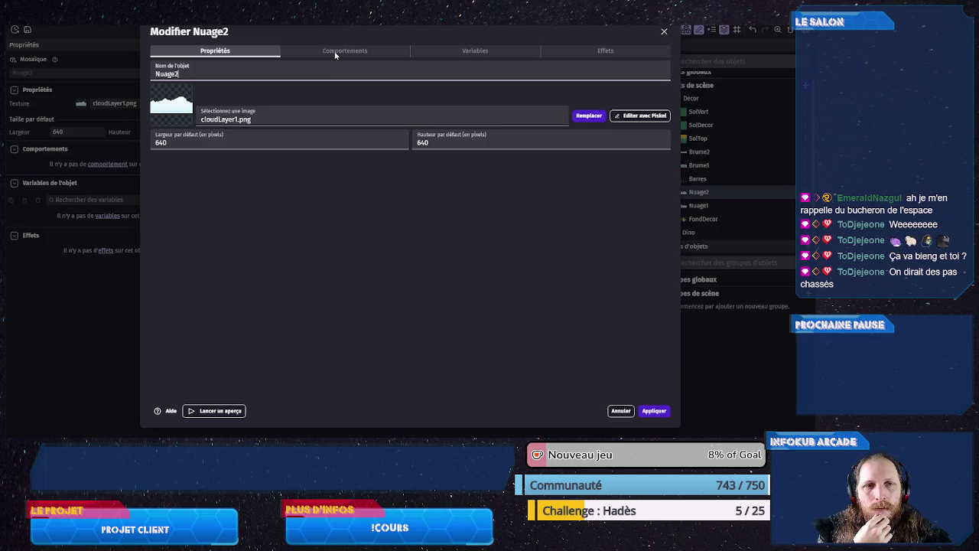
left_click(642, 116)
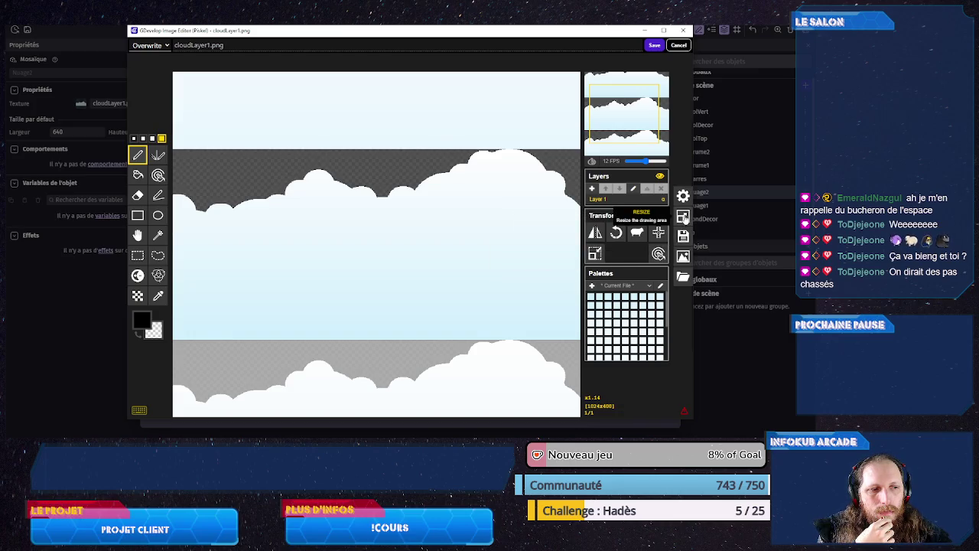
left_click(683, 217)
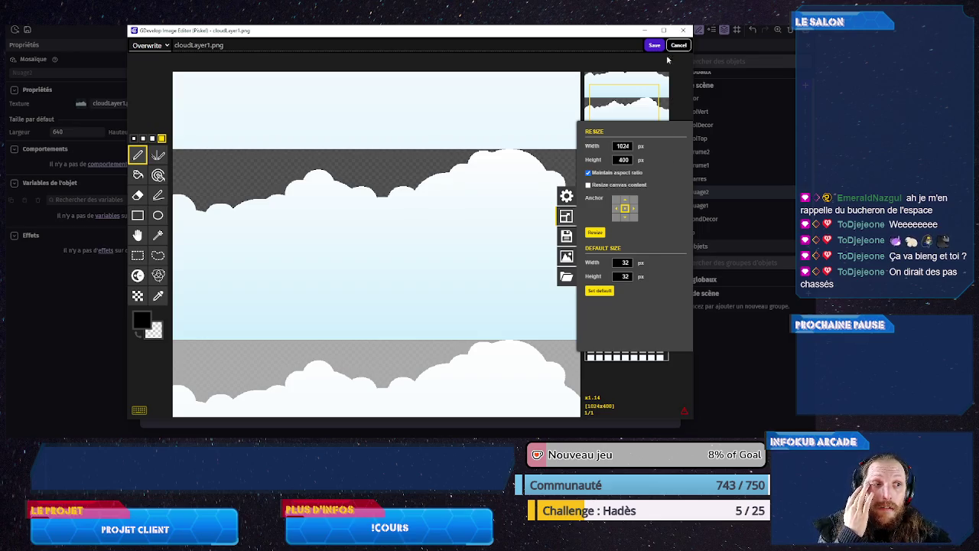
left_click(677, 45)
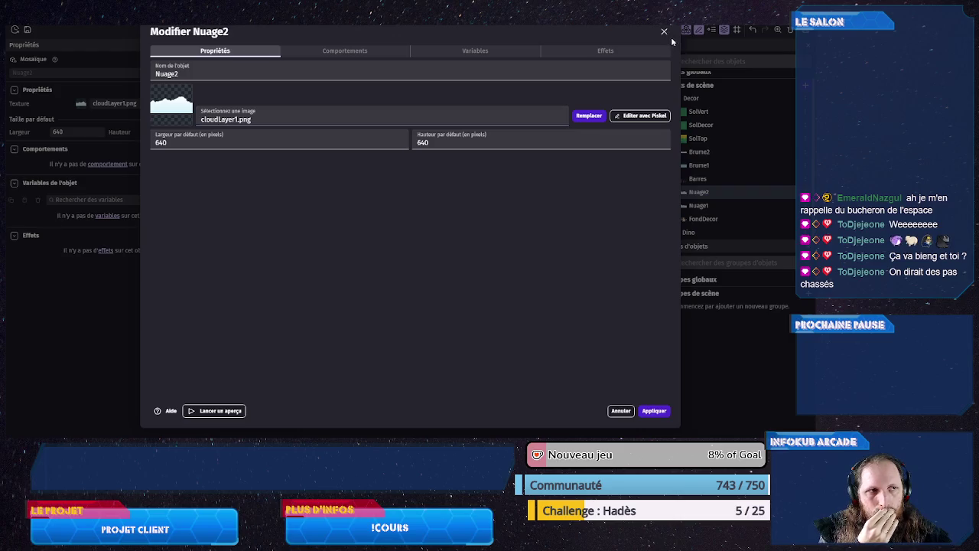
left_click(665, 32)
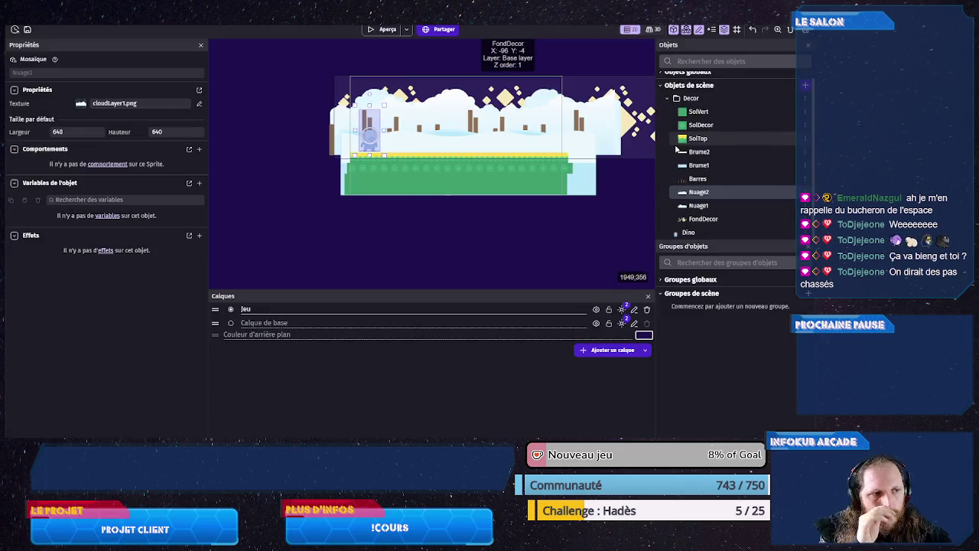
left_click(700, 179)
double_click(701, 181)
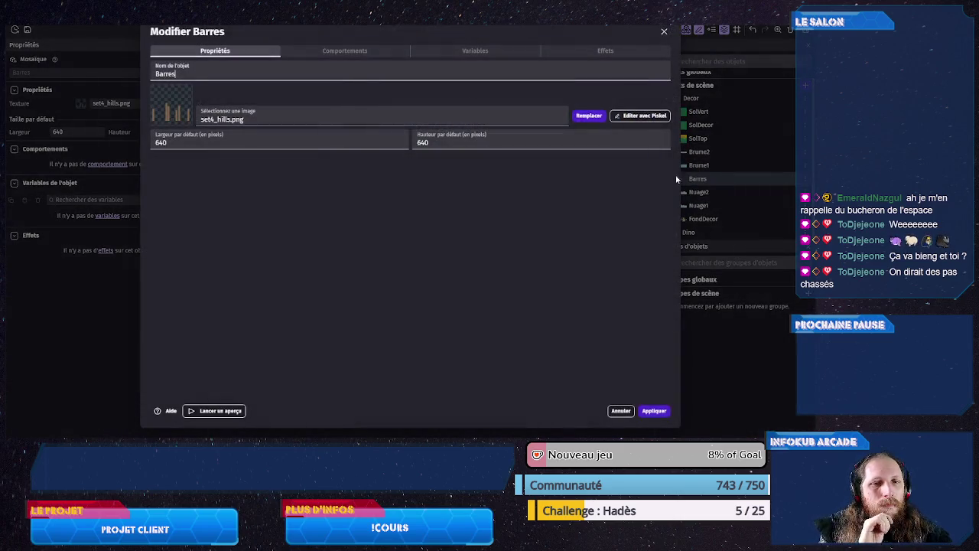
left_click(317, 52)
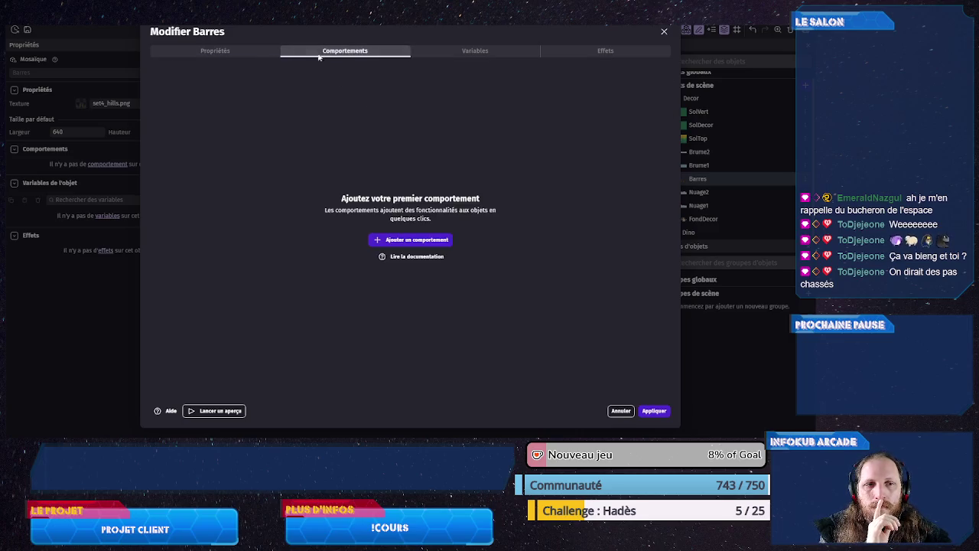
left_click(224, 52)
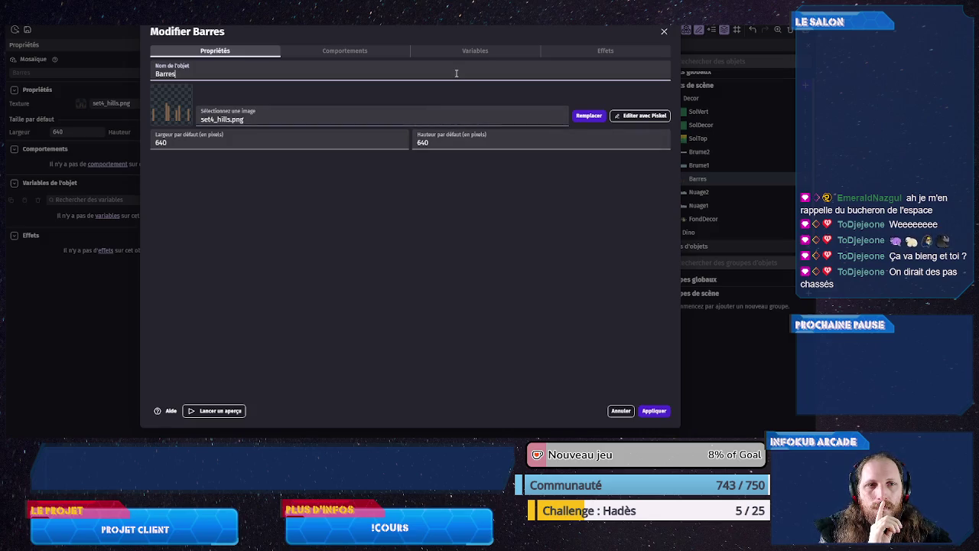
left_click(638, 116)
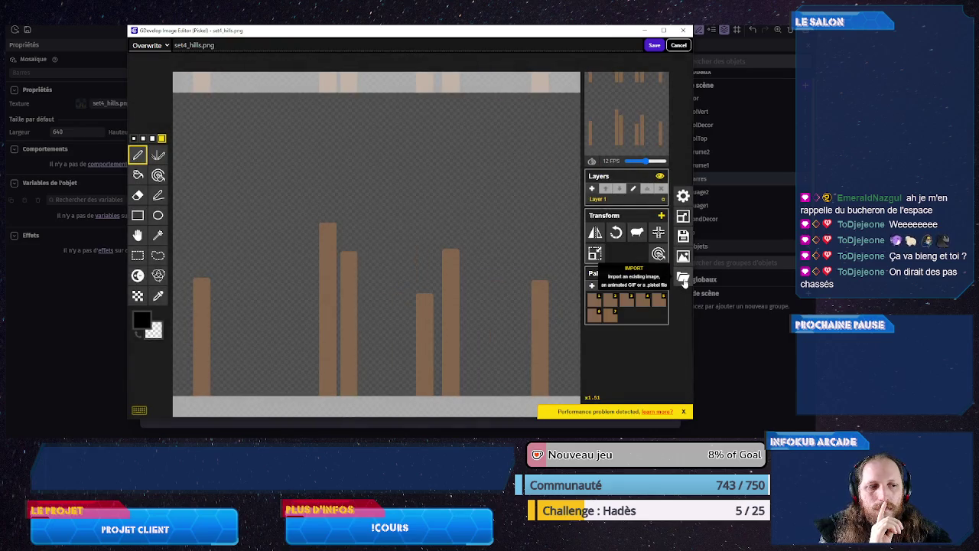
left_click(684, 218)
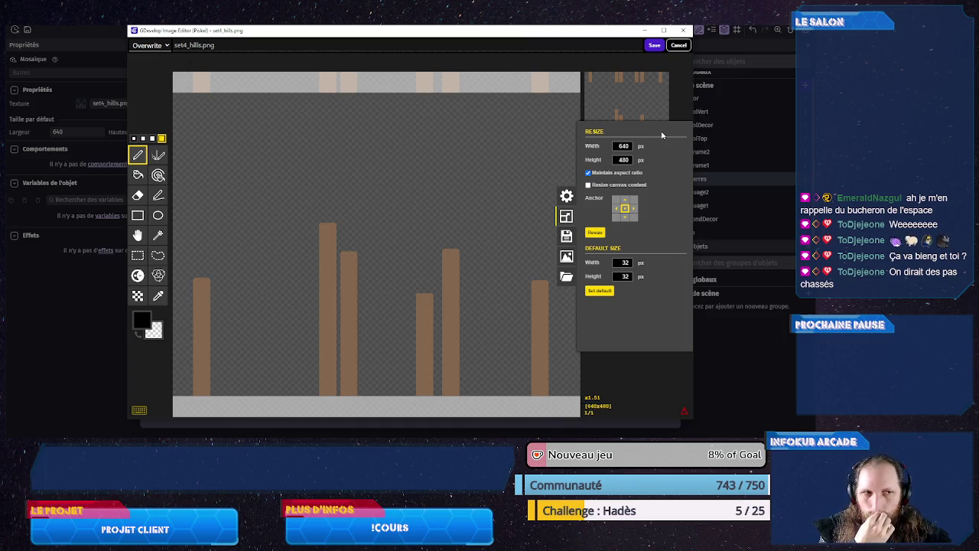
left_click(680, 46)
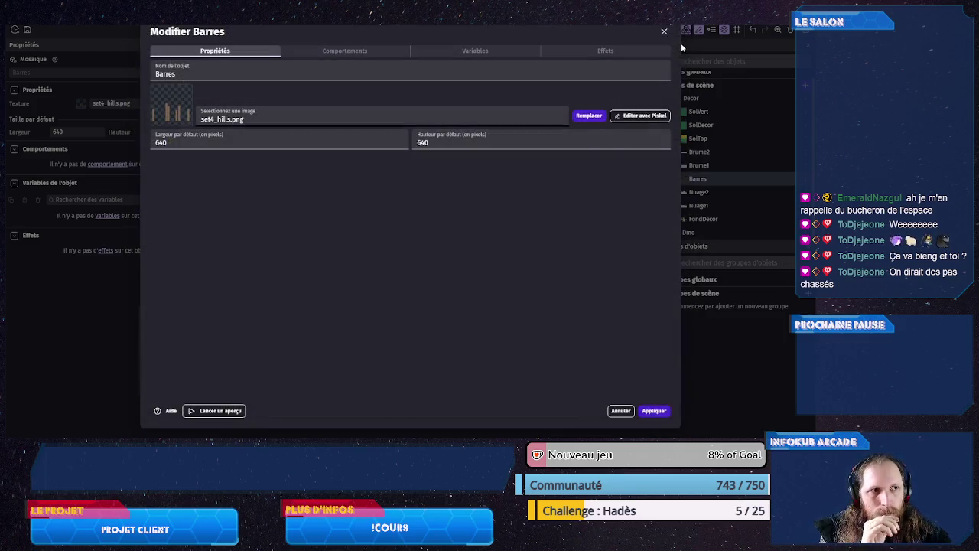
left_click(665, 32)
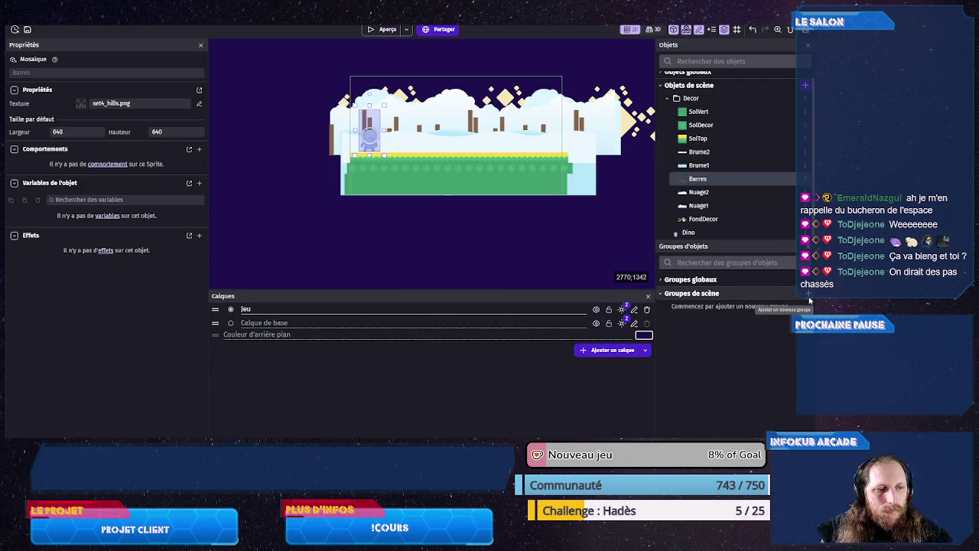
- Start a group named Parallax and add FondDecor, Nuage1, Nuage2 and Barres
left_click(793, 299)
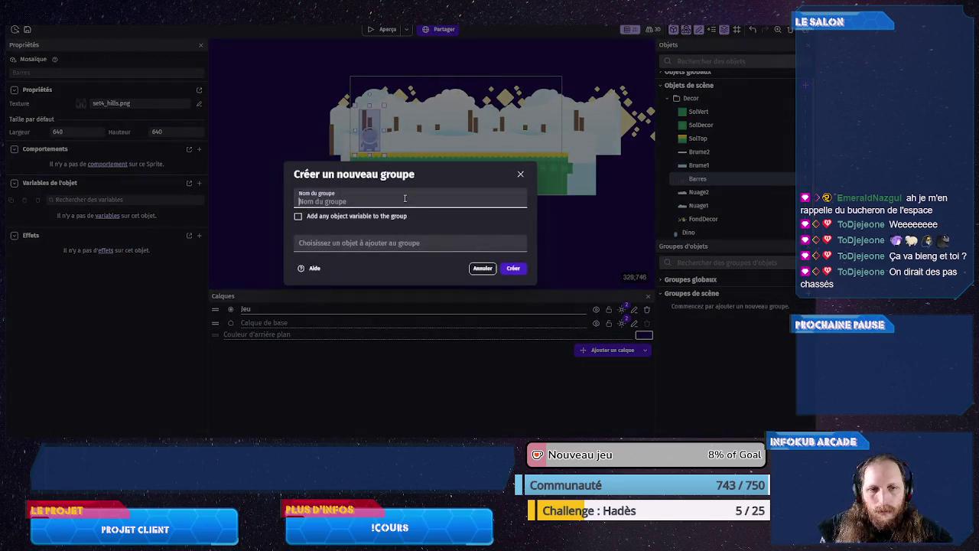
type("Parallax")
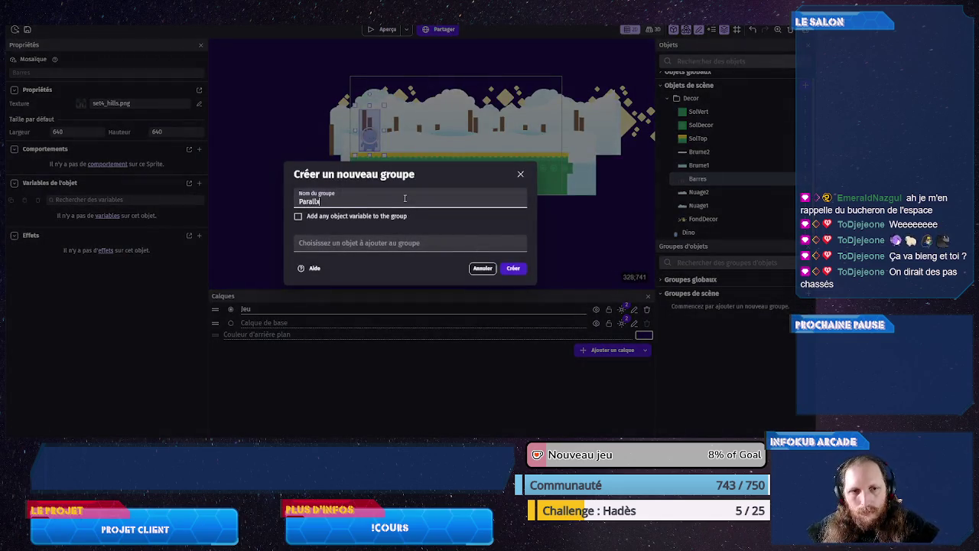
key("BackSpace")
type("ax")
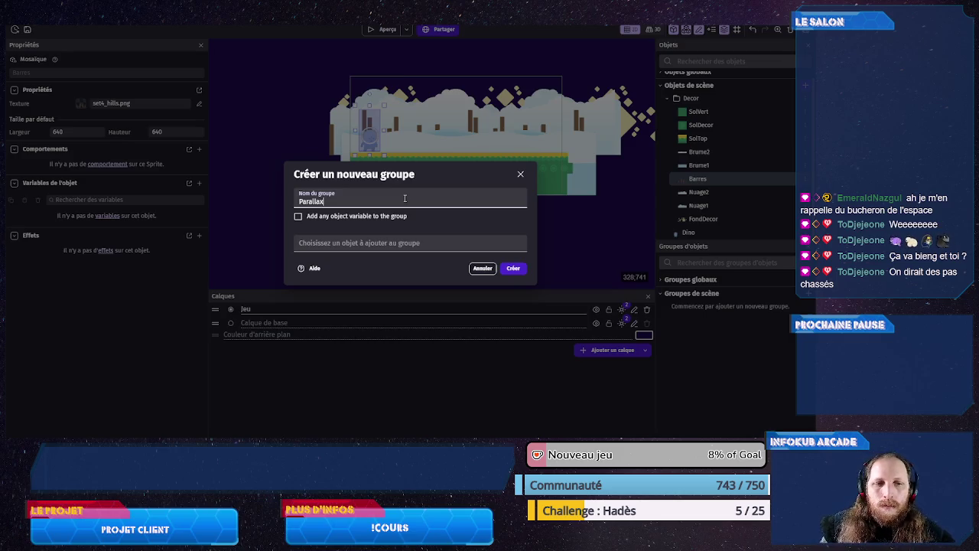
left_click(388, 244)
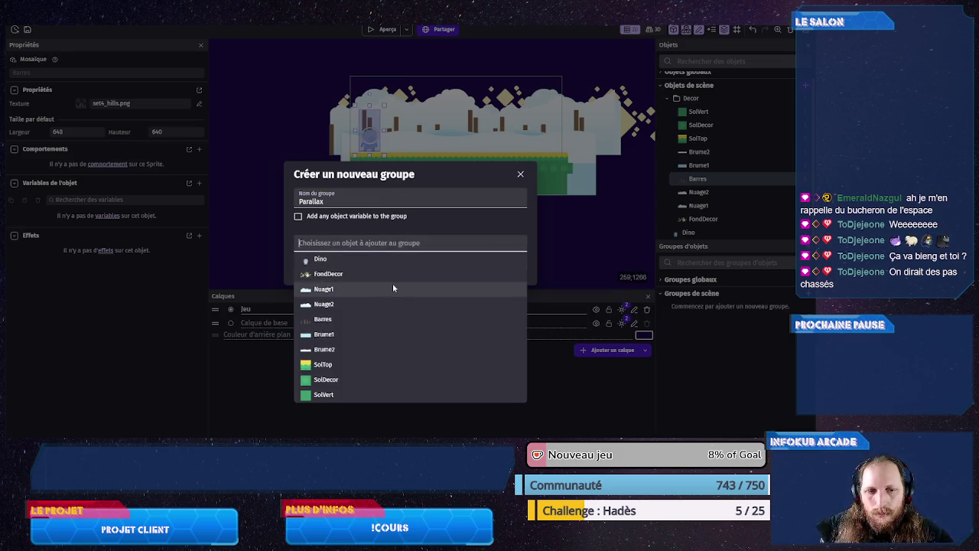
left_click(387, 274)
left_click(379, 278)
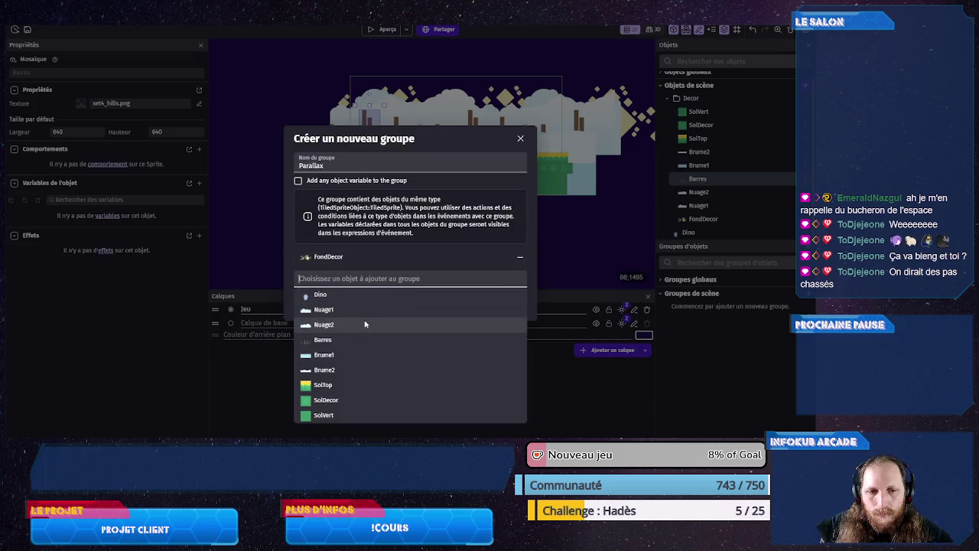
left_click(363, 309)
left_click(359, 282)
left_click(356, 308)
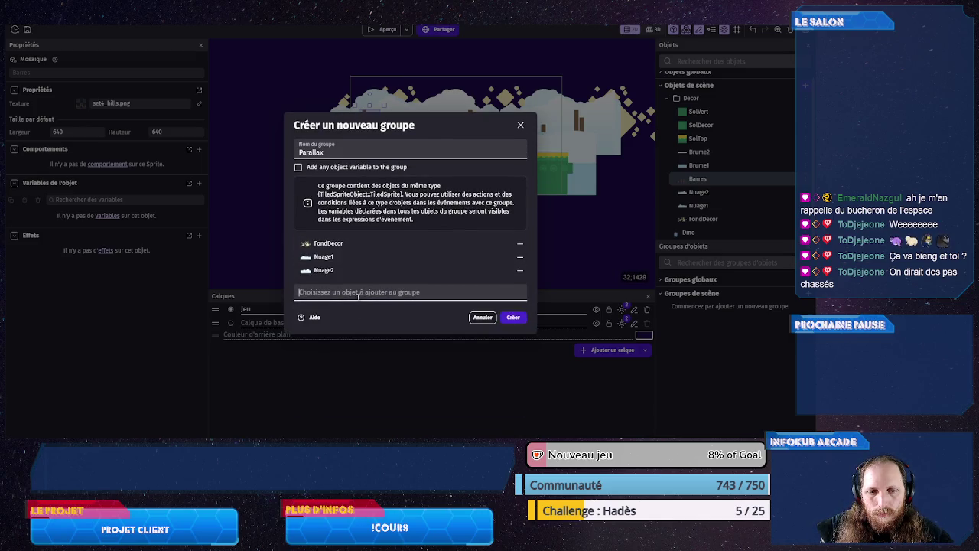
left_click(358, 294)
left_click(352, 320)
- Add Brume1, Brume2, SolTop, SolDecor and SolVert to the Parallax group
left_click(351, 300)
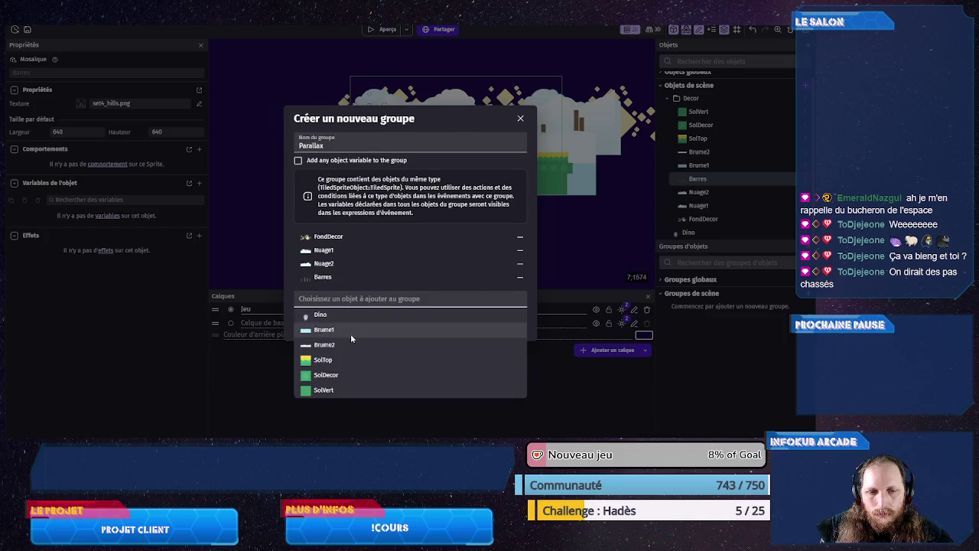
left_click(351, 334)
left_click(349, 306)
left_click(348, 336)
left_click(347, 312)
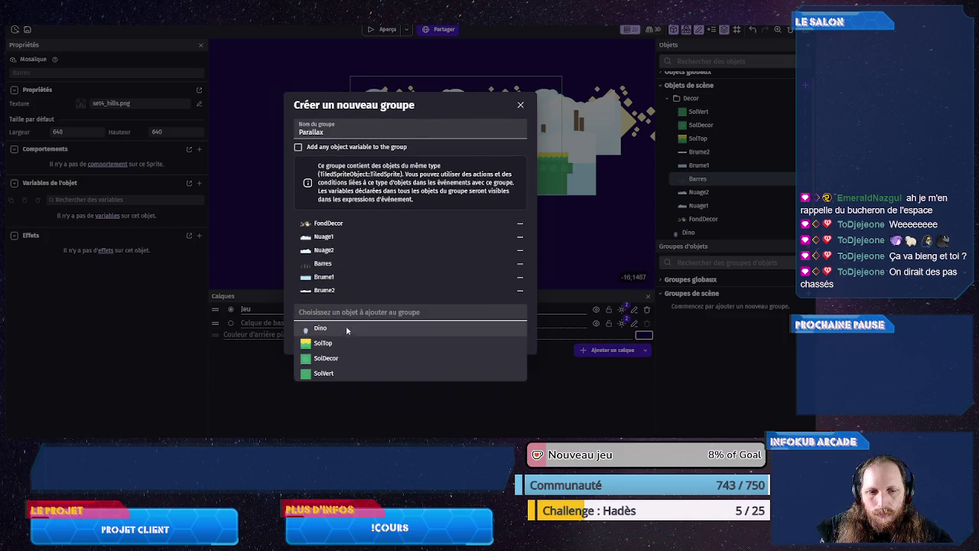
left_click(348, 343)
left_click(347, 319)
left_click(346, 348)
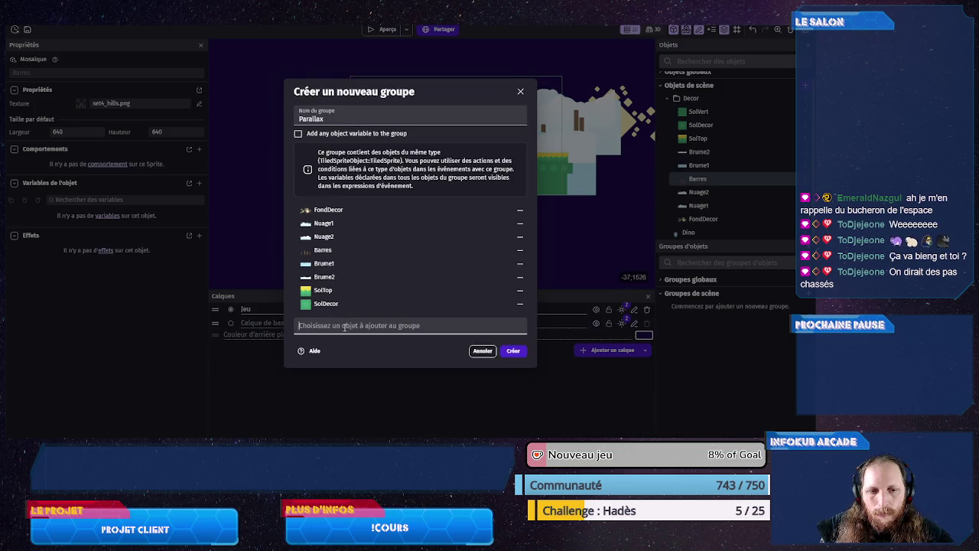
left_click(344, 327)
left_click(342, 350)
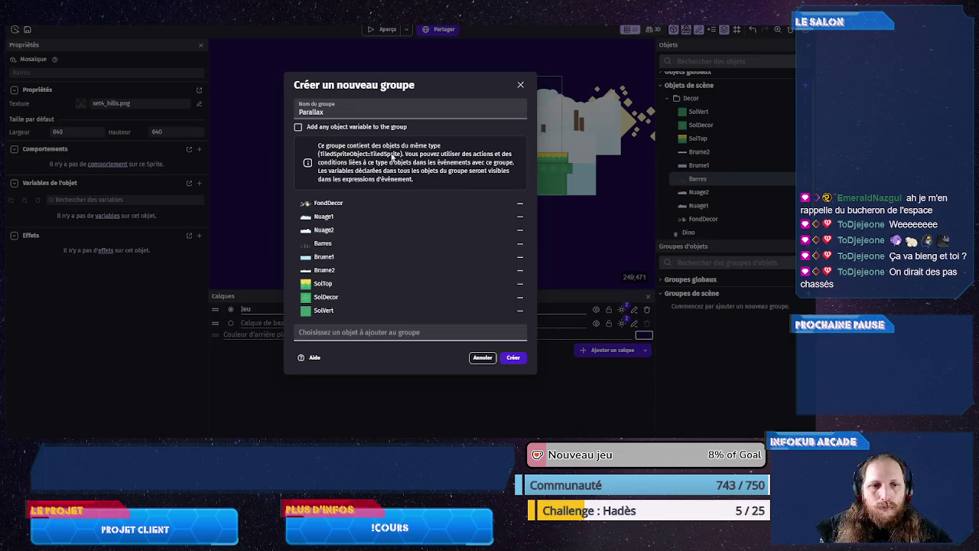
- Create the Parallax group with number variables parallax = 1 and cycle = 640
left_click(508, 360)
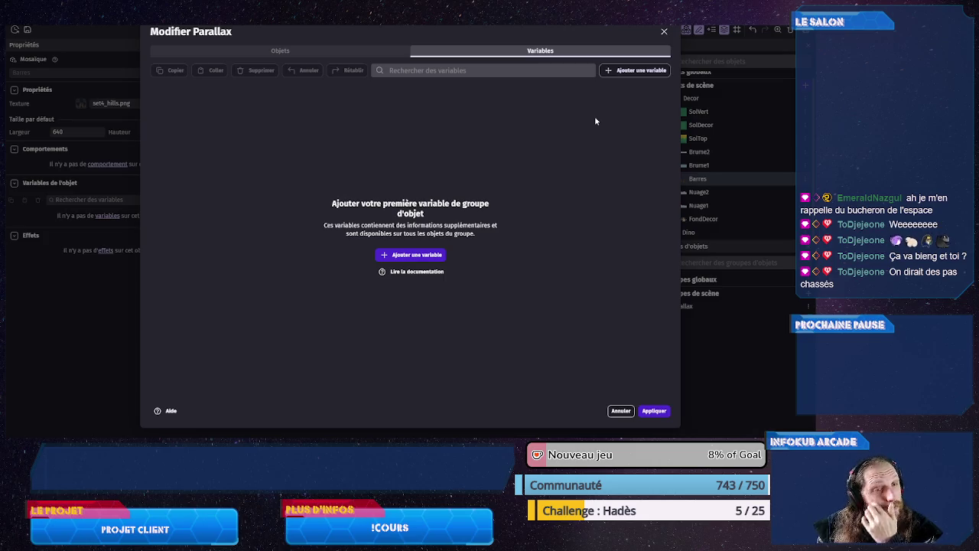
left_click(397, 257)
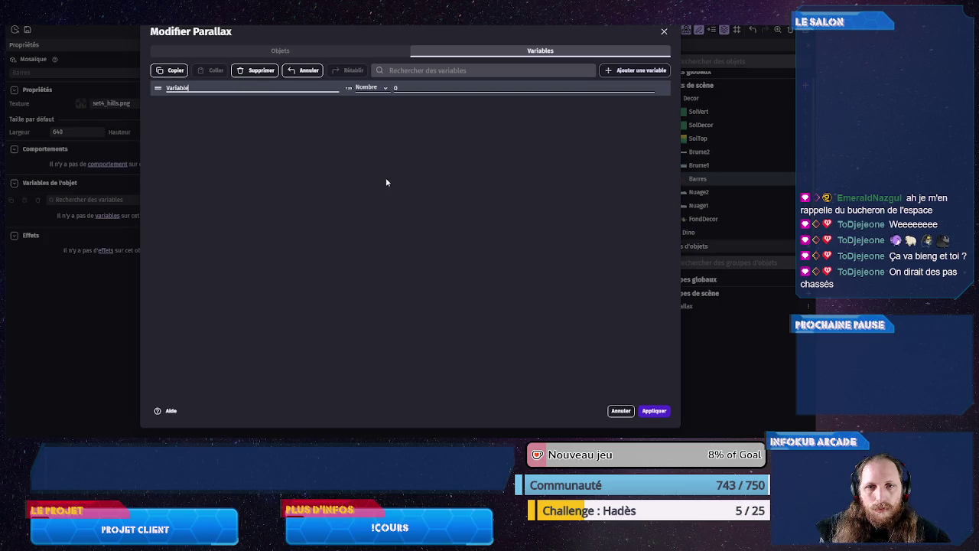
double_click(212, 90)
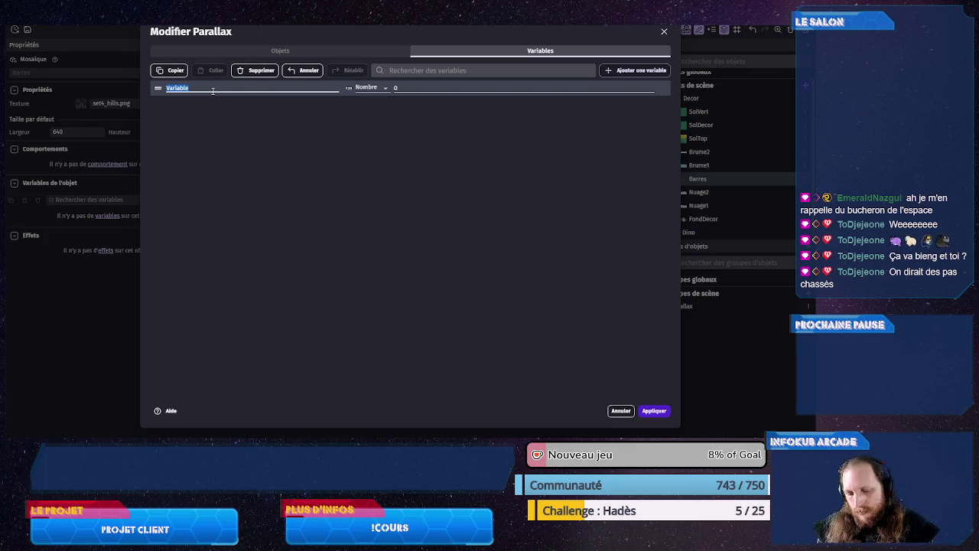
type("parallax")
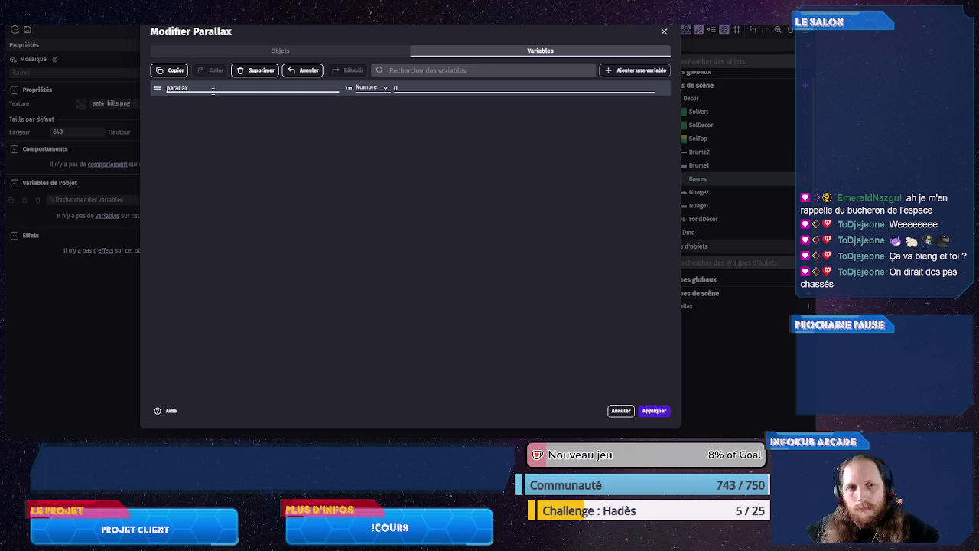
left_click(400, 89)
type("1")
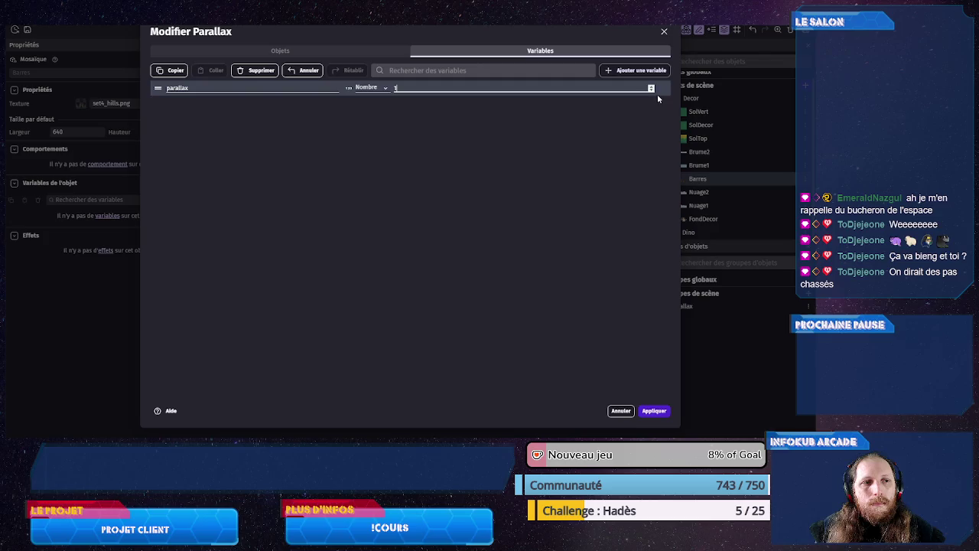
left_click(635, 70)
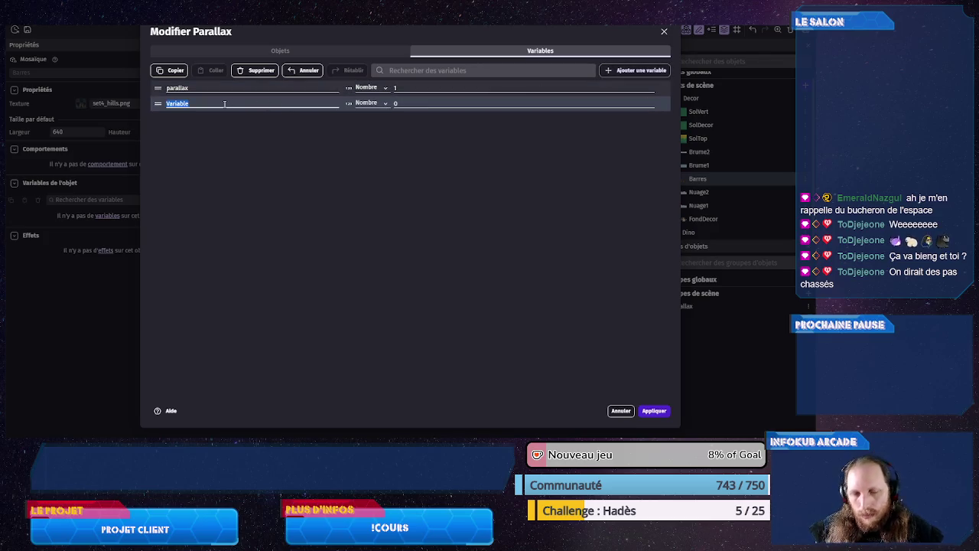
type("cycle")
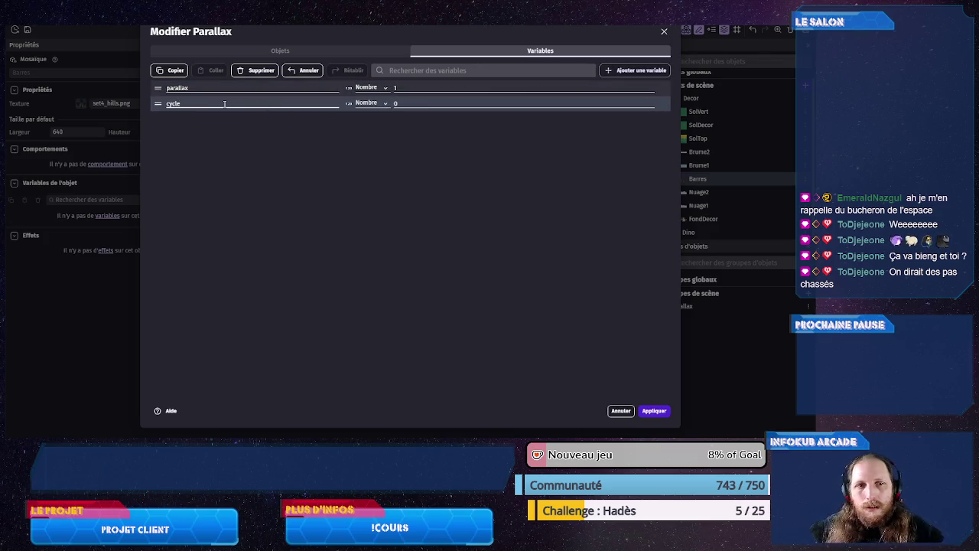
left_click(407, 104)
type("640")
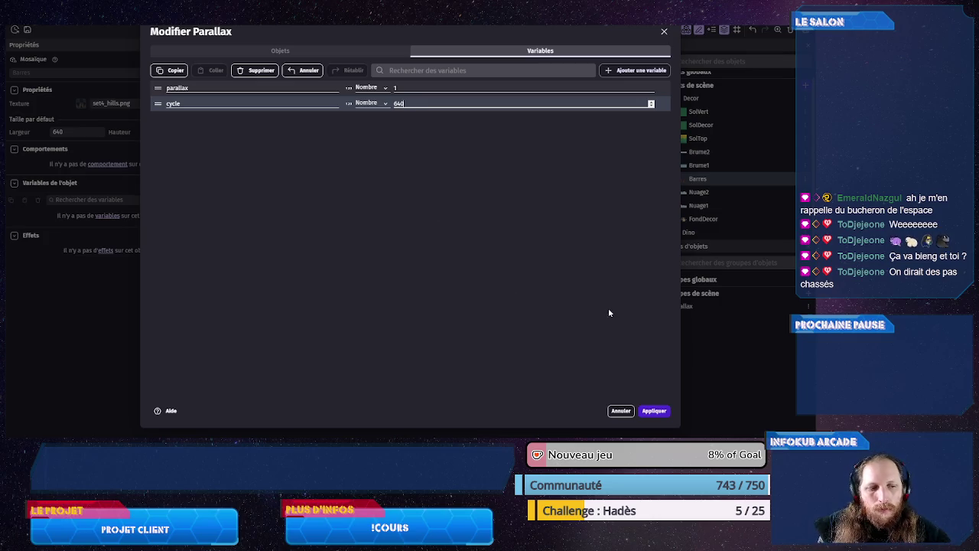
left_click(652, 411)
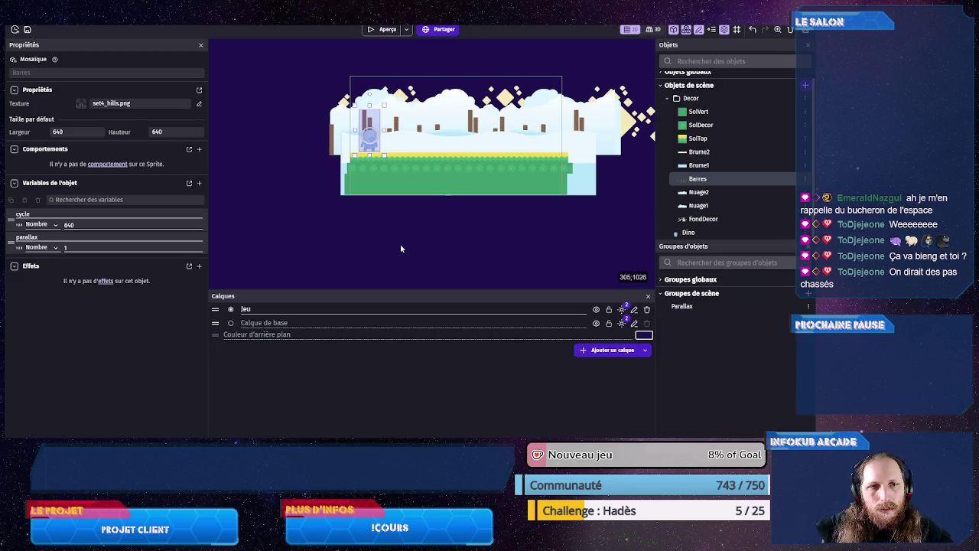
- Add a new event with the 'Au lancement de la scène' condition
left_click(131, 23)
left_click(67, 46)
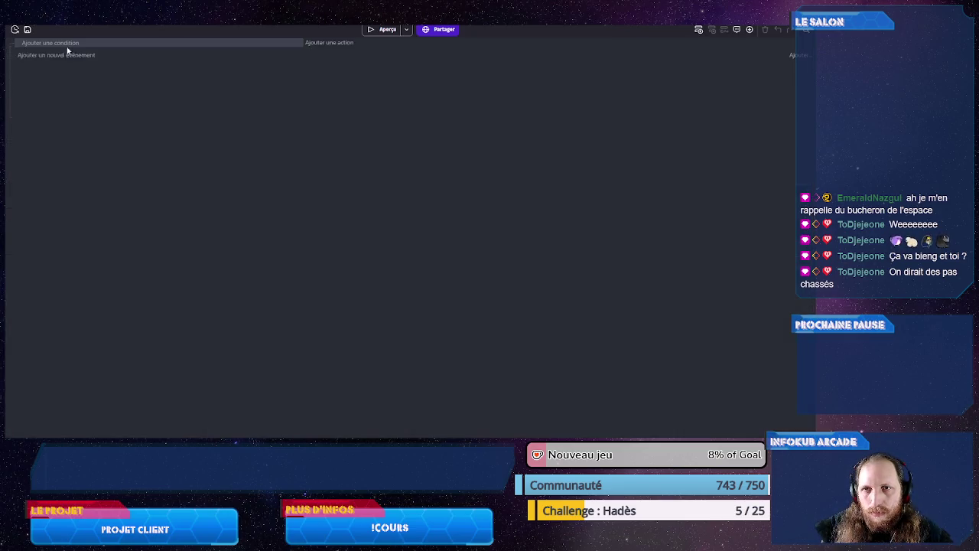
left_click(66, 47)
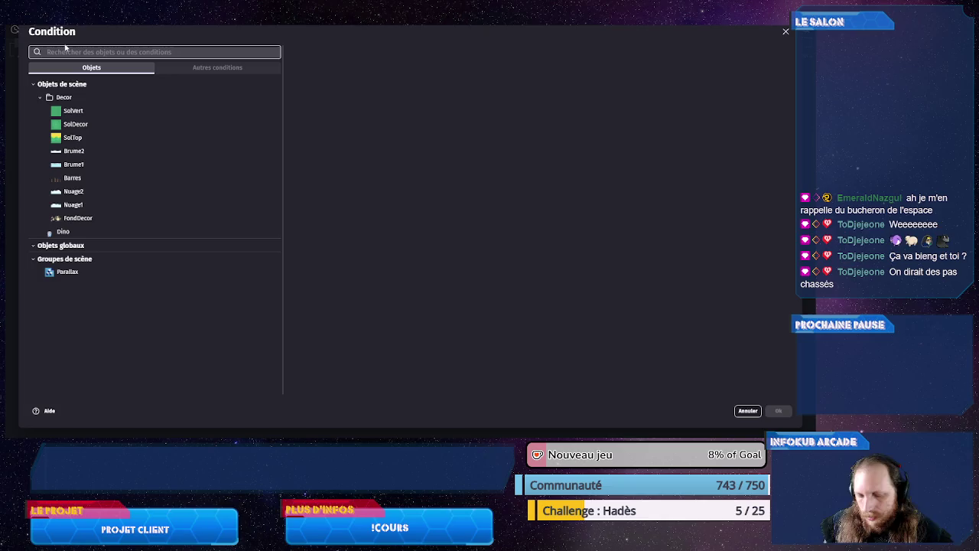
type("st")
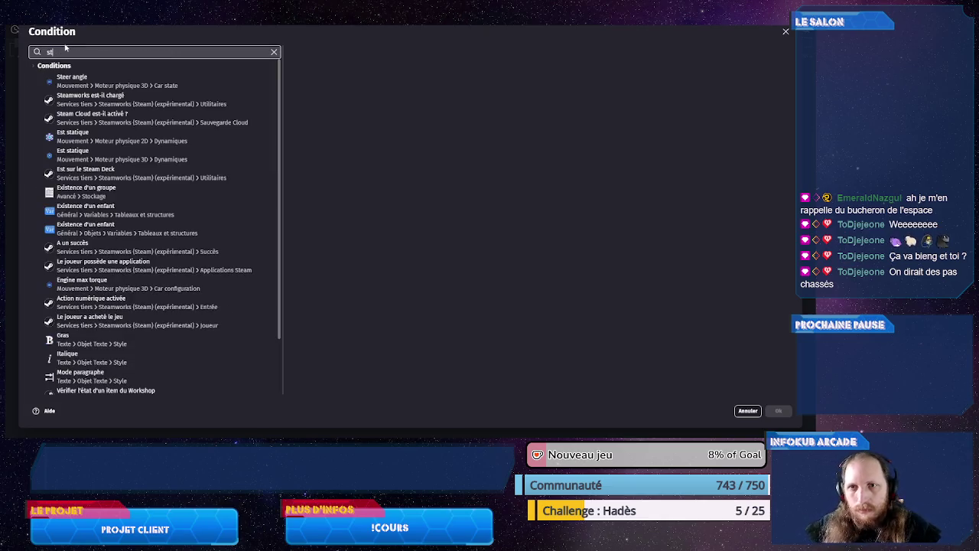
key("BackSpace")
key("BackSpace")
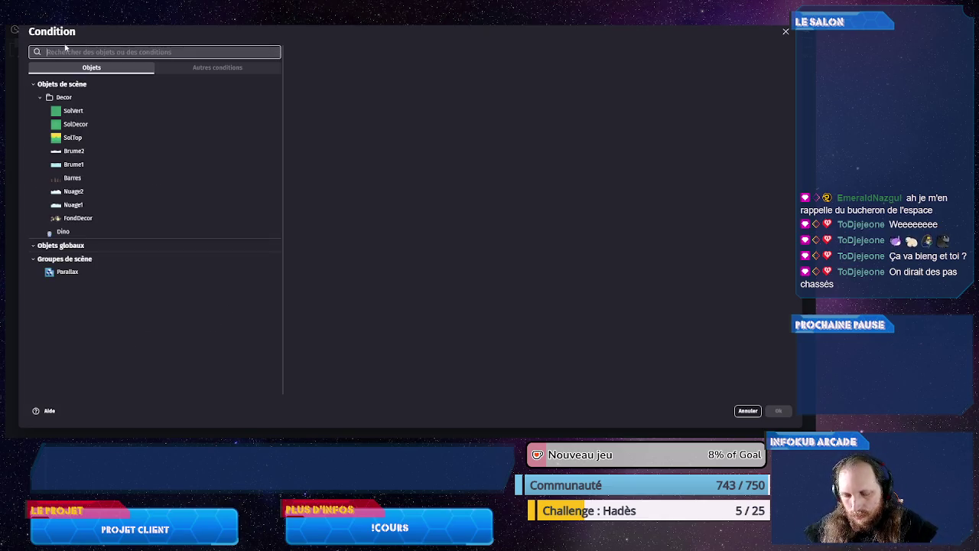
type("scene")
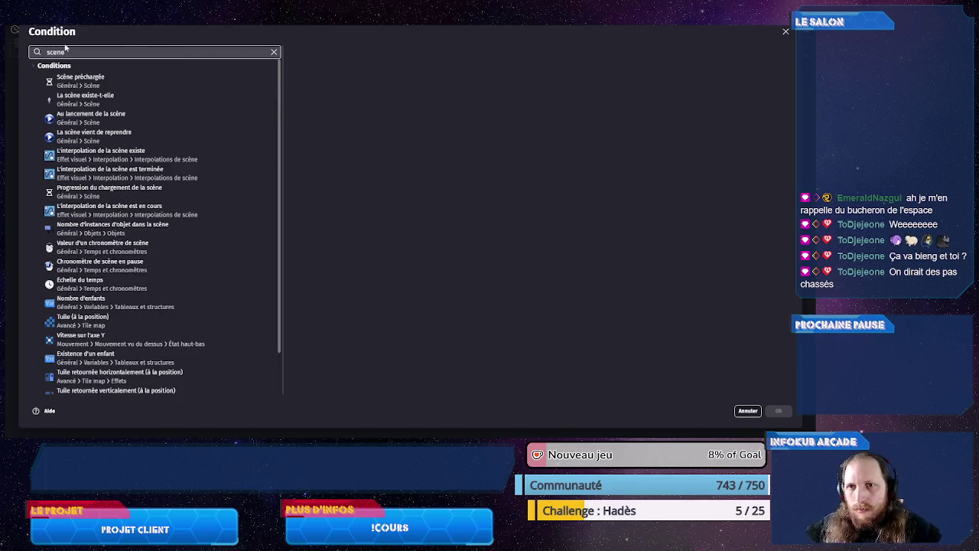
left_click(111, 119)
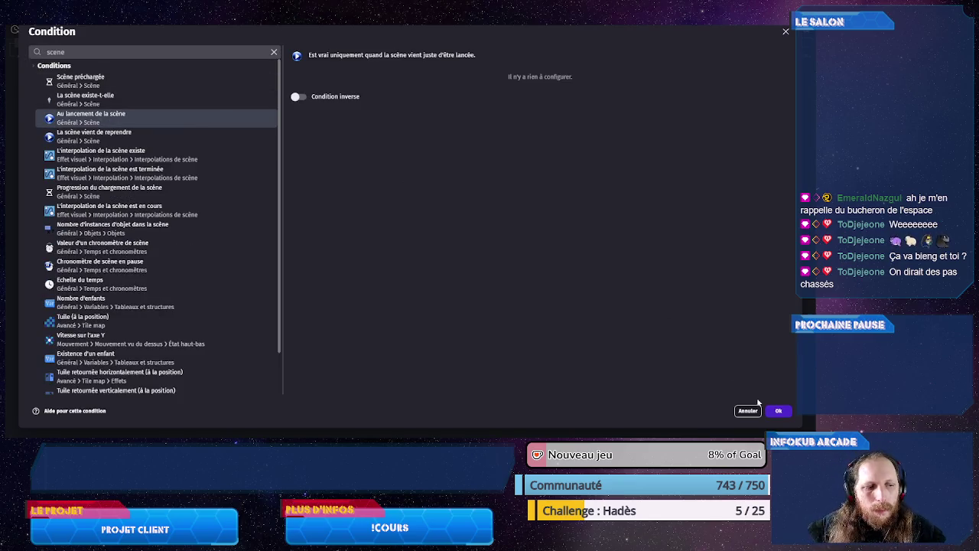
left_click(778, 411)
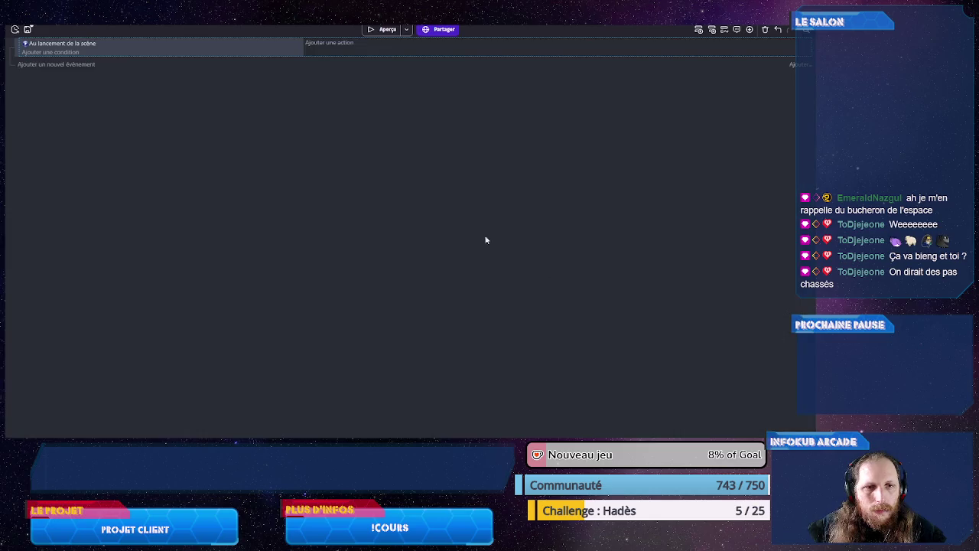
- Add a console action logging ToString(SceneWindowWidth())+" "+ToString(ScreenWidth())
left_click(321, 45)
type("consol")
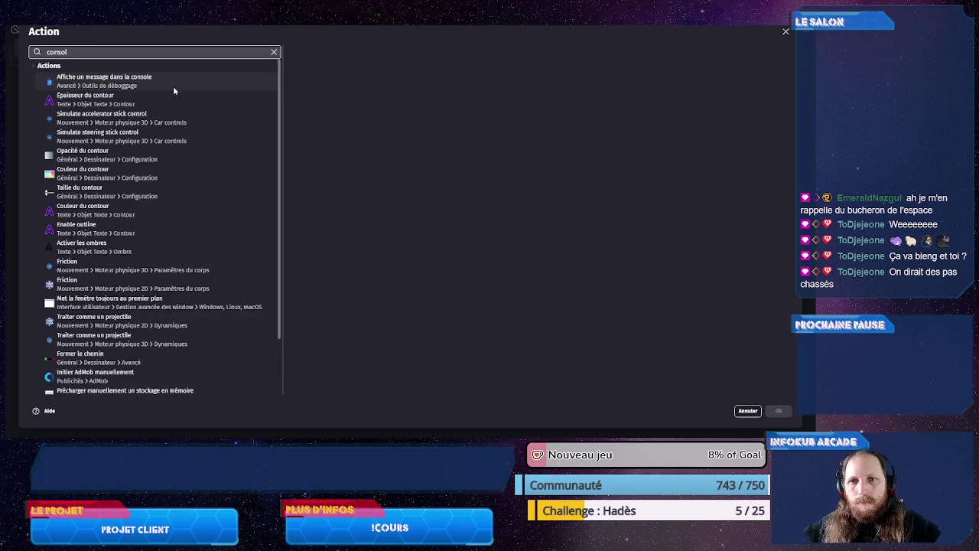
left_click(174, 89)
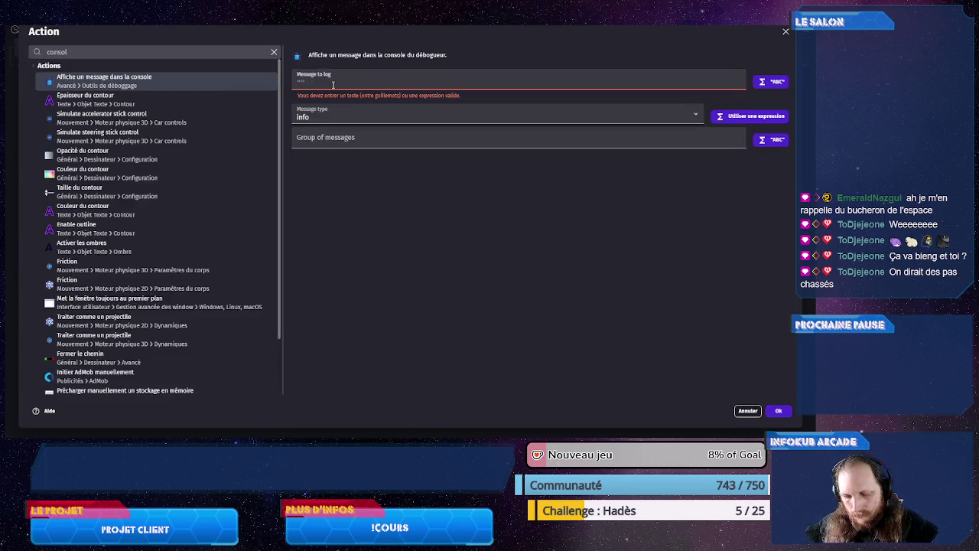
type("width")
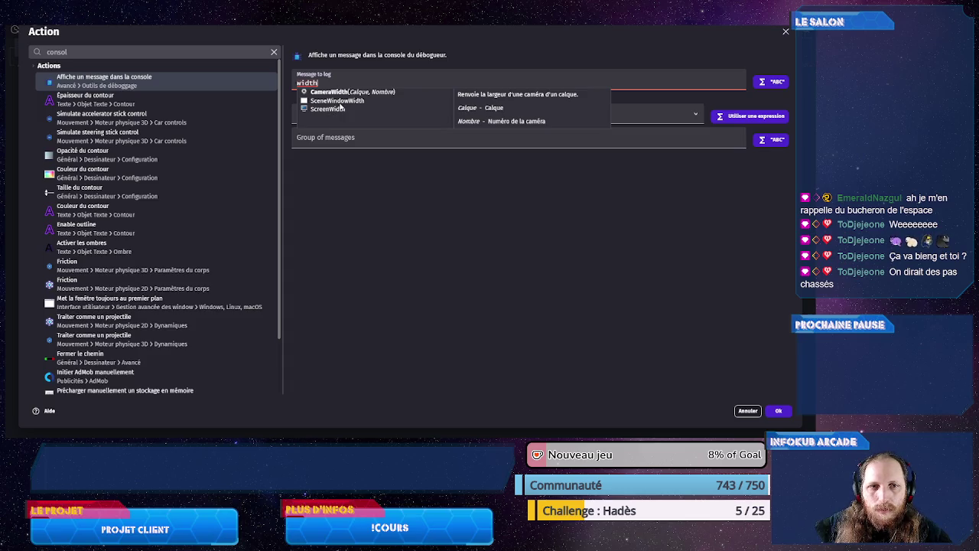
left_click(341, 102)
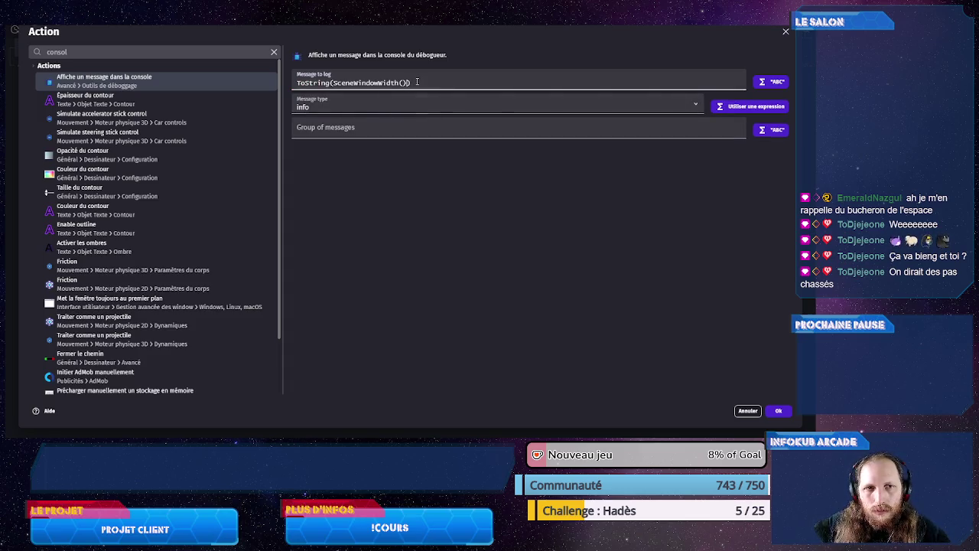
type("+\" \"")
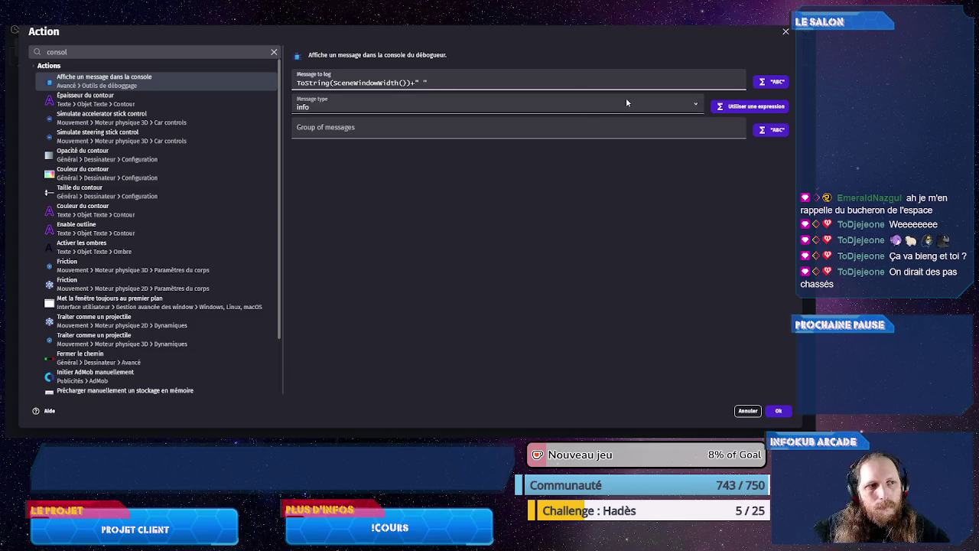
type("+wi")
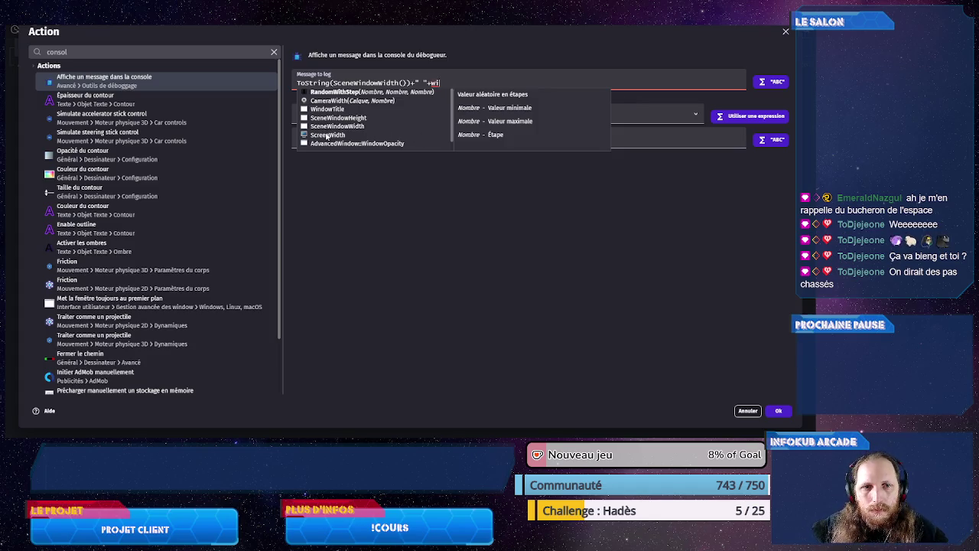
left_click(388, 134)
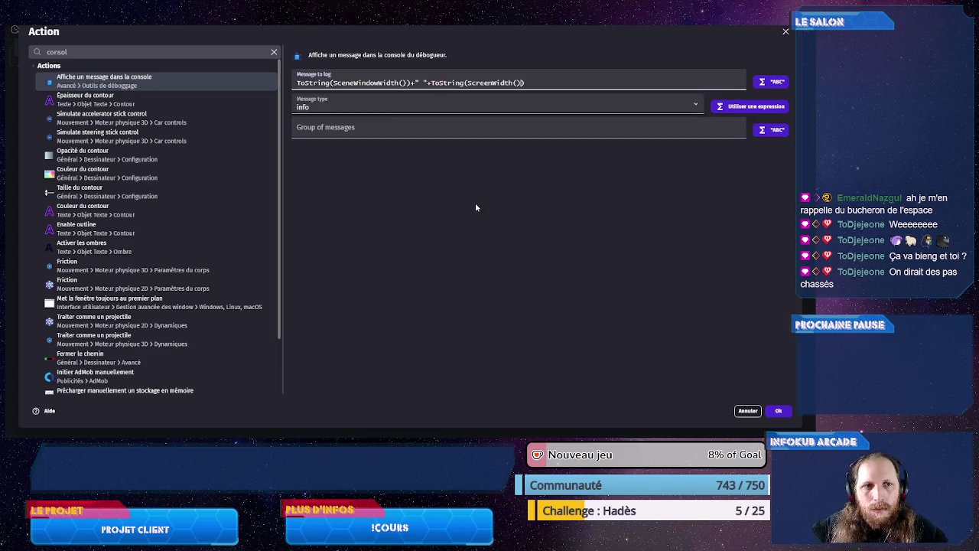
left_click(778, 411)
left_click(406, 30)
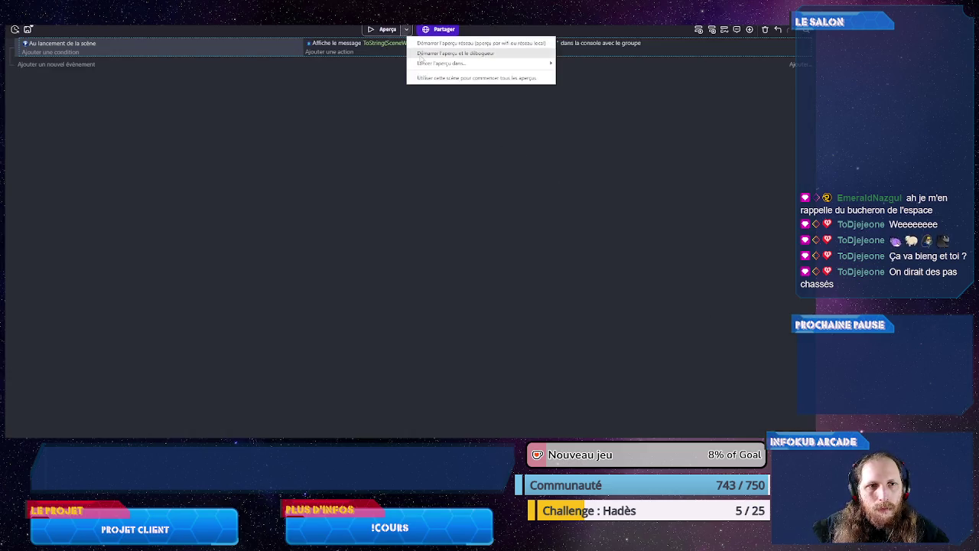
left_click(420, 54)
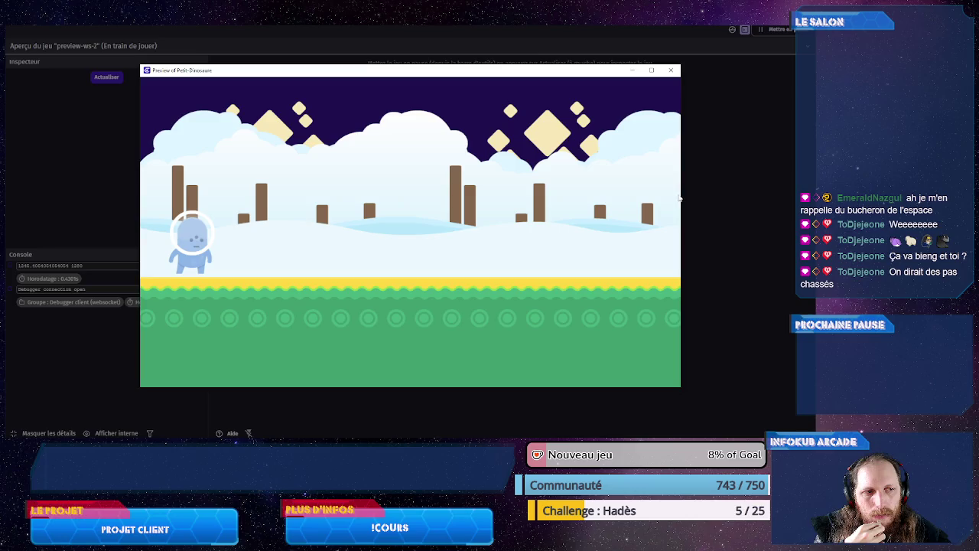
left_click_drag(679, 199, 516, 203)
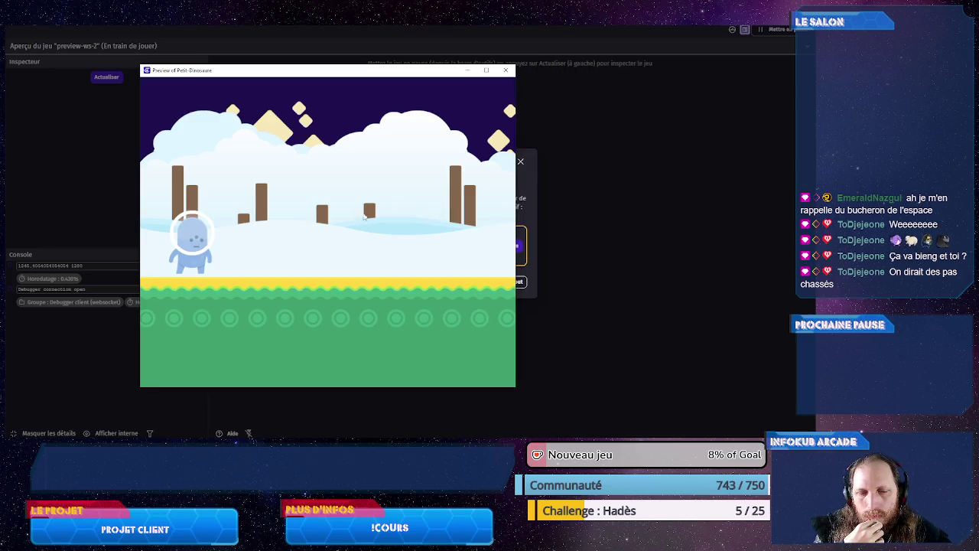
left_click(506, 70)
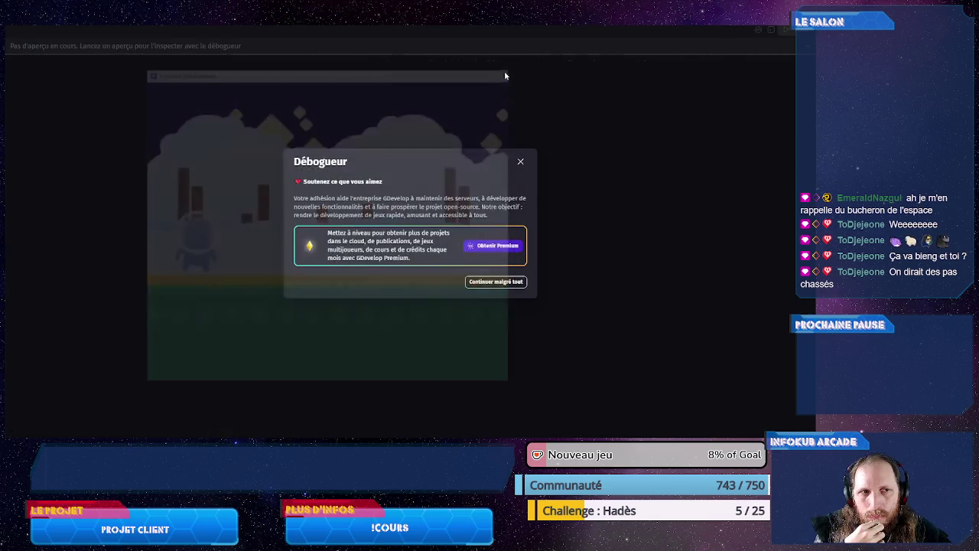
left_click(494, 282)
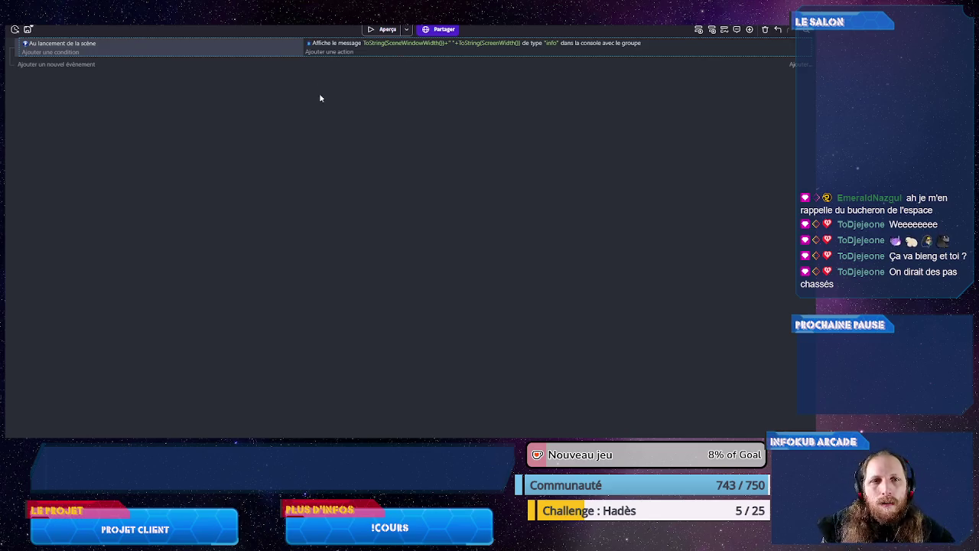
- Delete the 'Affiche le message' console action from the scene-start event, then return to the scene editor
left_click(329, 52)
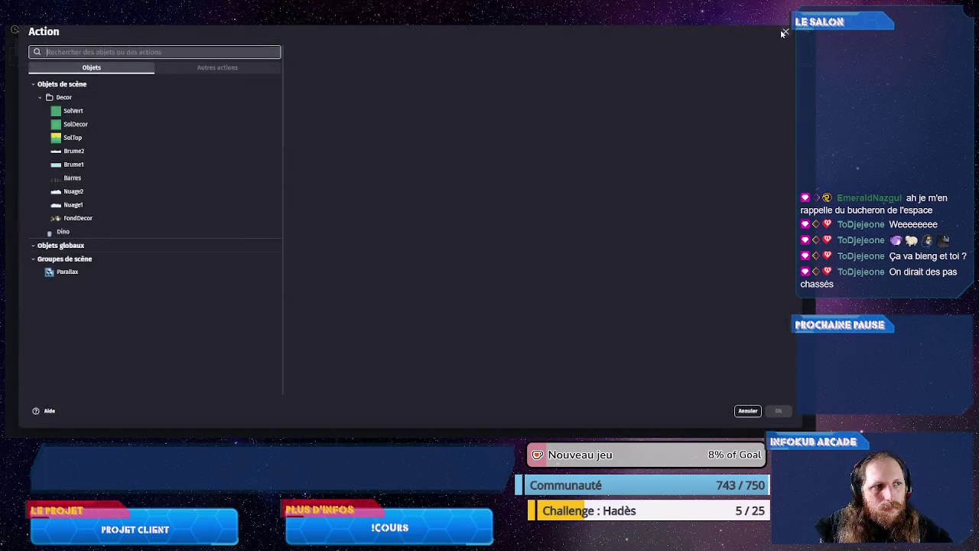
left_click(785, 32)
left_click(334, 44)
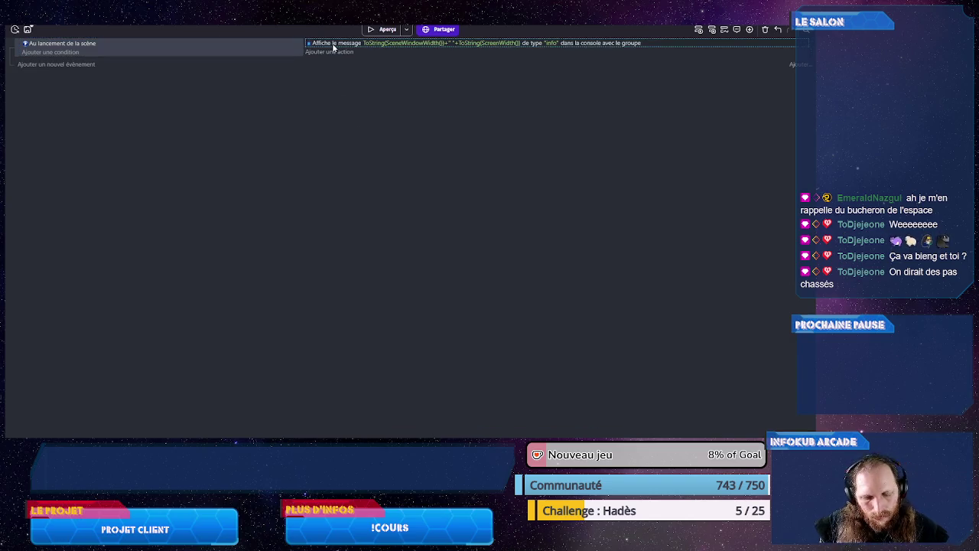
key("Delete")
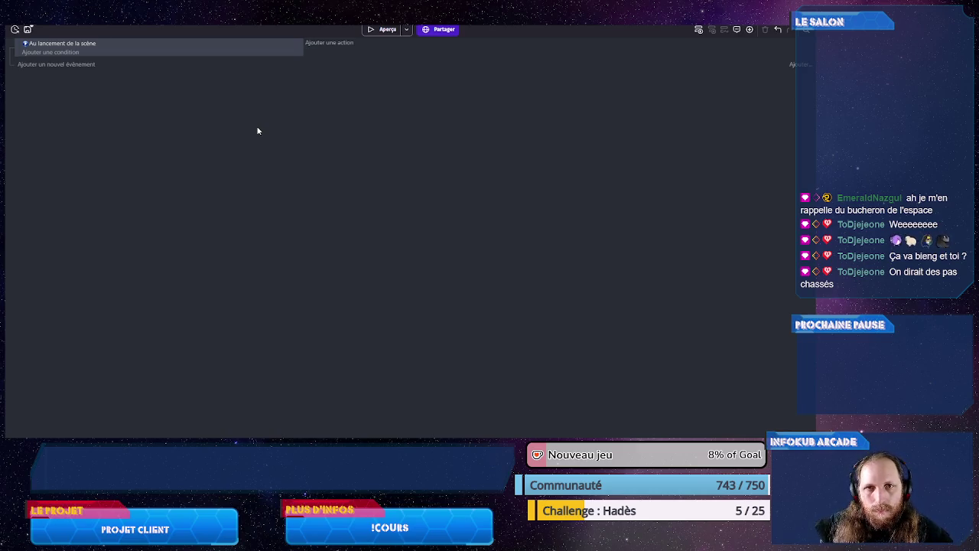
left_click(63, 26)
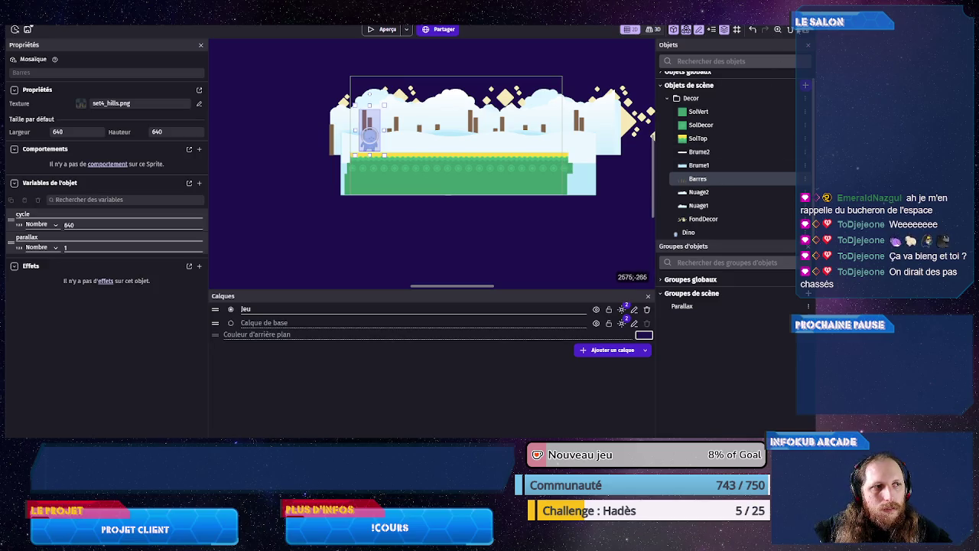
- Add a number scene variable named sceneCycle, value 0, to the PetitDino scene
left_click(790, 31)
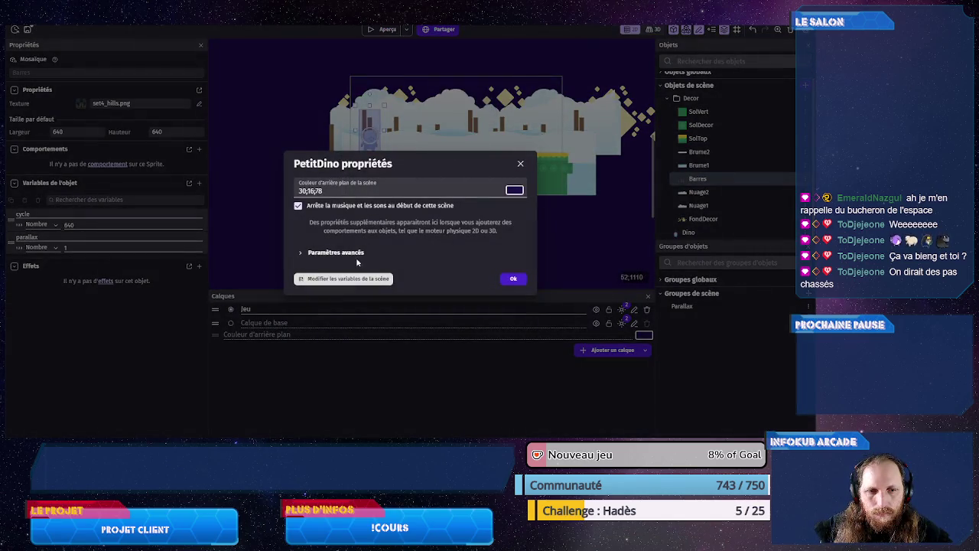
left_click(348, 278)
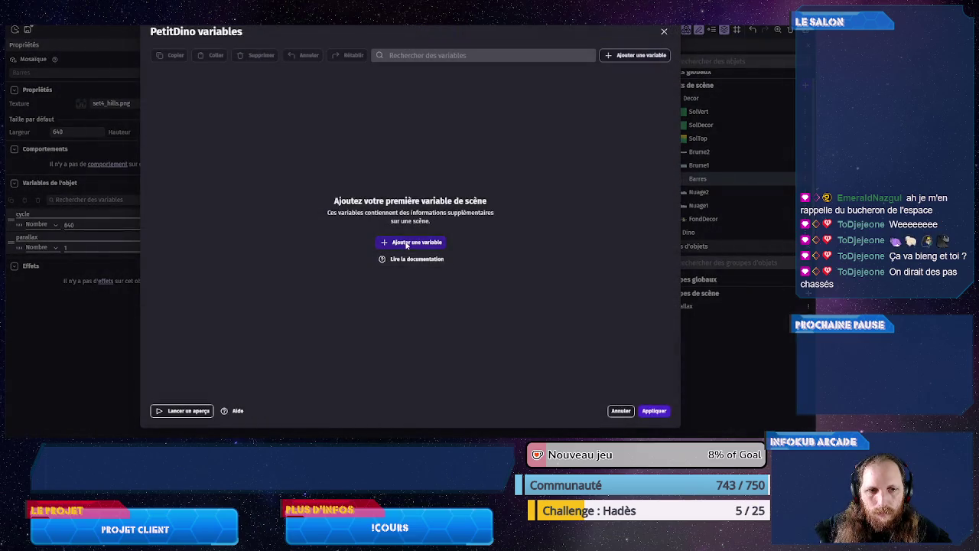
left_click(407, 244)
double_click(202, 74)
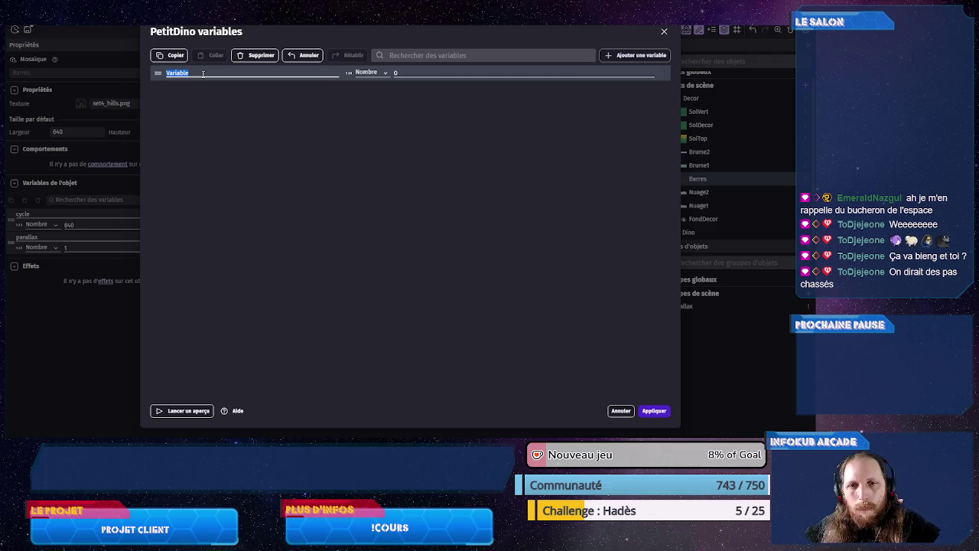
type("sceneO")
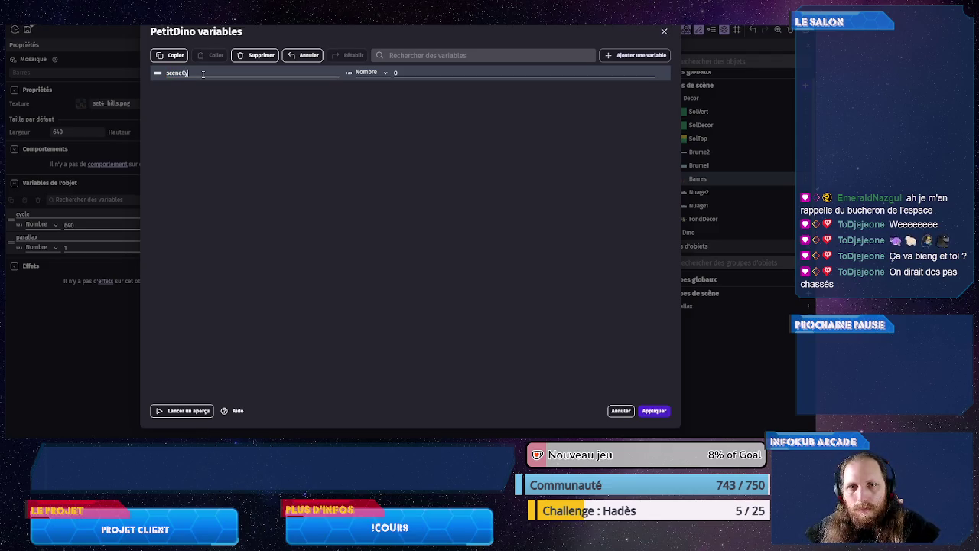
type("ycle")
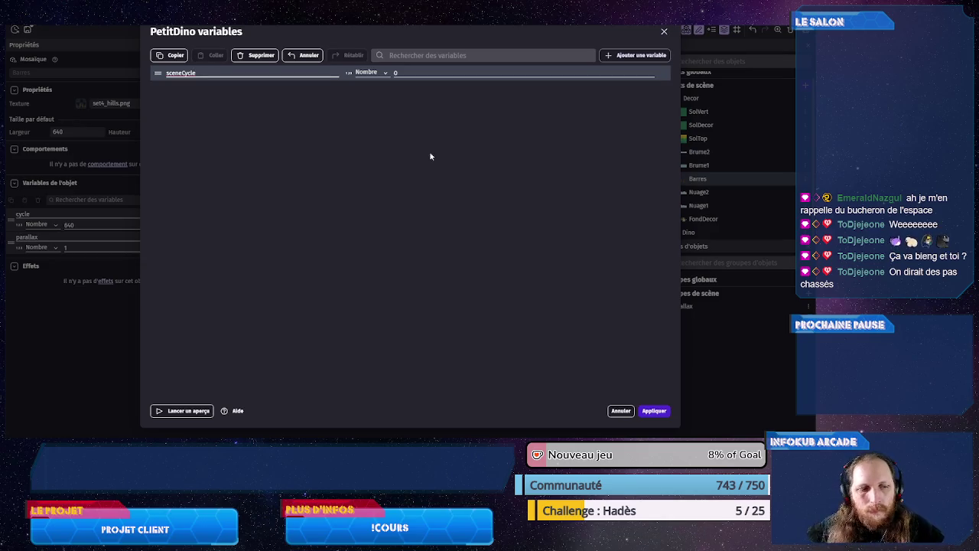
left_click(655, 411)
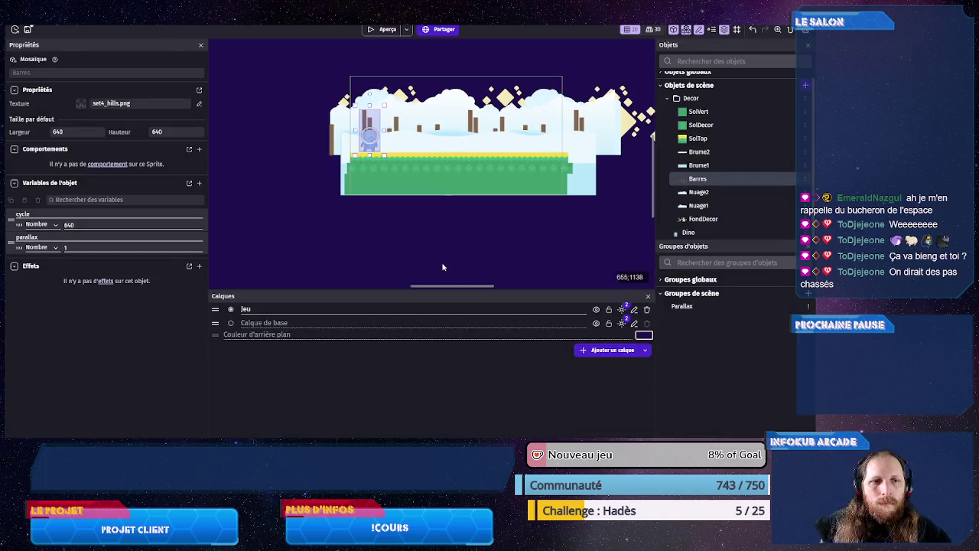
- Shift the SolDecor ground strip left and stretch it past the scene's right side
left_click(418, 168)
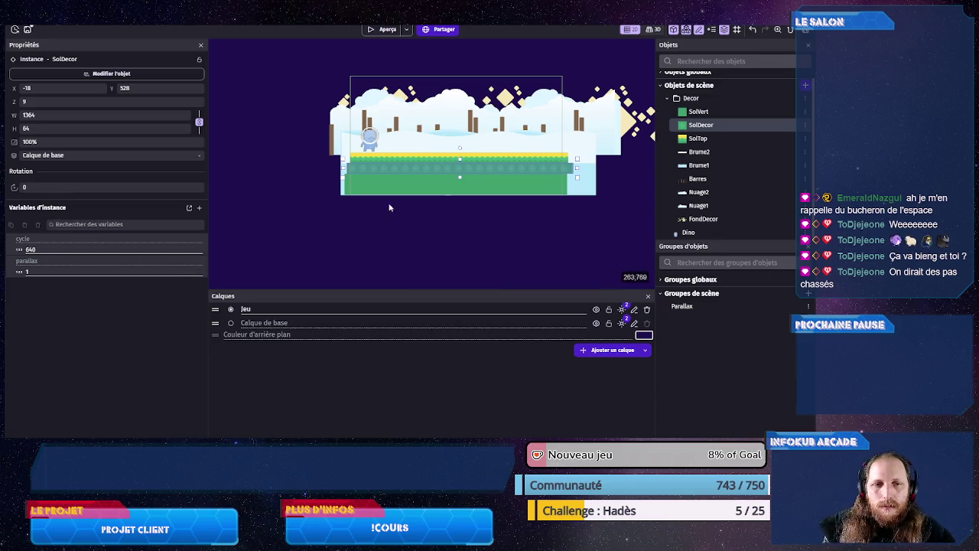
left_click_drag(348, 170, 274, 170)
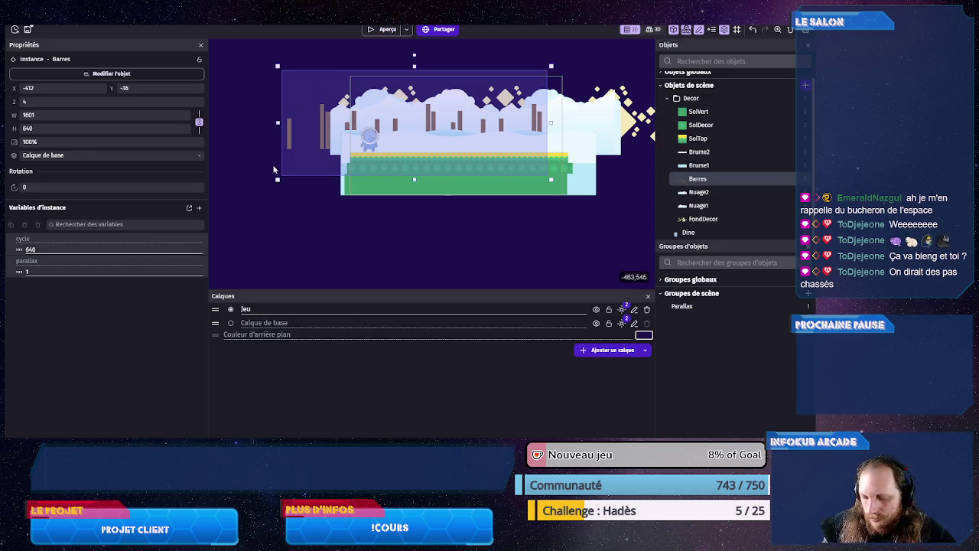
key("ctrl+z")
left_click_drag(361, 167, 246, 168)
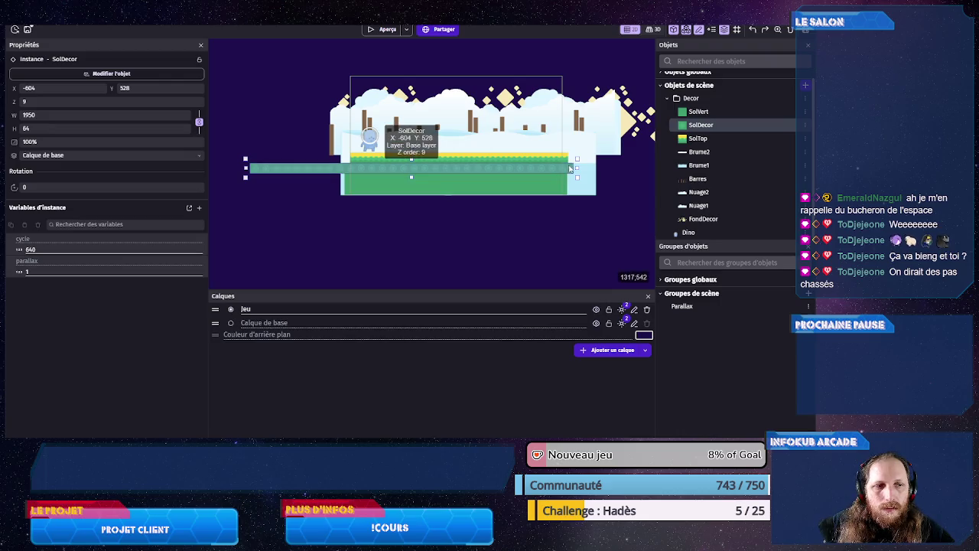
left_click_drag(578, 167, 681, 165)
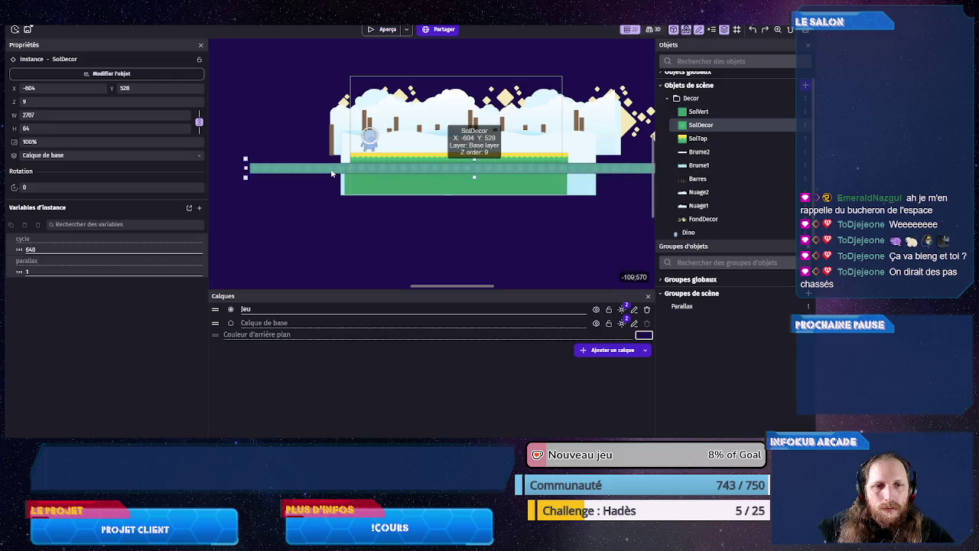
mouse_move(332, 173)
left_mouse_down()
mouse_move(321, 156)
mouse_move(470, 166)
mouse_move(398, 159)
mouse_move(283, 178)
mouse_move(256, 164)
mouse_move(436, 168)
mouse_move(433, 187)
mouse_move(355, 180)
mouse_move(360, 171)
left_mouse_up()
left_click(383, 199)
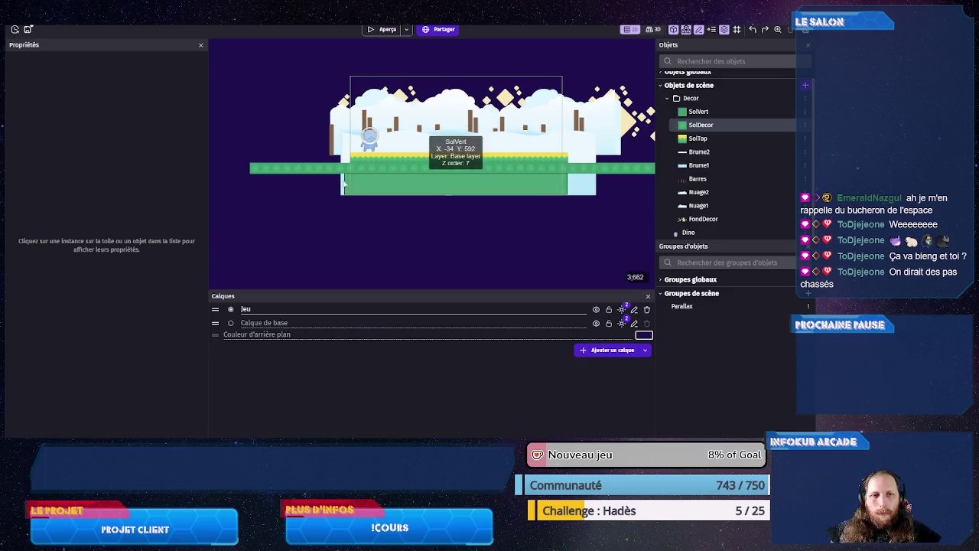
- Trim the SolDecor strip at both ends, leaving it at X -51 with width 2154
left_click(260, 169)
left_click_drag(246, 168, 342, 170)
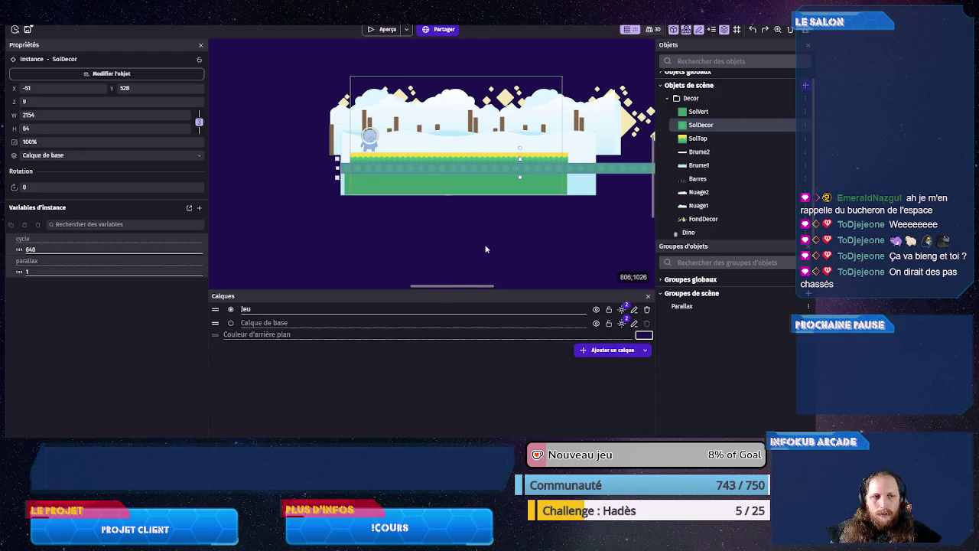
left_click_drag(485, 248, 373, 258)
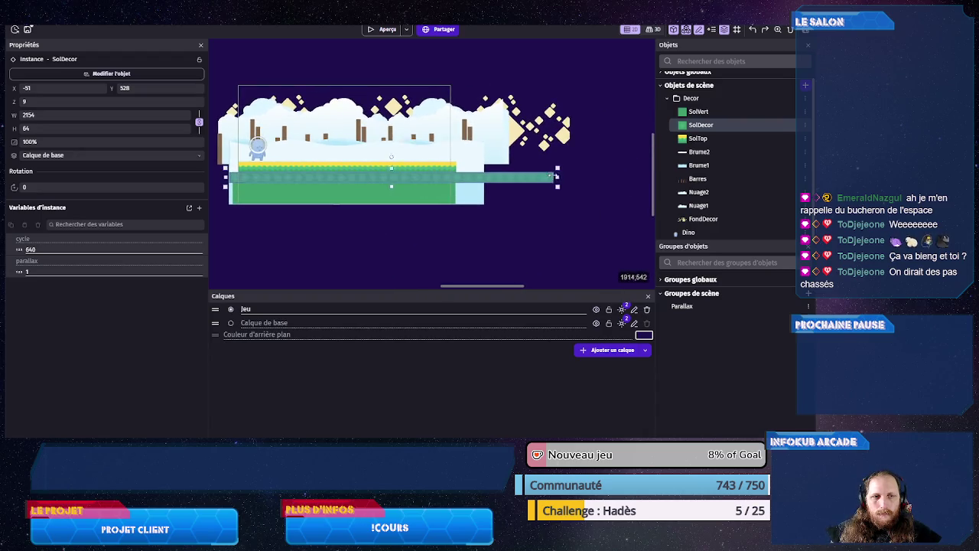
left_click_drag(551, 176, 479, 177)
left_click(463, 242)
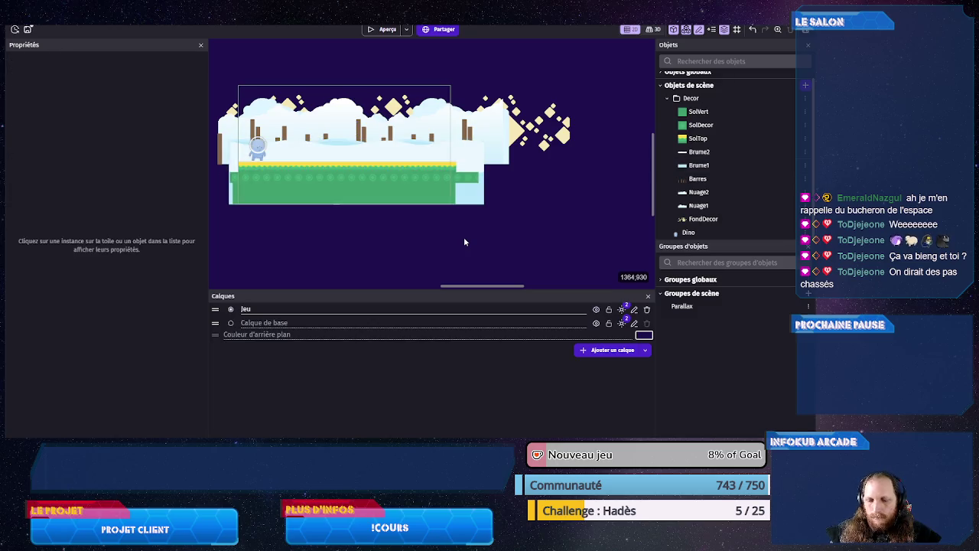
- Save the project, check the SolVert, SolDecor and SolTop instances, then open Brume2's object editor
key("ctrl+s")
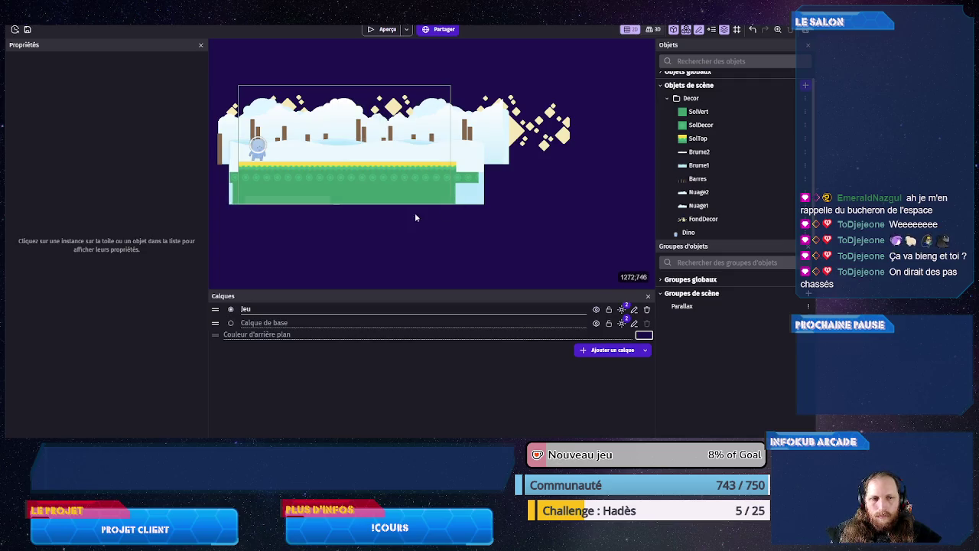
scroll(413, 230, "left", 3)
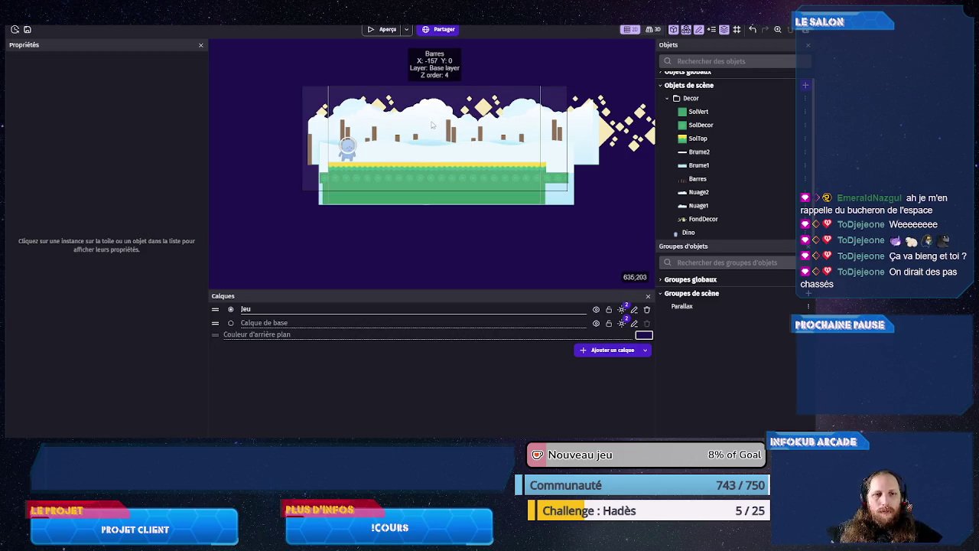
left_click(397, 191)
left_click(371, 177)
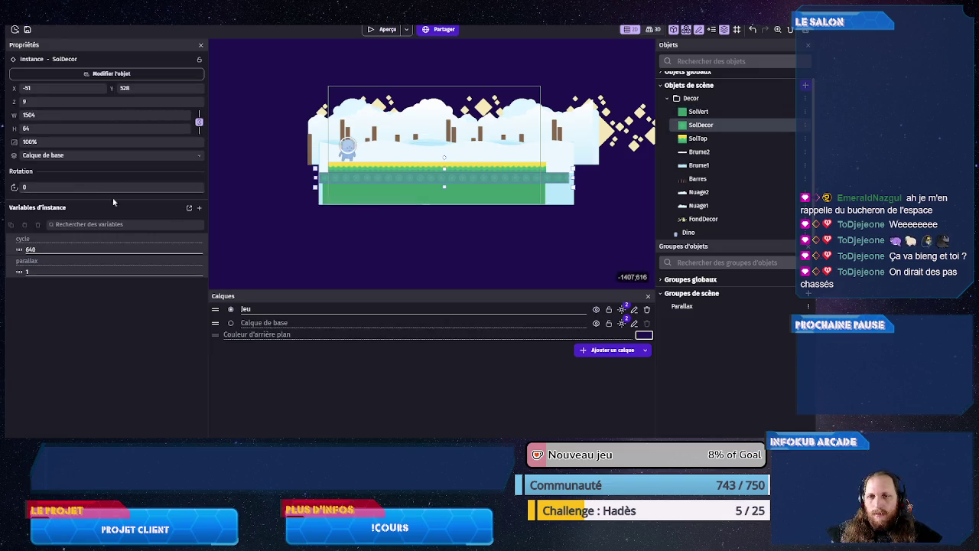
left_click(342, 169)
left_click(353, 222)
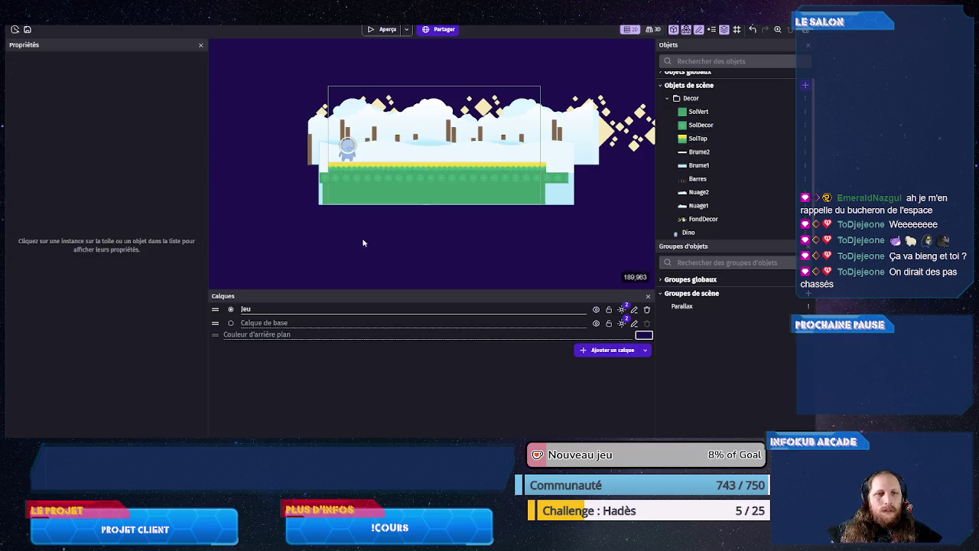
double_click(557, 156)
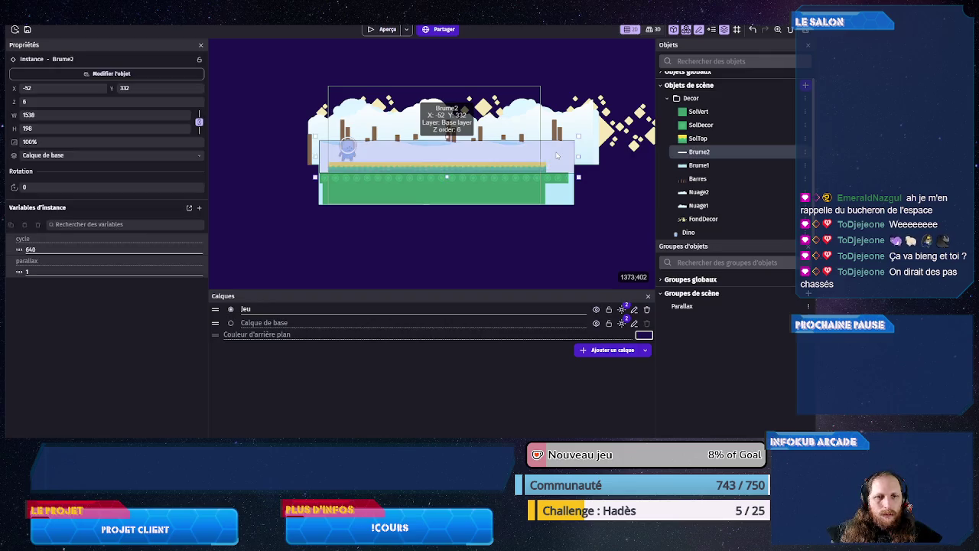
- Check in Piskel that the Brume2 mist image is 1024×200 pixels
left_click(637, 116)
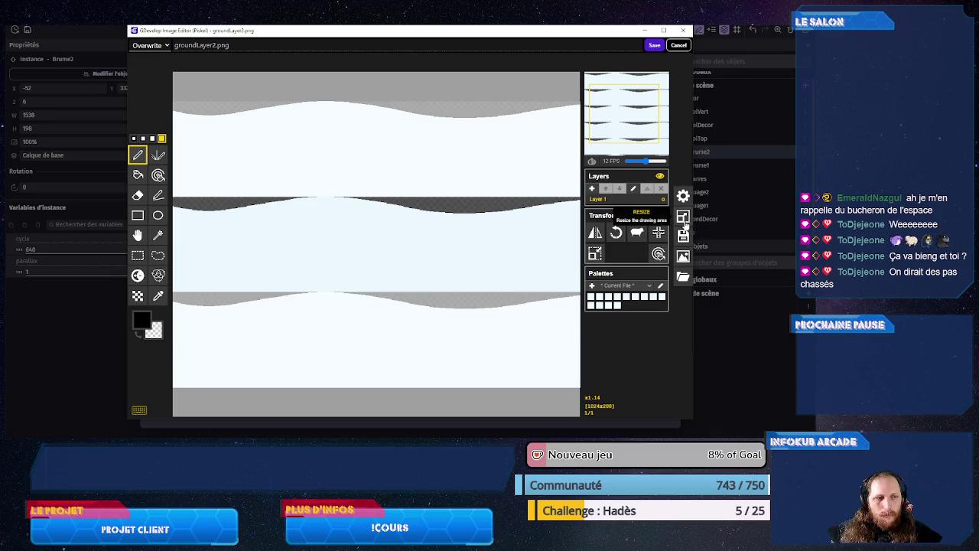
left_click(684, 216)
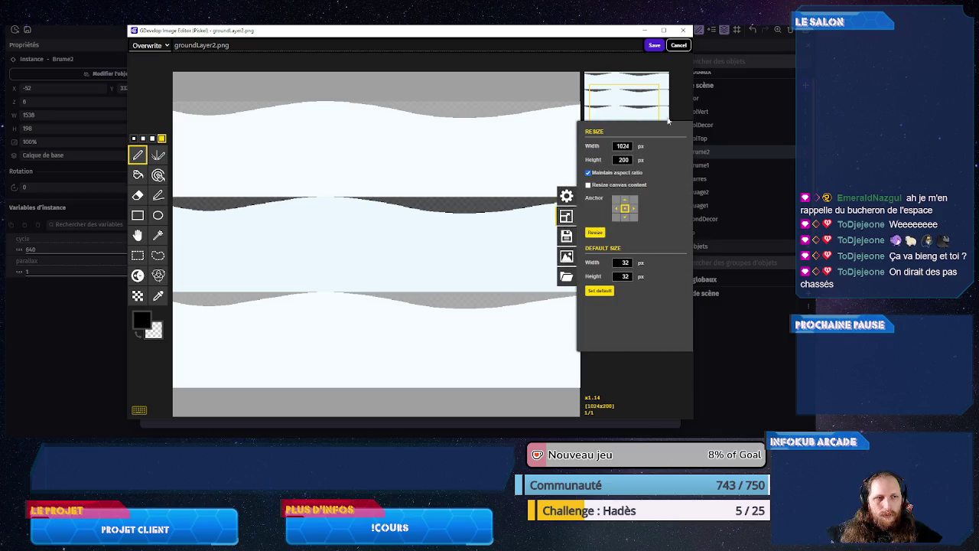
left_click(684, 31)
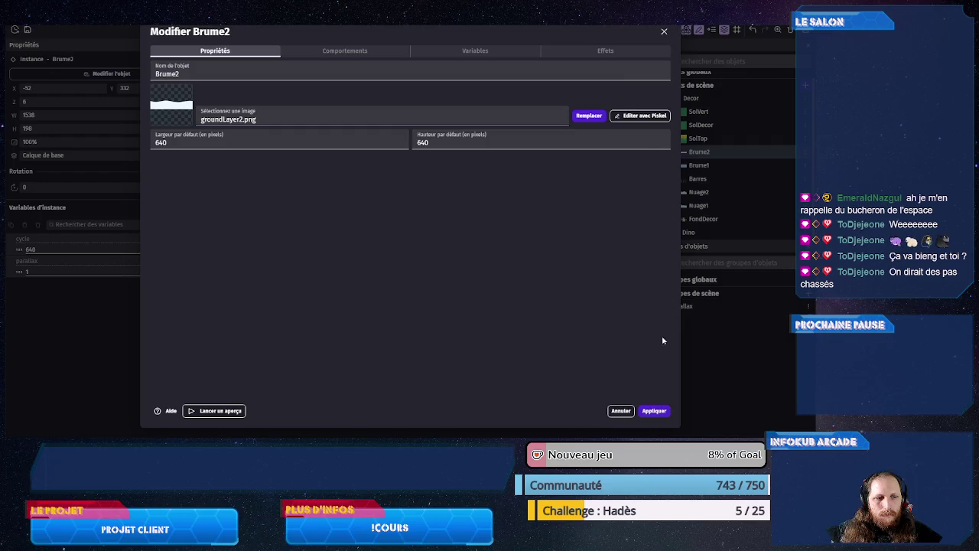
left_click(621, 411)
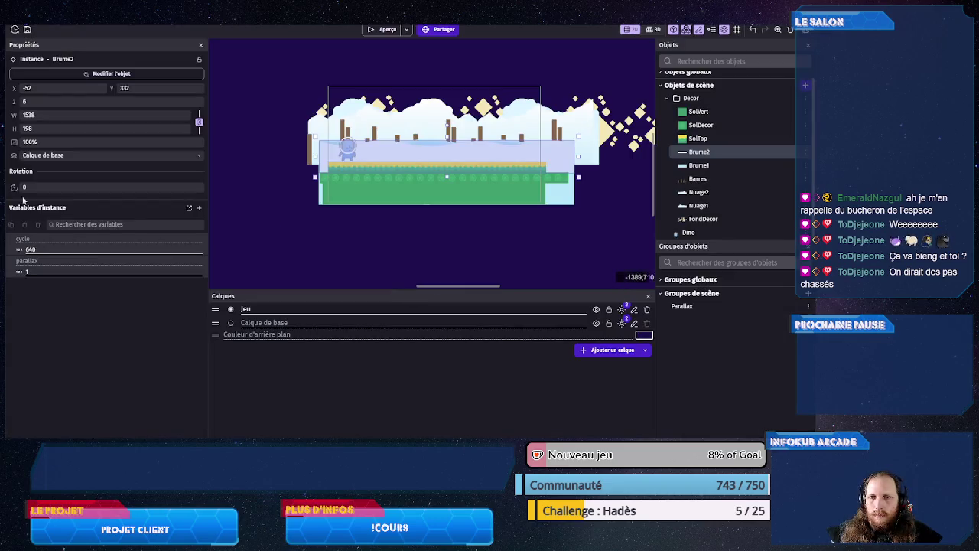
- Set the Brume2 instance's cycle variable to 1024
double_click(41, 249)
type("1024")
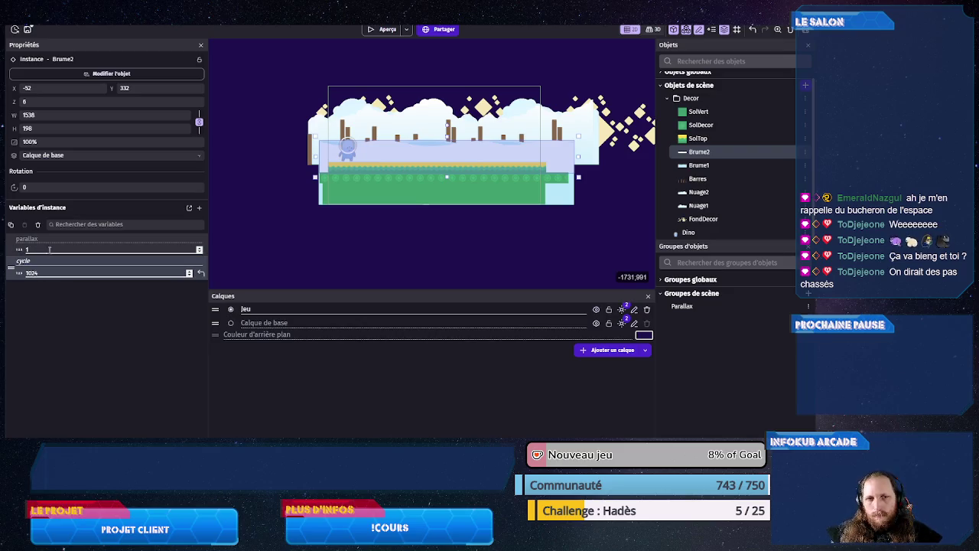
left_click(413, 251)
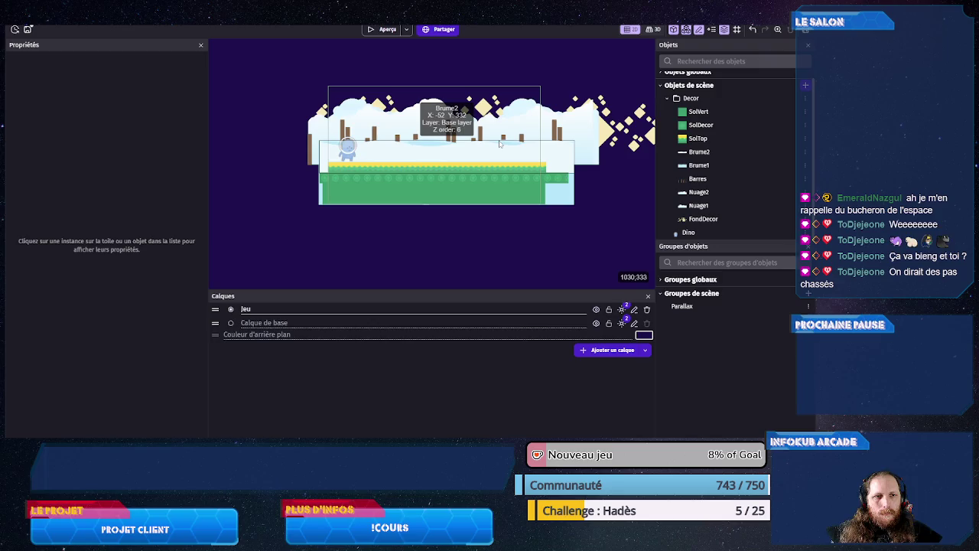
double_click(501, 143)
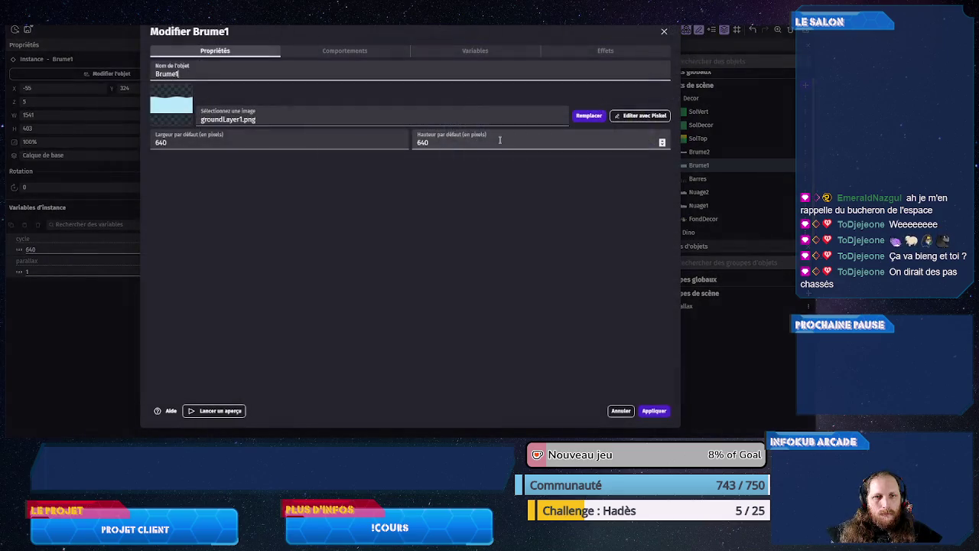
left_click(637, 117)
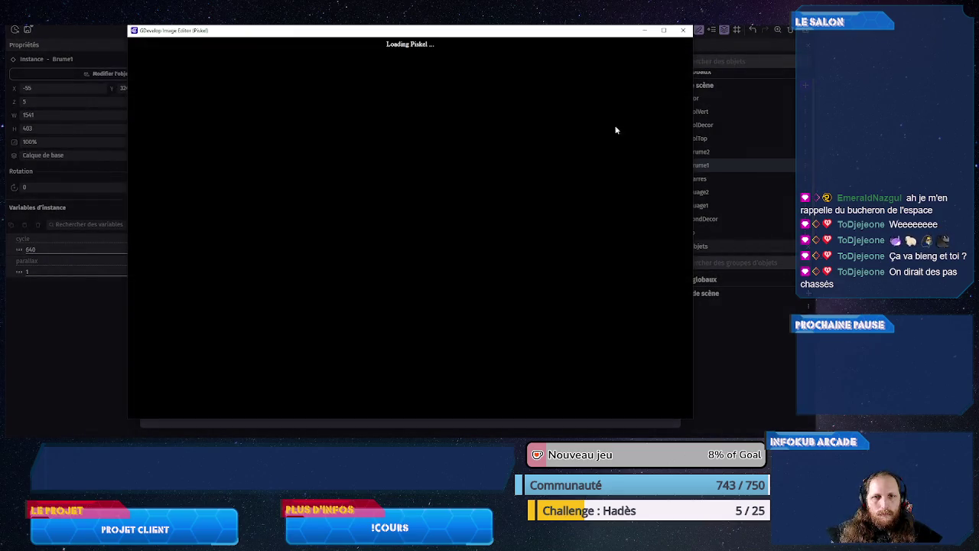
left_click(682, 216)
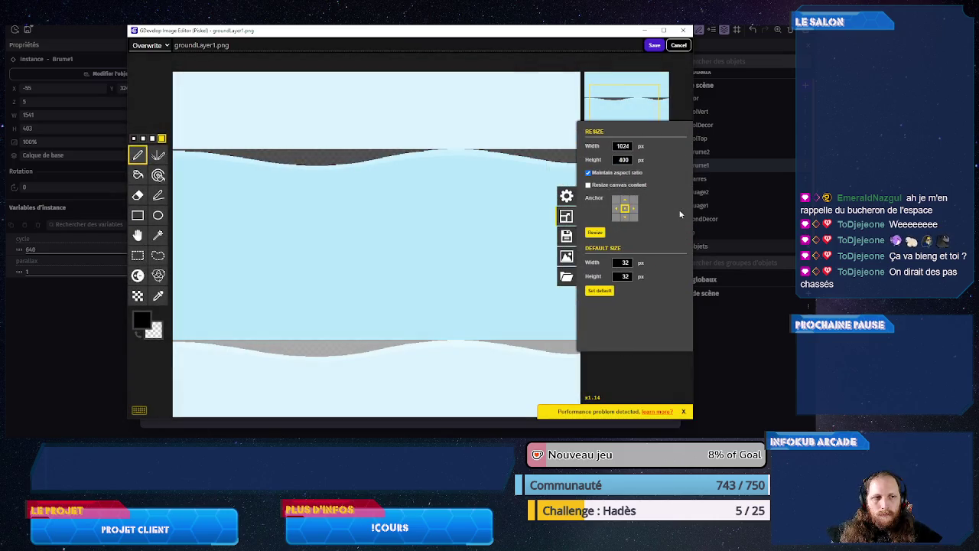
left_click(682, 31)
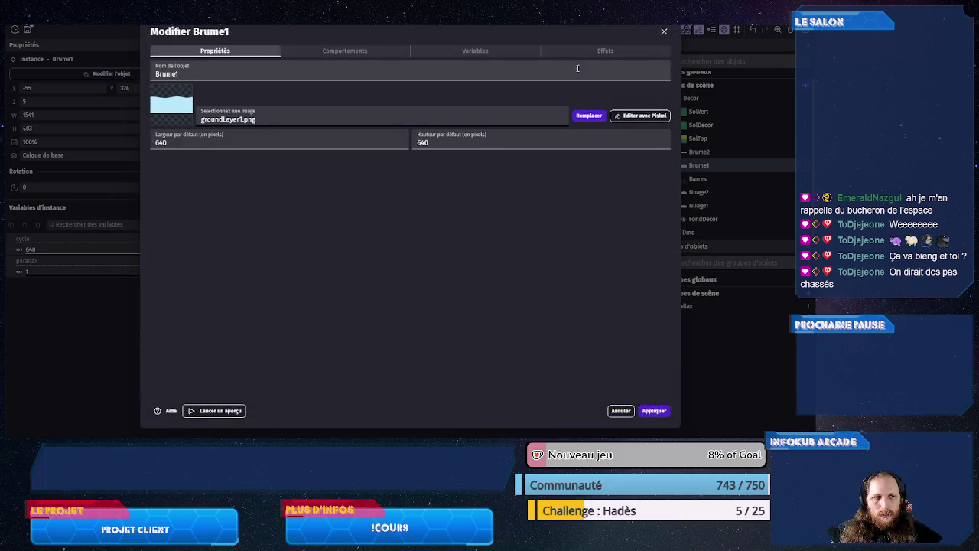
left_click(663, 34)
double_click(269, 169)
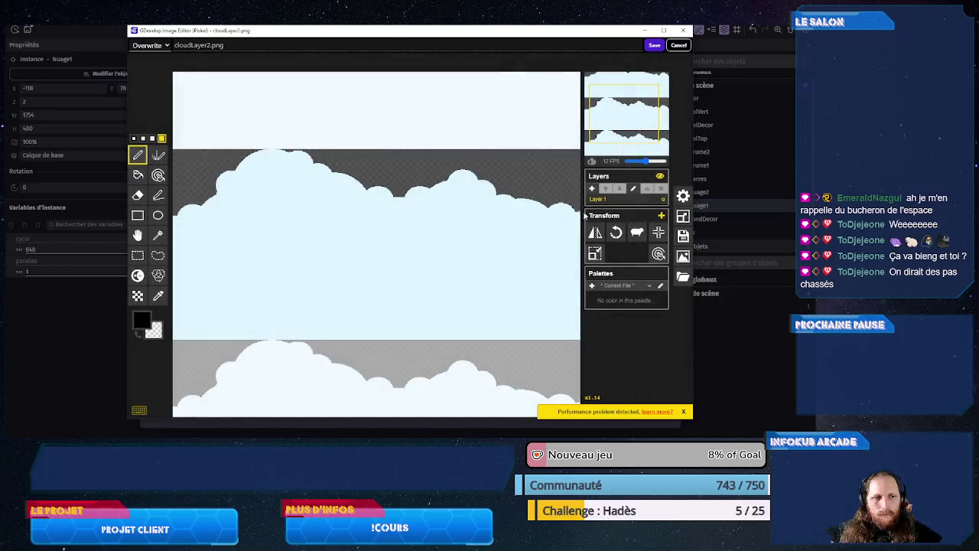
left_click(679, 216)
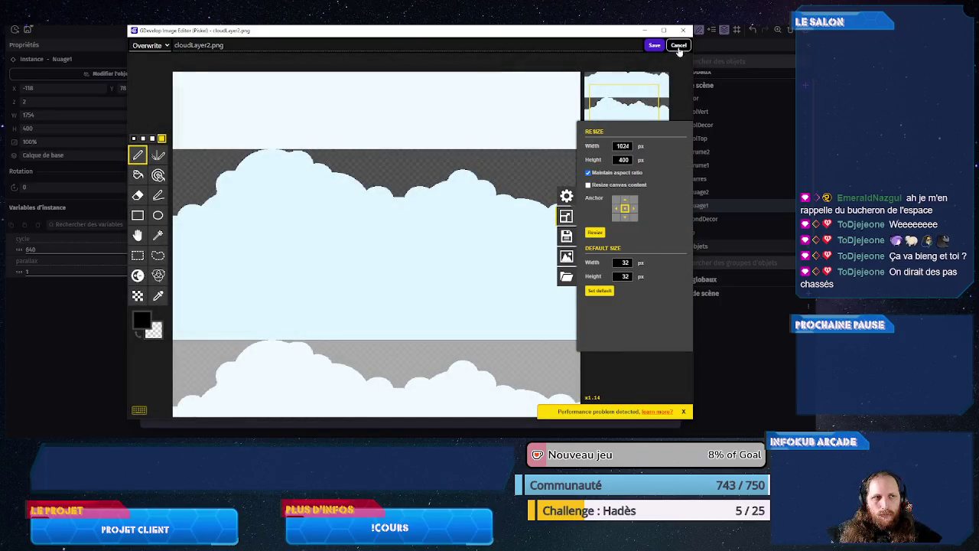
left_click(684, 30)
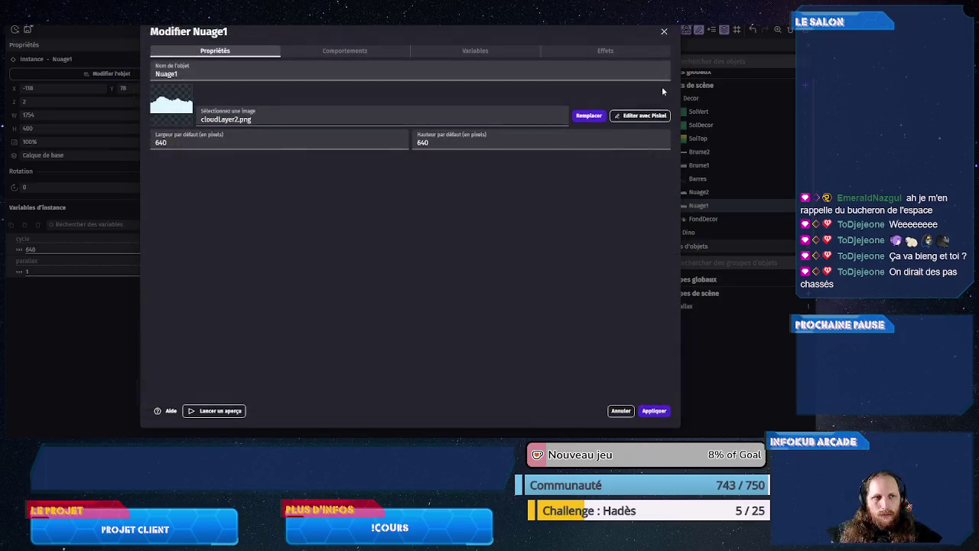
left_click(664, 31)
double_click(634, 124)
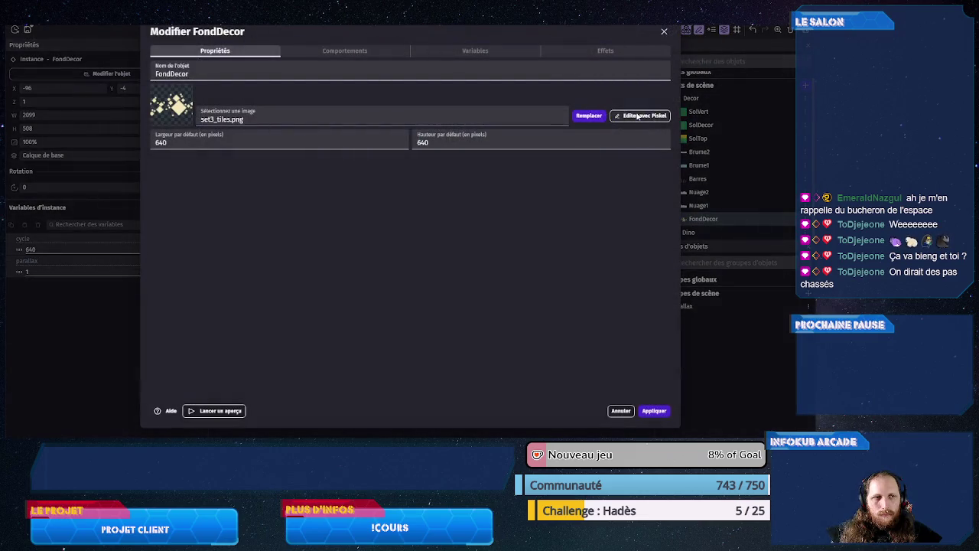
left_click(632, 122)
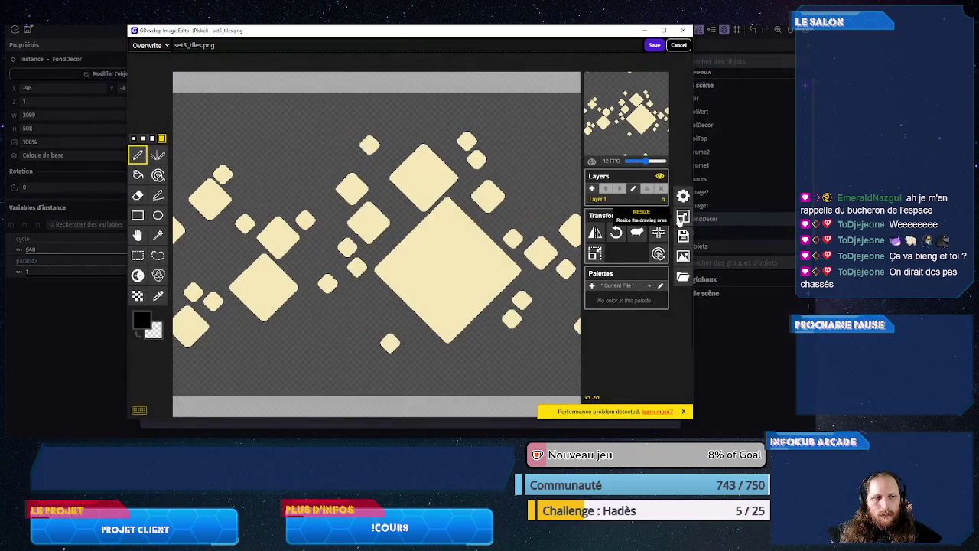
left_click(681, 220)
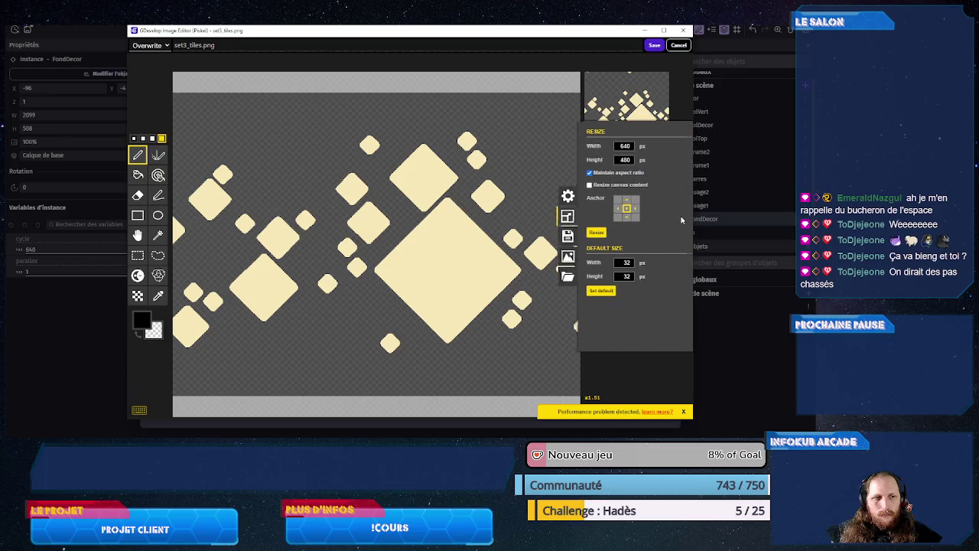
left_click(677, 44)
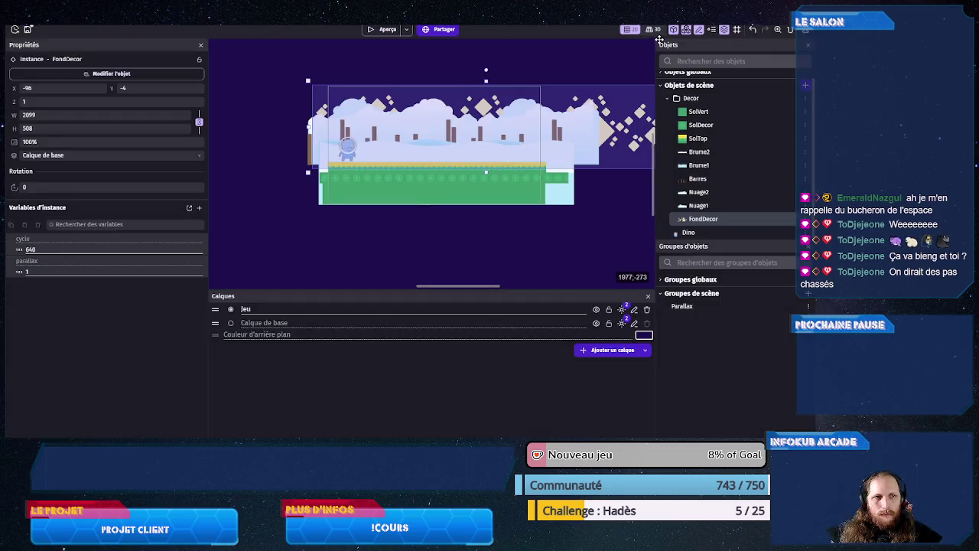
left_click(665, 32)
left_click(586, 132)
- Set the Nuage2 instance's cycle variable to 1204
double_click(75, 249)
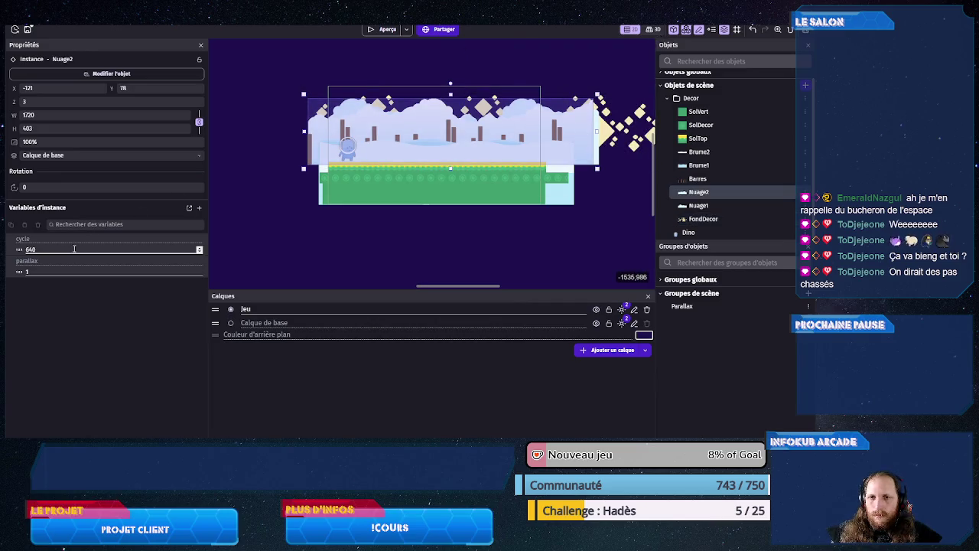
type("1204")
key("Return")
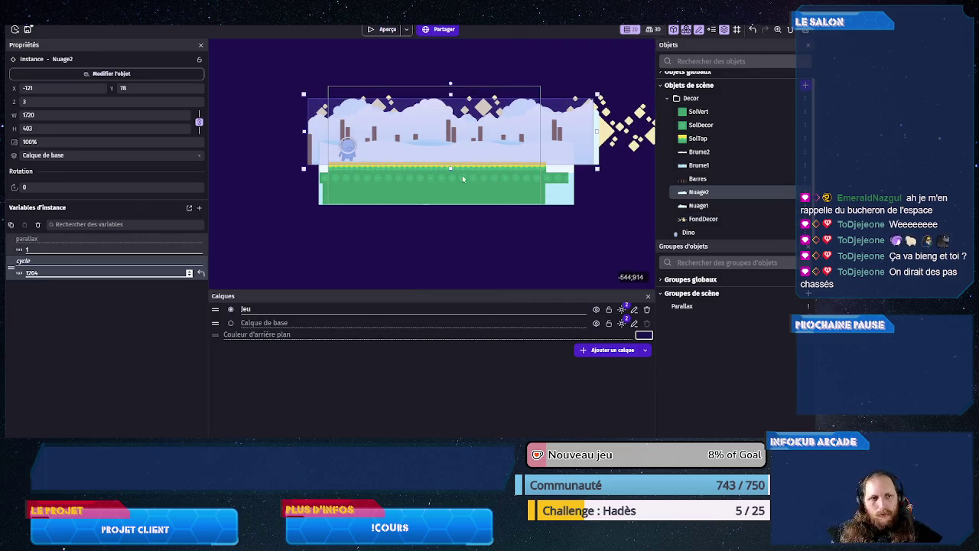
- Set the Nuage1 instance's cycle variable to 1024 and save the project
left_click(453, 115)
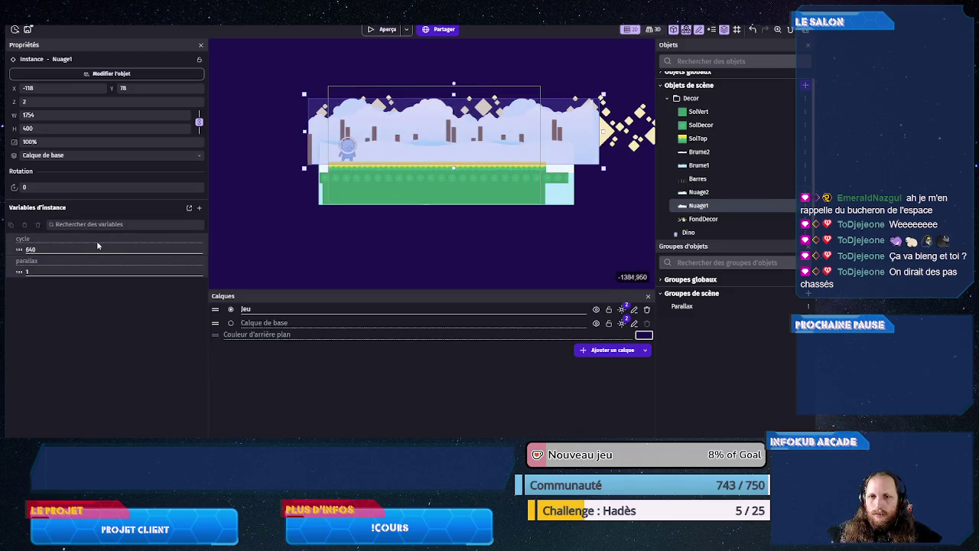
double_click(48, 249)
type("1024")
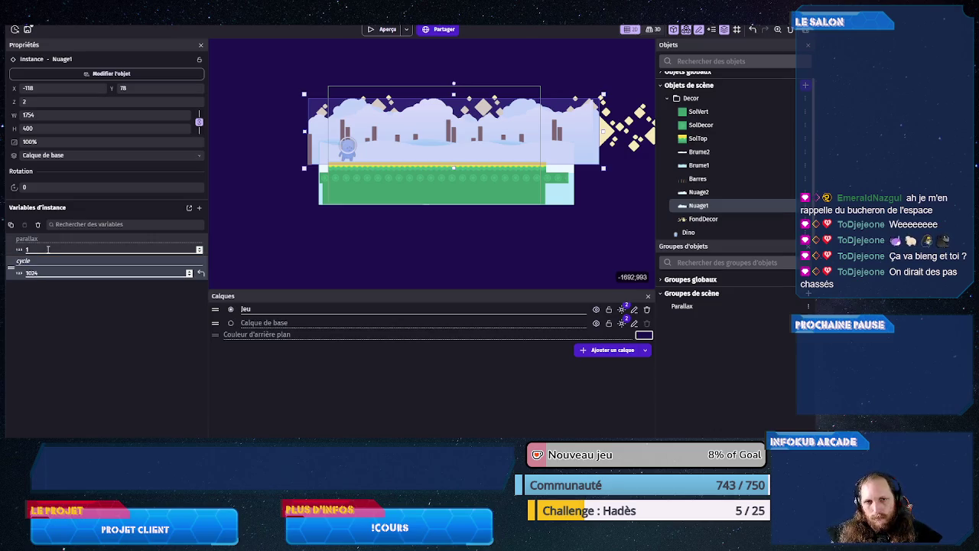
left_click(357, 255)
key("ctrl+s")
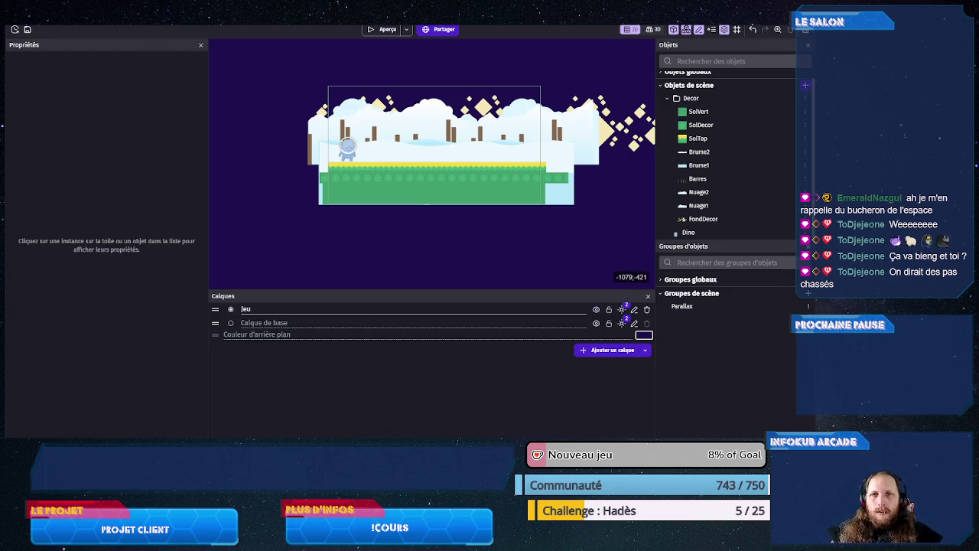
- Show the events sheet with the empty 'Au lancement de la scène' event
key("ctrl+Tab")
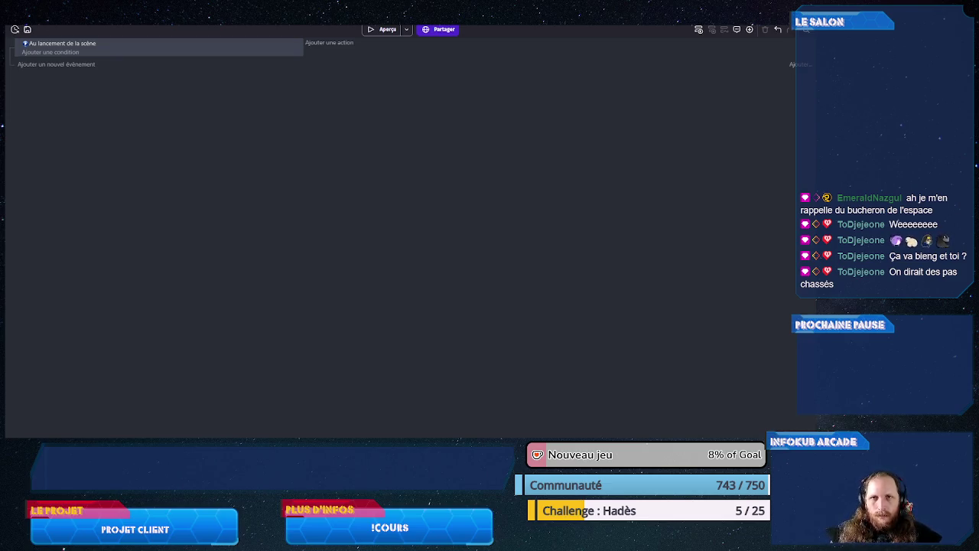
key("ctrl+shift+Tab")
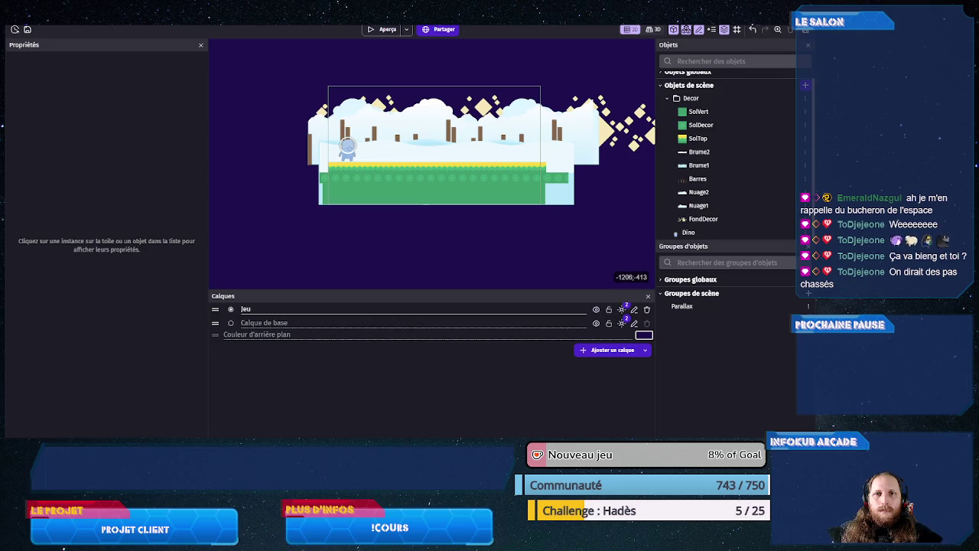
left_click(194, 31)
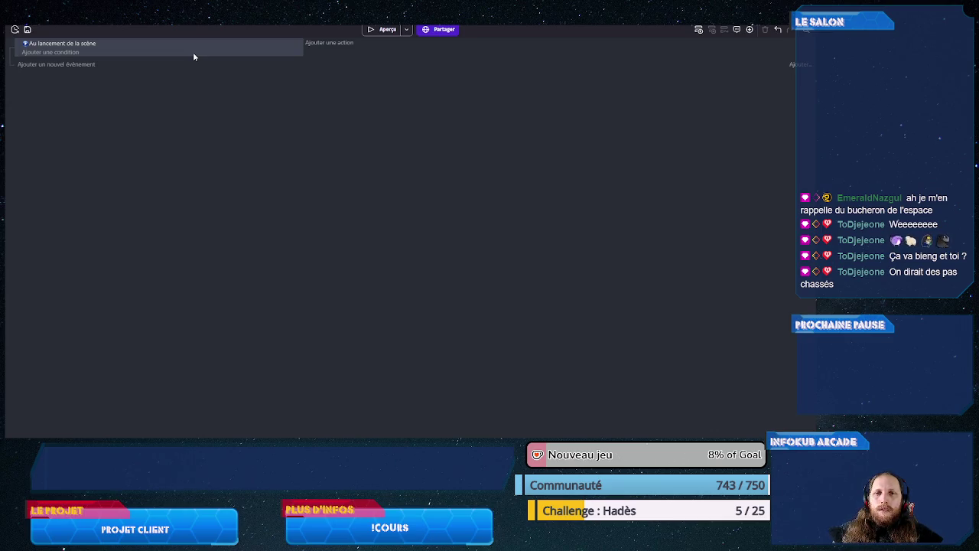
- Make the sub-event repeat for each instance of the Parallax object
left_click(325, 44)
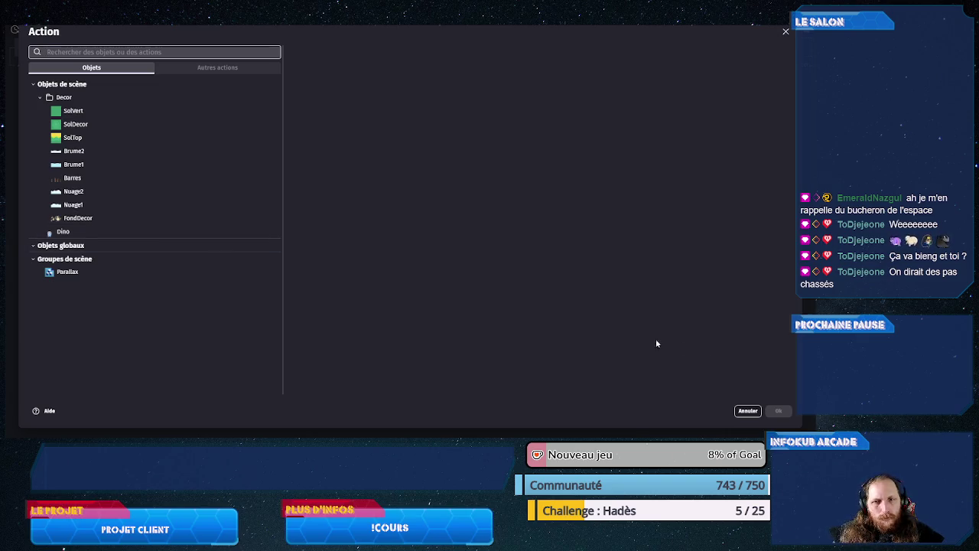
left_click(748, 411)
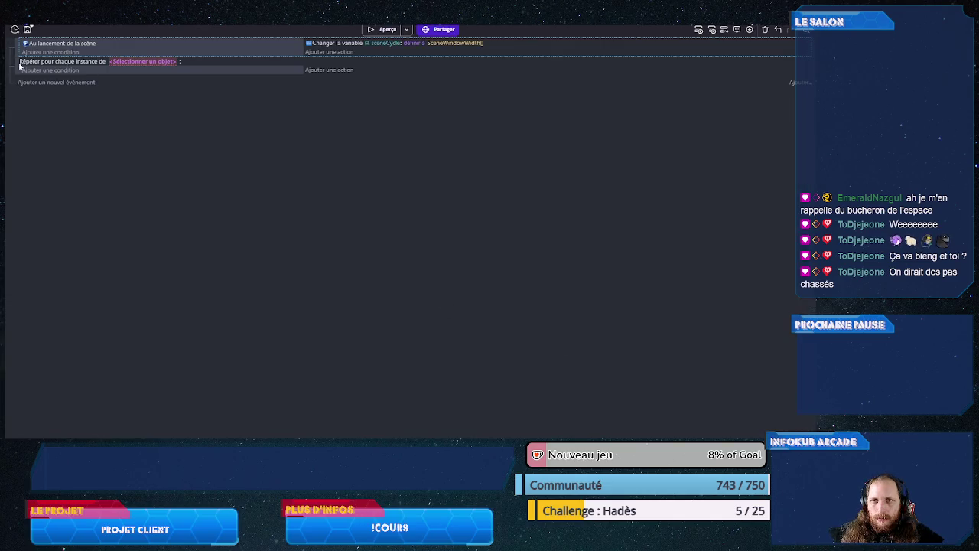
left_click(123, 63)
left_click(156, 242)
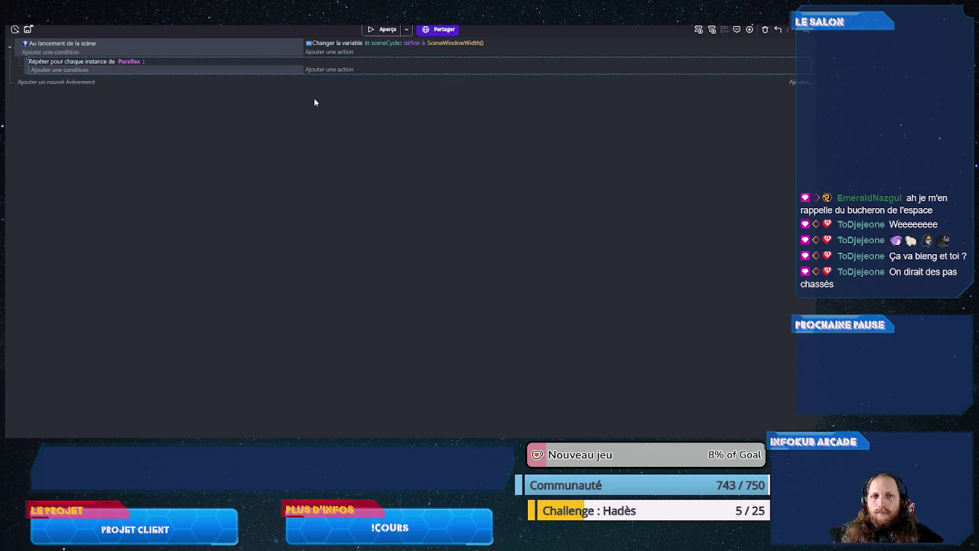
- Add a Largeur action setting each Parallax instance's width to sceneCycle*3
left_click(323, 70)
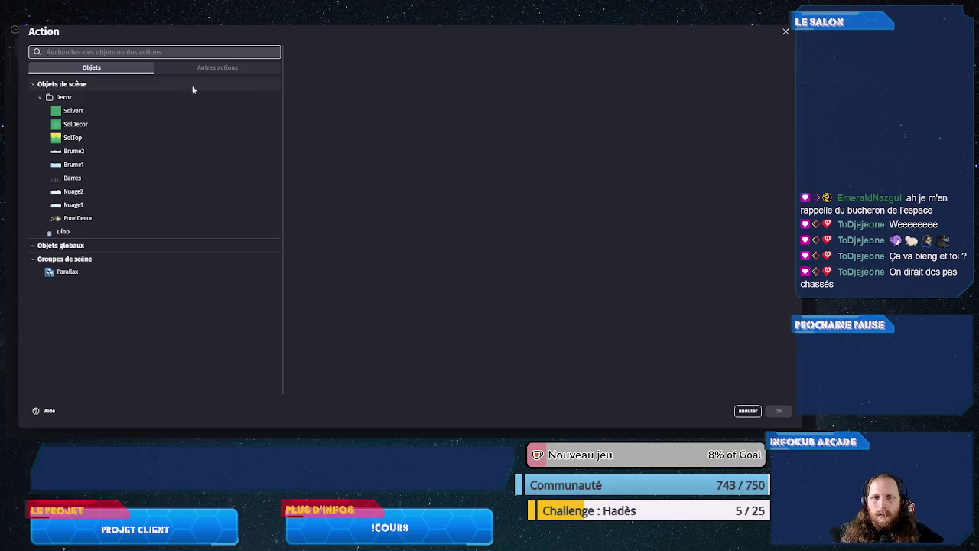
left_click(108, 268)
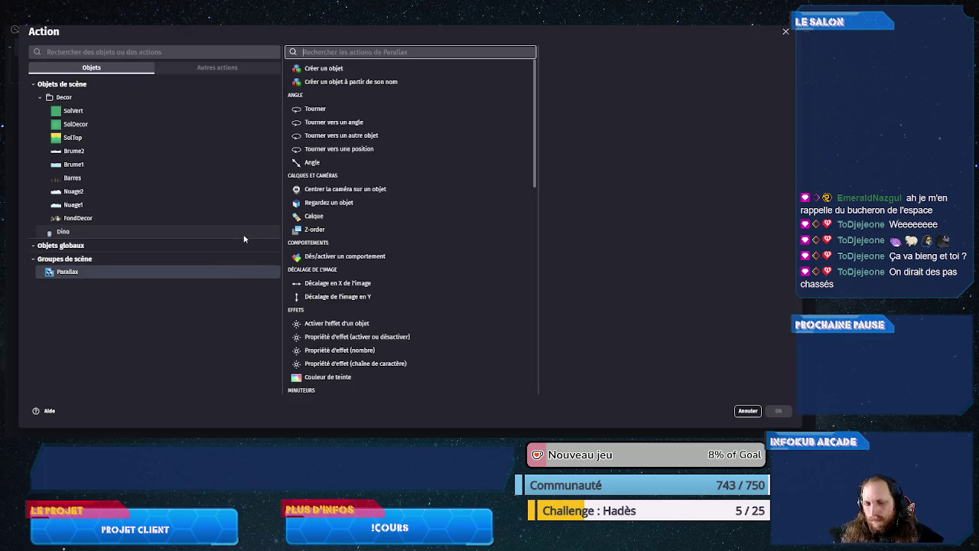
type("set wi")
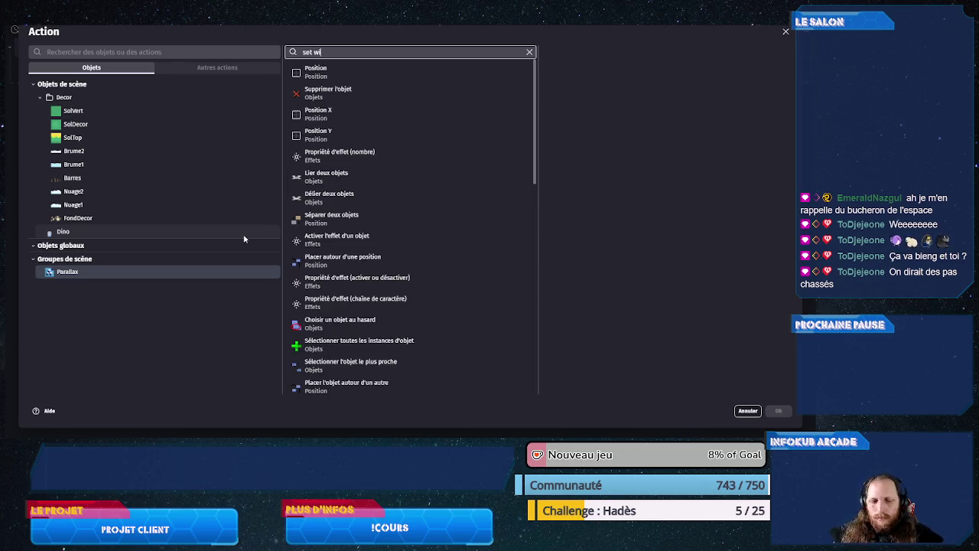
key("BackSpace")
key("BackSpace")
type("lar")
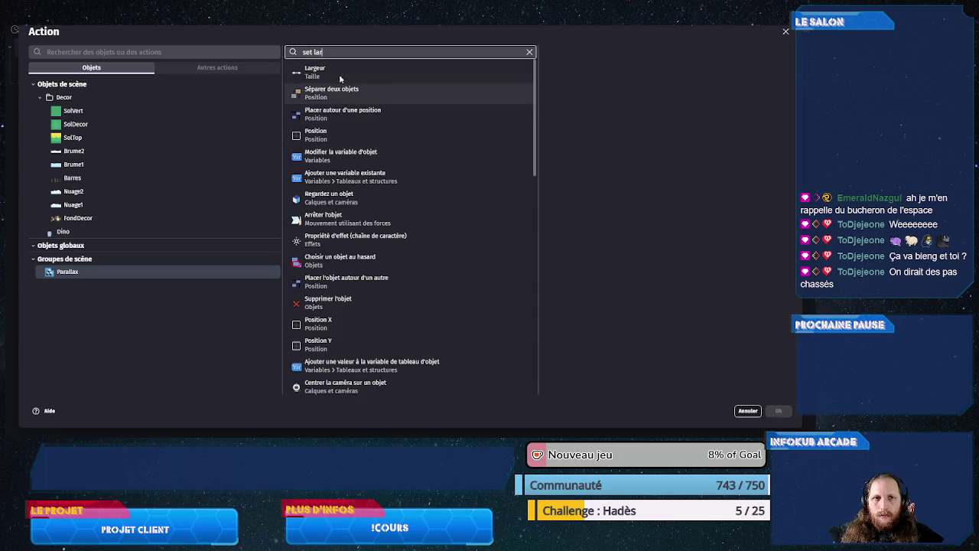
left_click(341, 73)
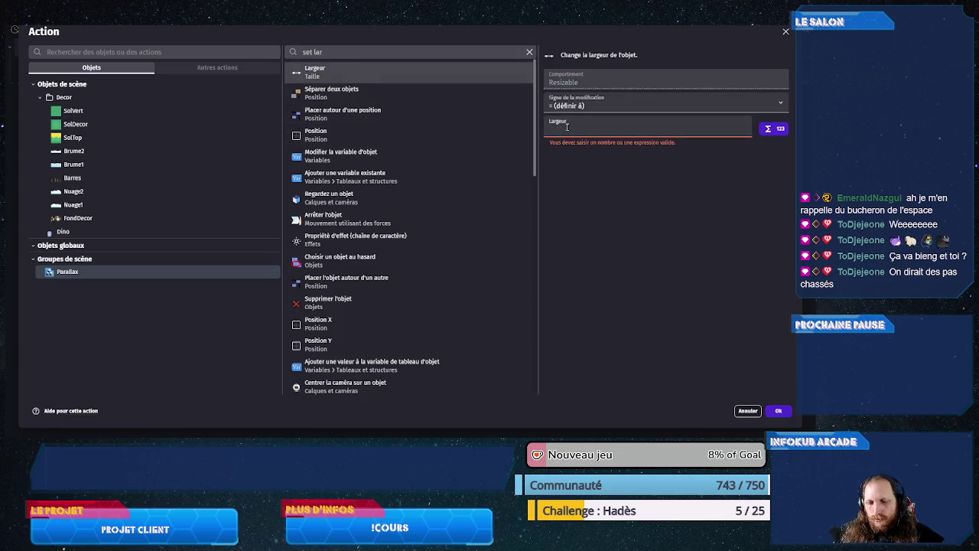
type("sc")
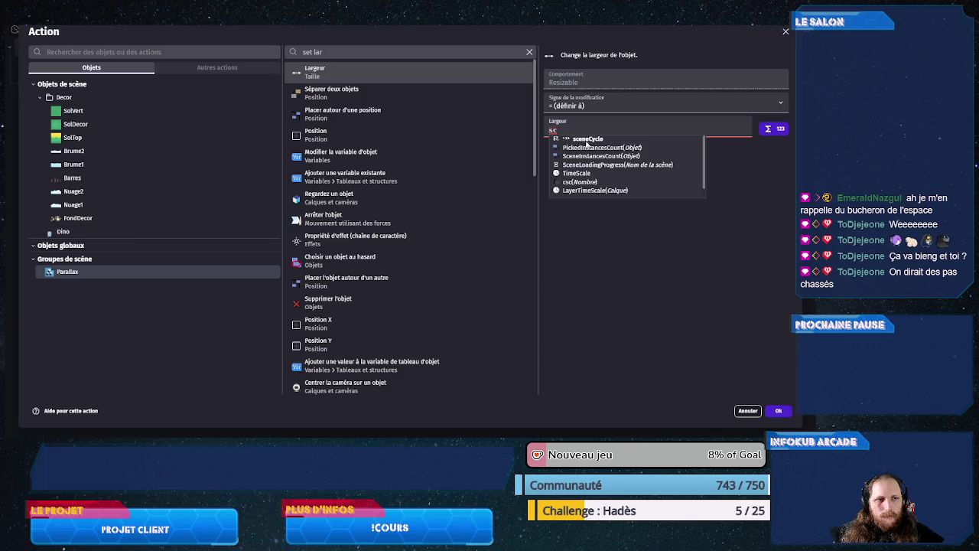
left_click(587, 140)
type("*3")
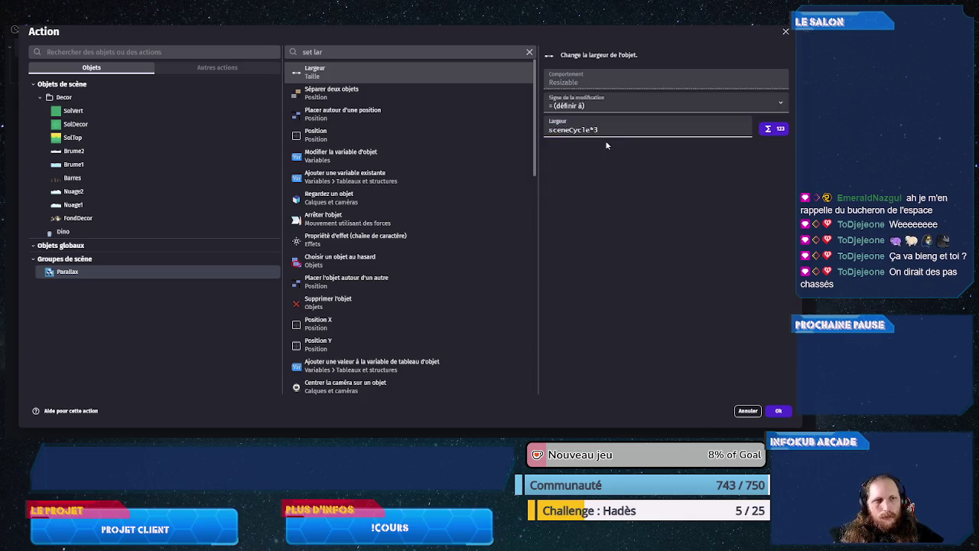
left_click(779, 411)
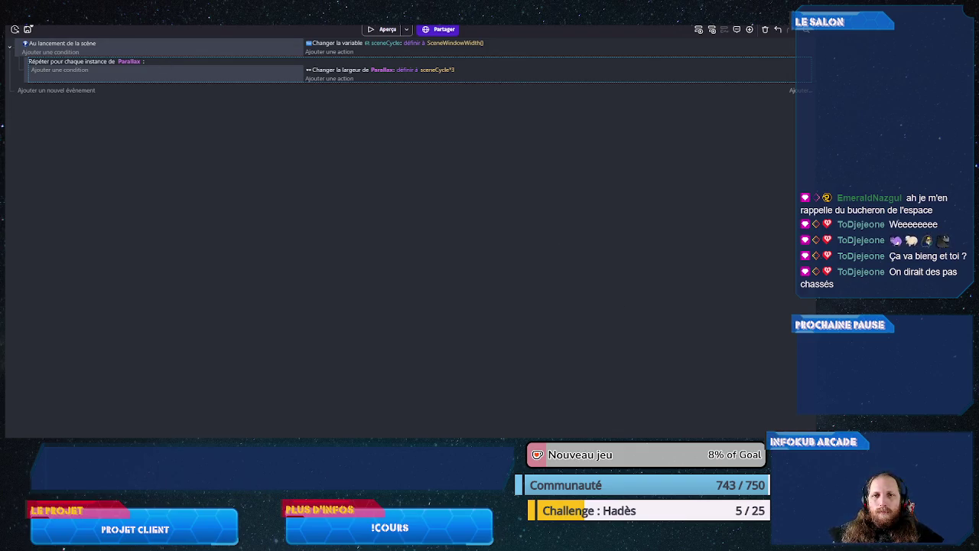
key("ctrl+Tab")
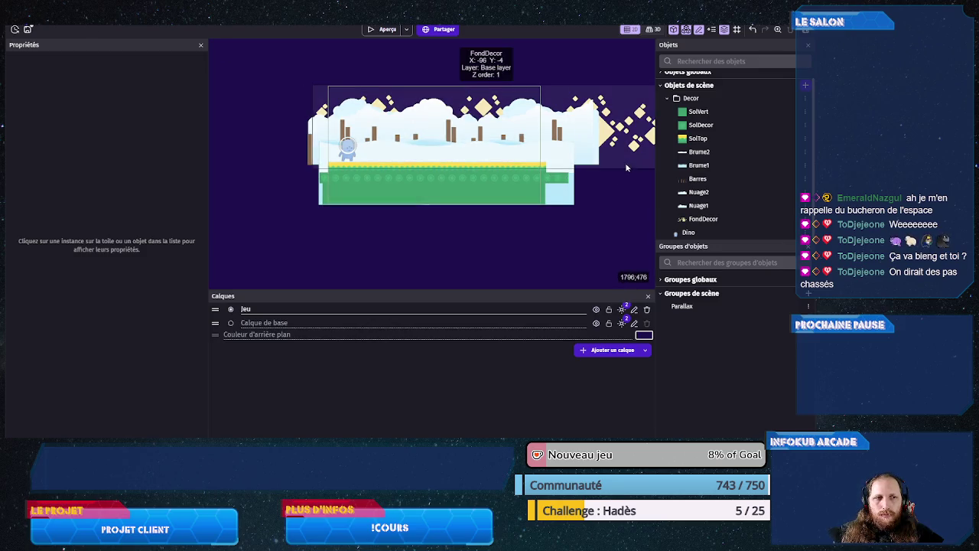
key("ctrl+Tab")
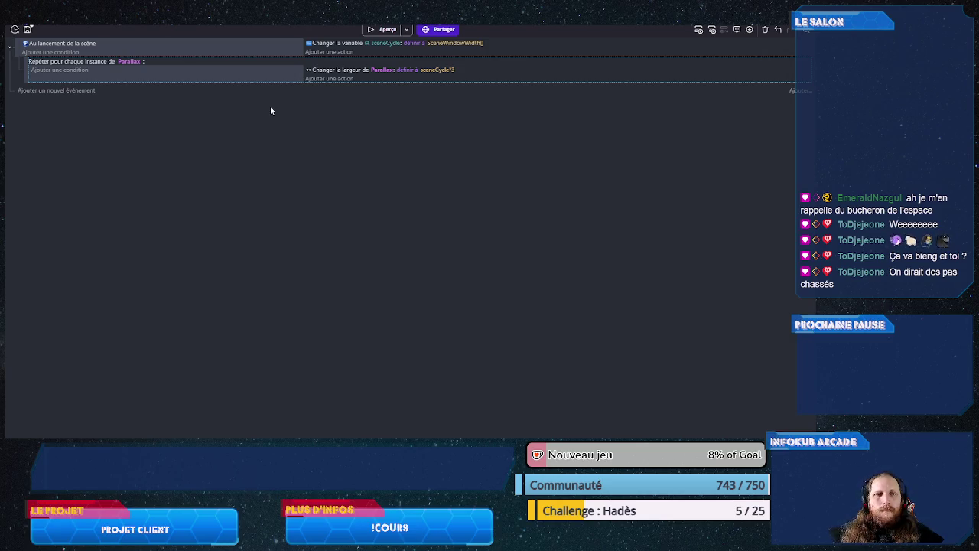
left_click(384, 29)
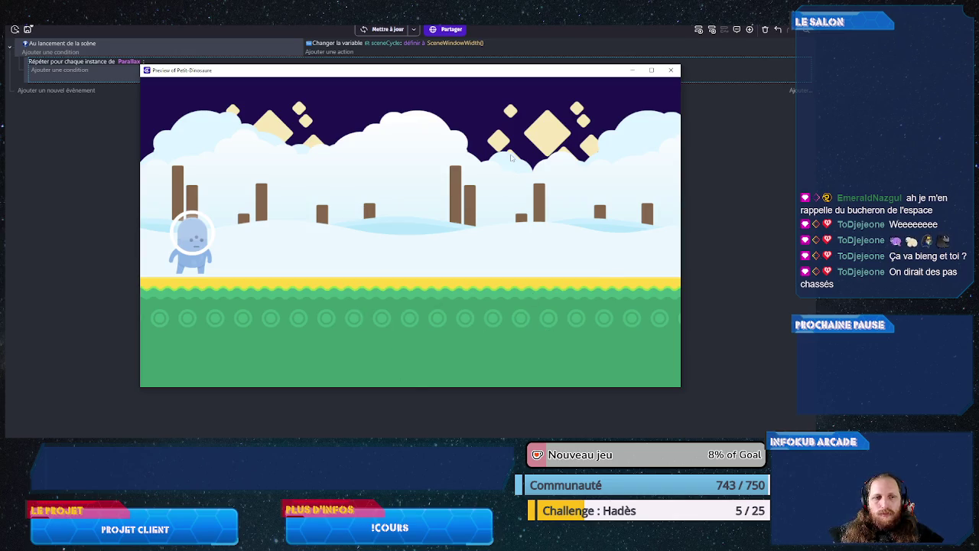
left_click(671, 70)
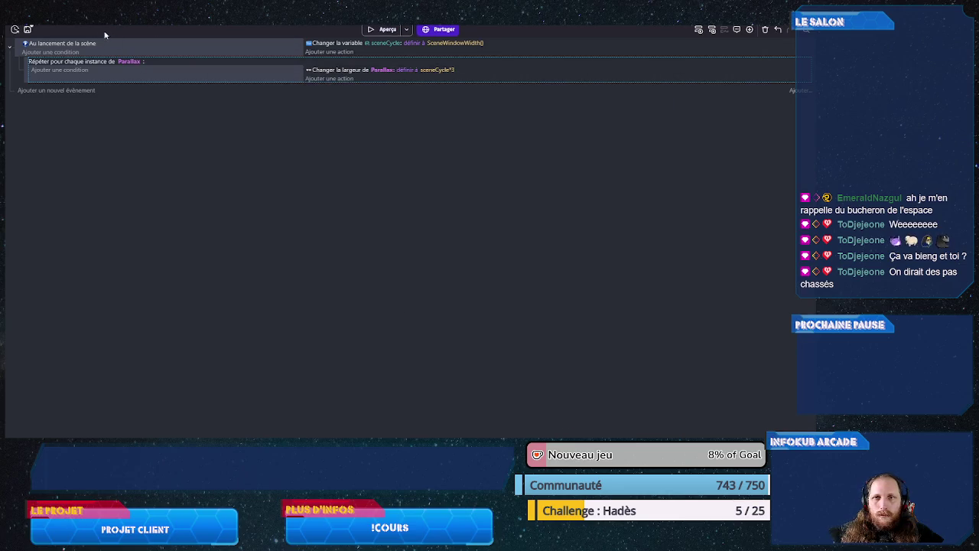
key("ctrl+shift+Tab")
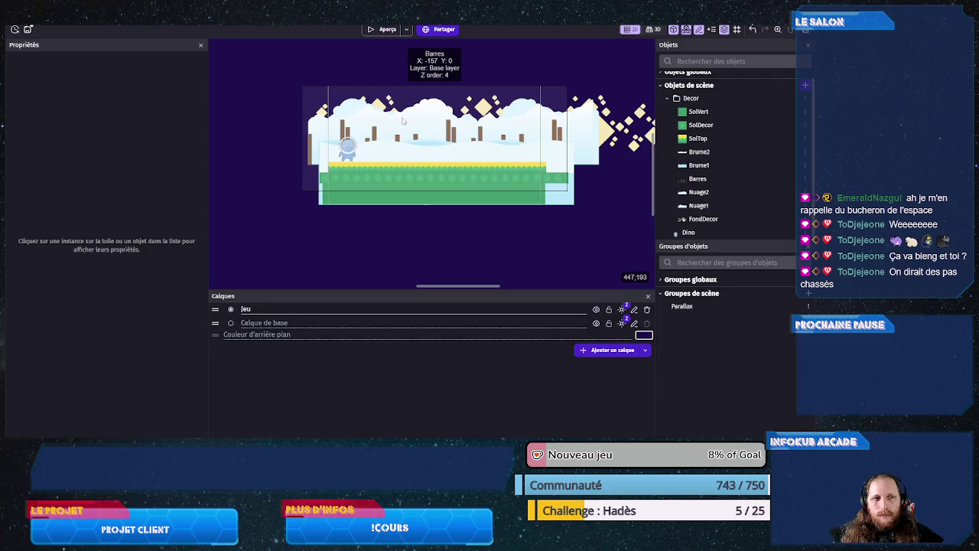
- Nudge the Barres bars slightly further left in the scene
left_click(400, 120)
mouse_move(400, 120)
left_mouse_down()
mouse_move(285, 116)
mouse_move(386, 115)
left_mouse_up()
left_click(383, 177)
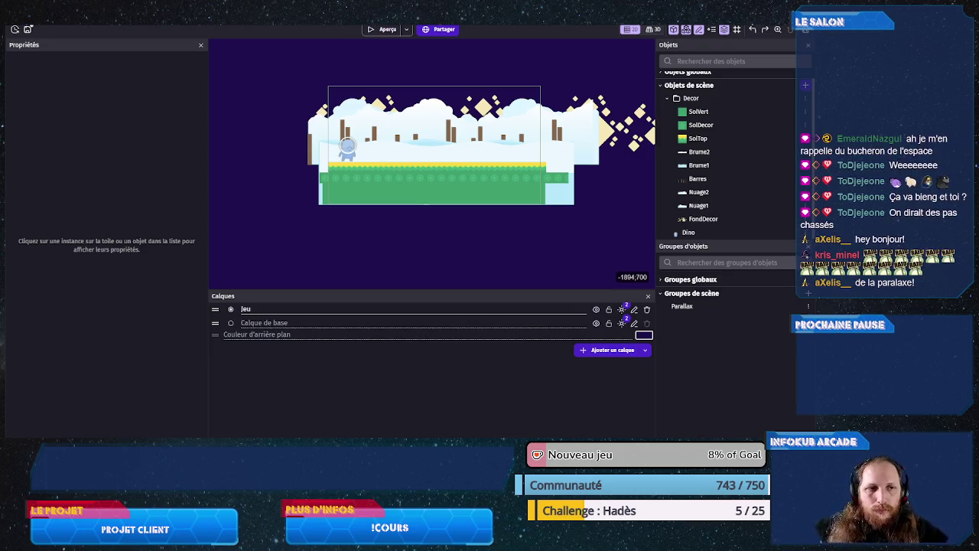
scroll(442, 269, "up", 4)
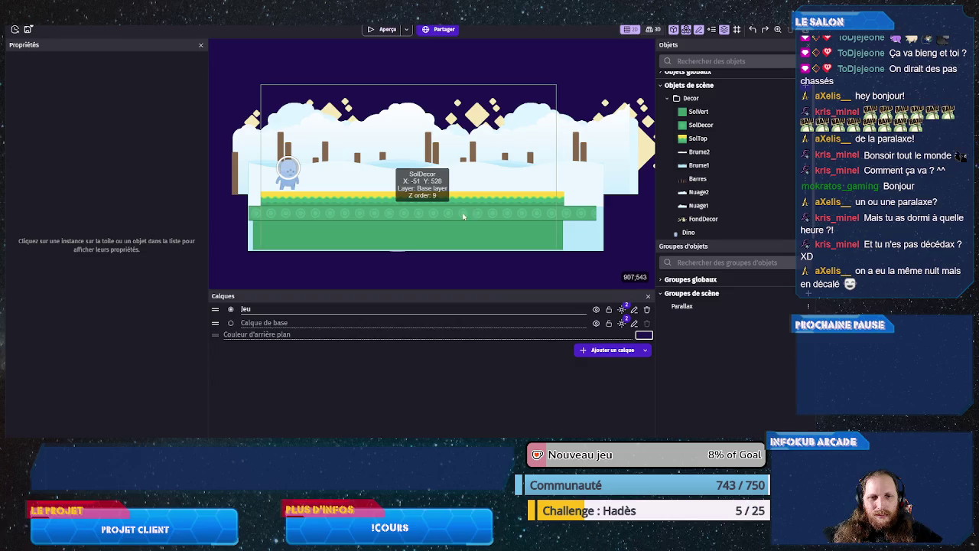
scroll(330, 262, "up", 1)
scroll(329, 261, "up", 3)
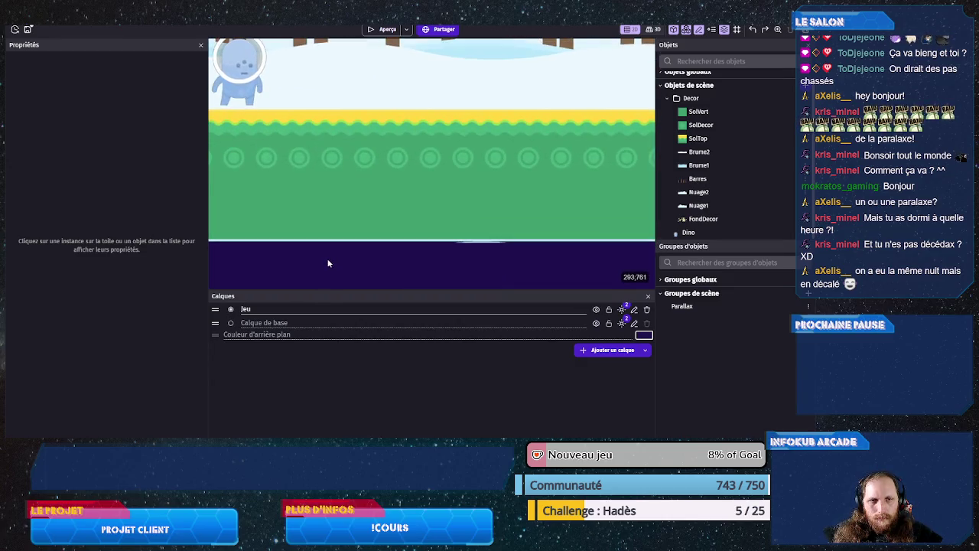
scroll(328, 254, "down", 3)
scroll(331, 250, "up", 3)
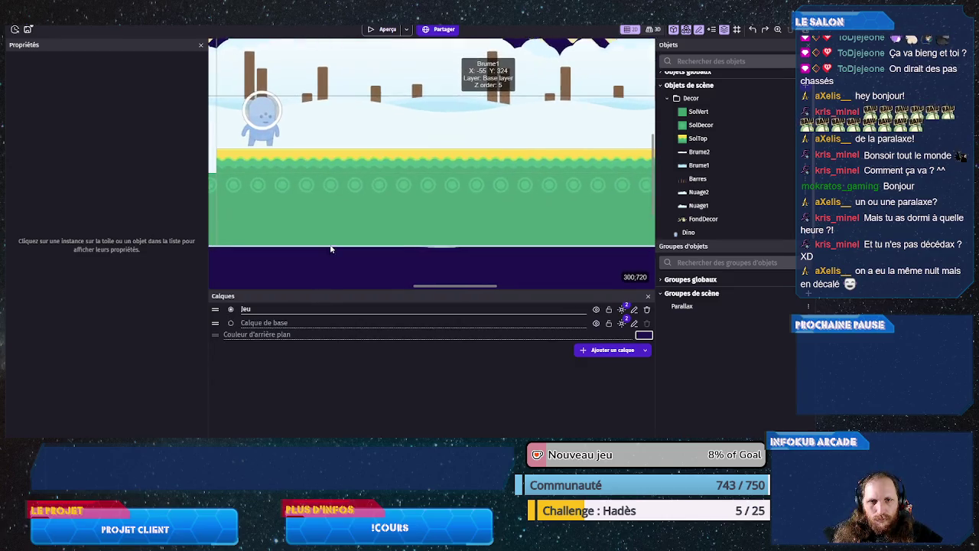
scroll(331, 250, "down", 3)
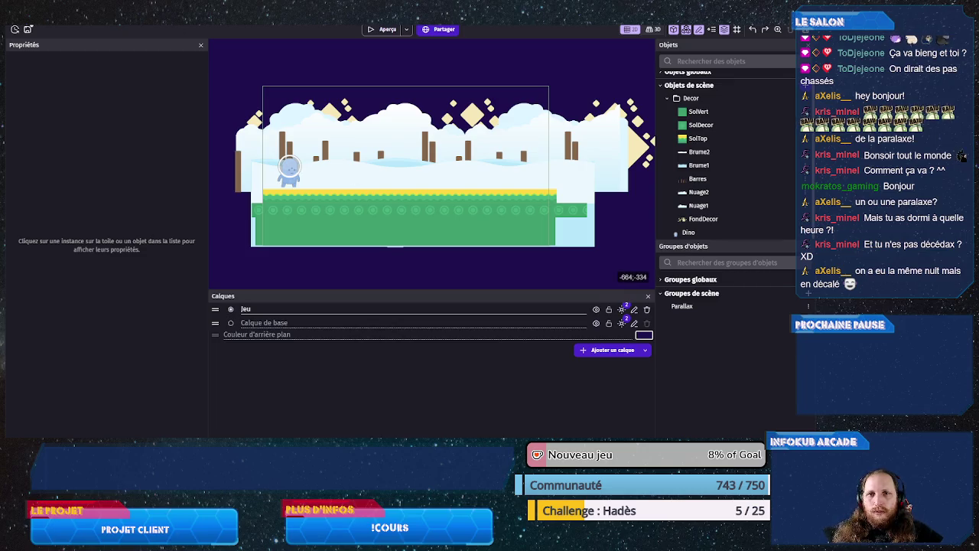
- Inspect the SolVert, SolDecor and another decor strip's instance variables, then return to the events
left_click(128, 28)
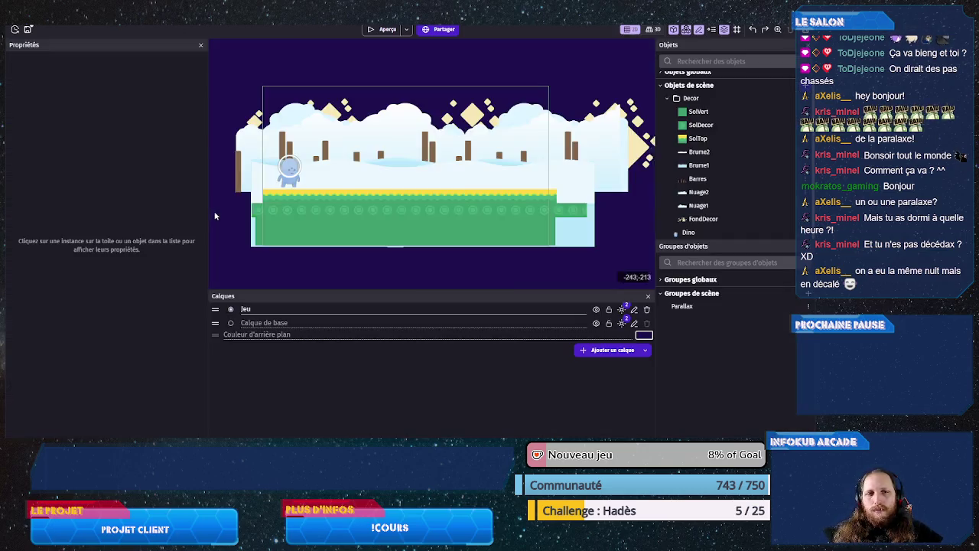
left_click(286, 226)
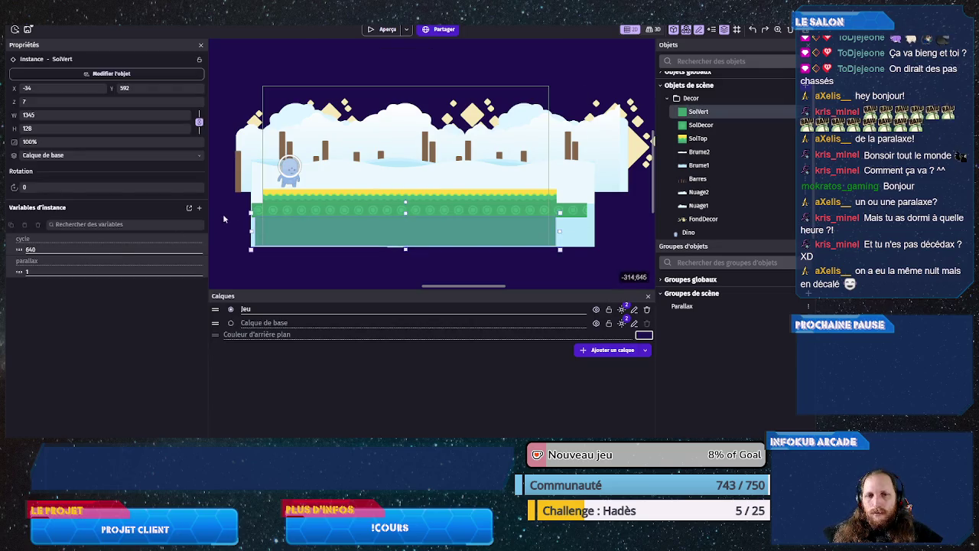
left_click(252, 212)
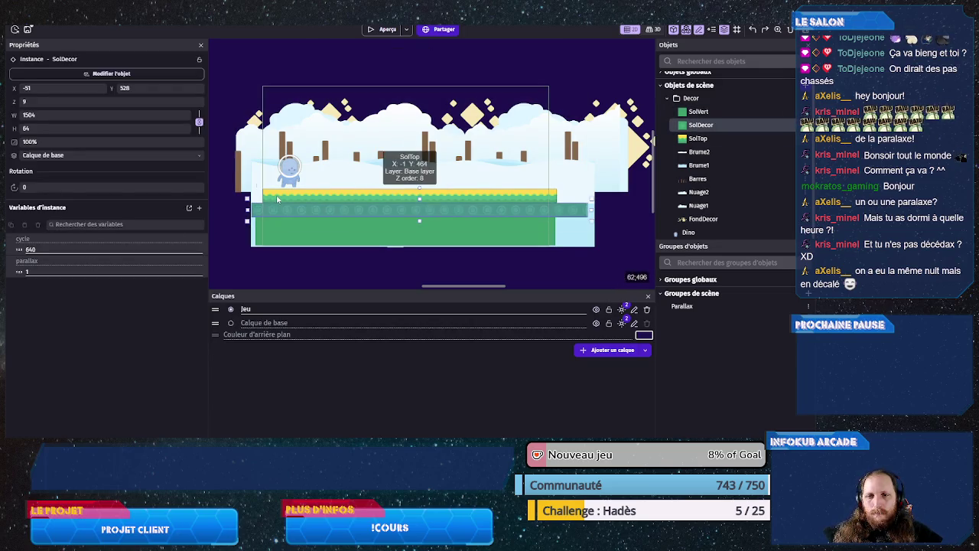
left_click(413, 193)
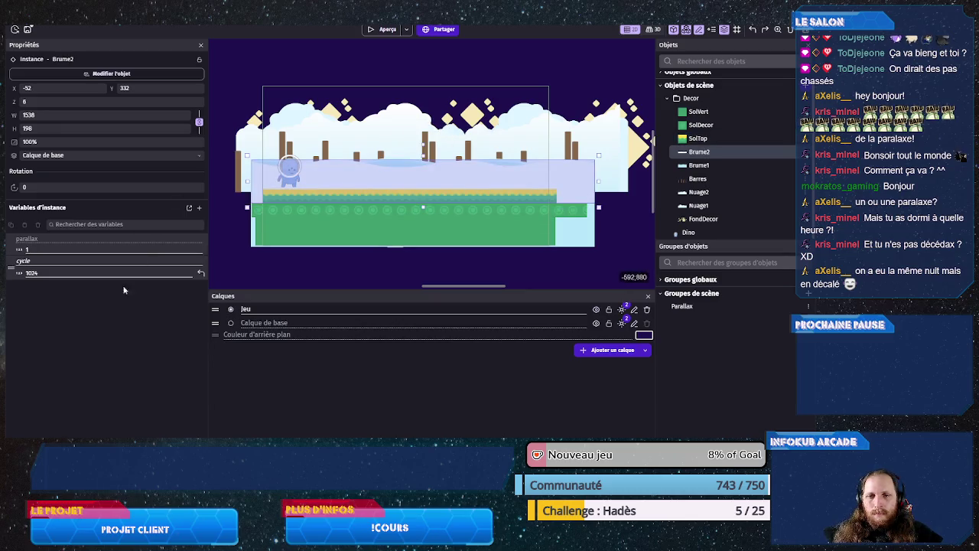
left_click(306, 268)
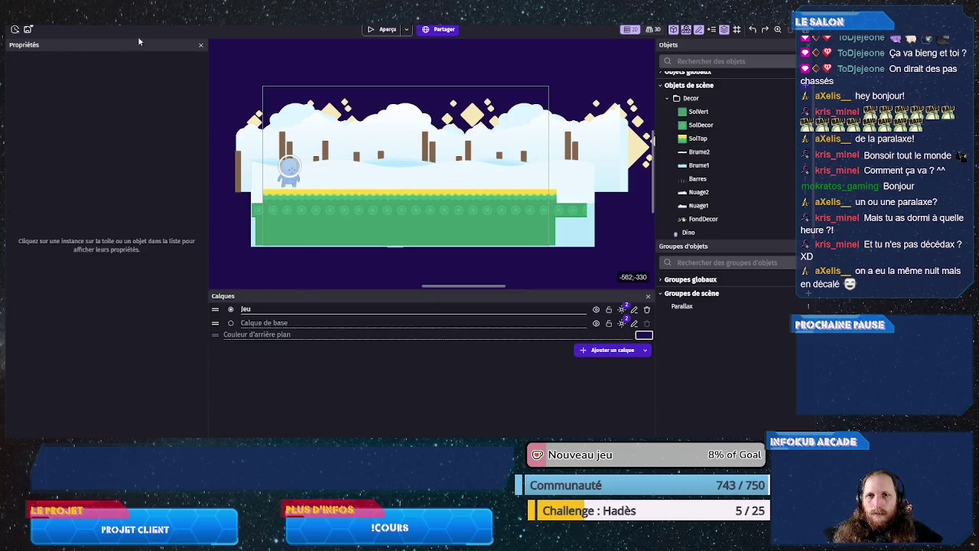
left_click(138, 36)
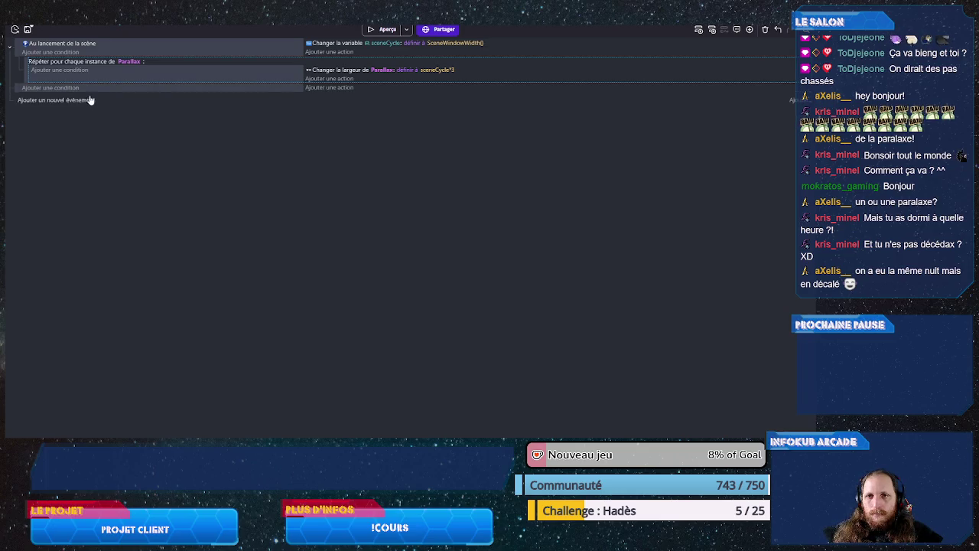
- Duplicate the 'Repeat for each instance of Parallax' sub-event as a new event below
left_click_drag(104, 83, 96, 121)
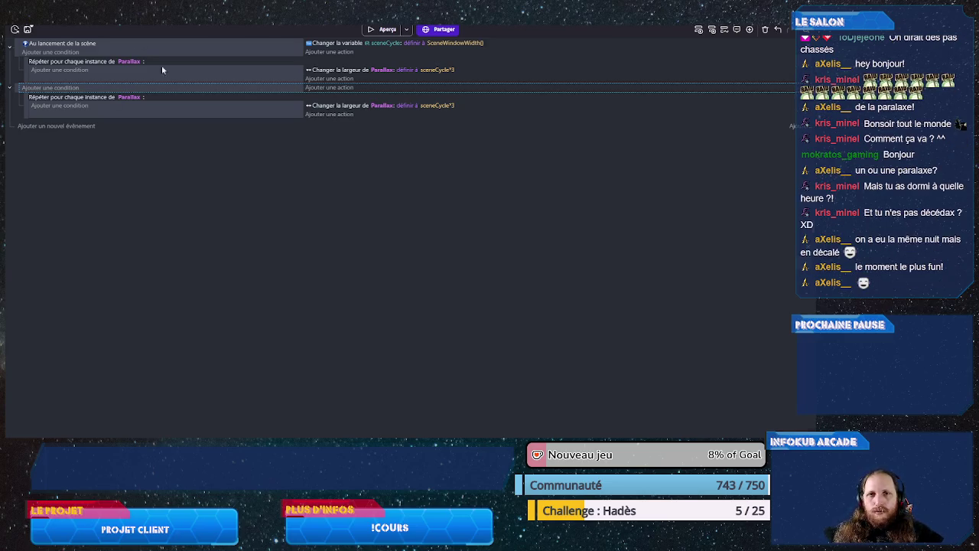
key("ctrl+shift+Tab")
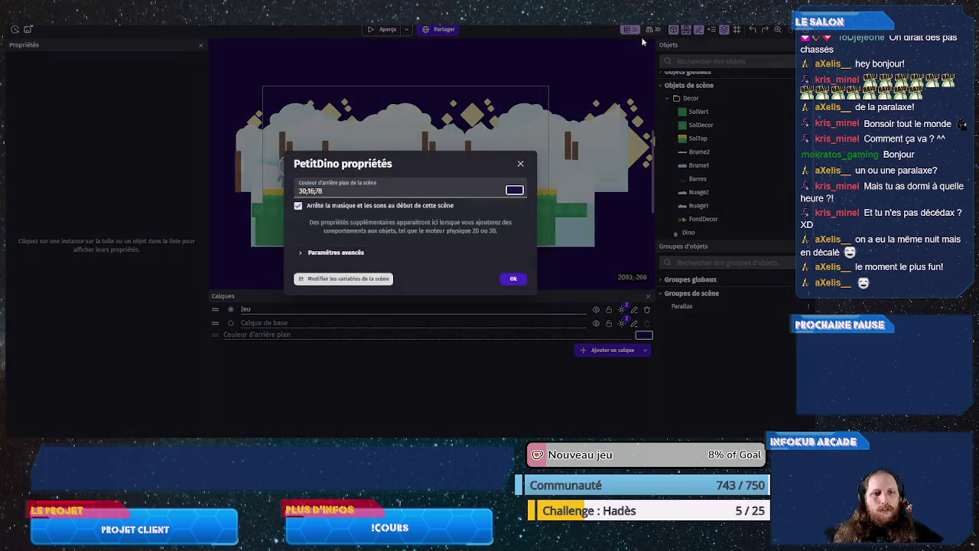
- Add a scene variable named speed with value 5 alongside sceneCycle
left_click(374, 279)
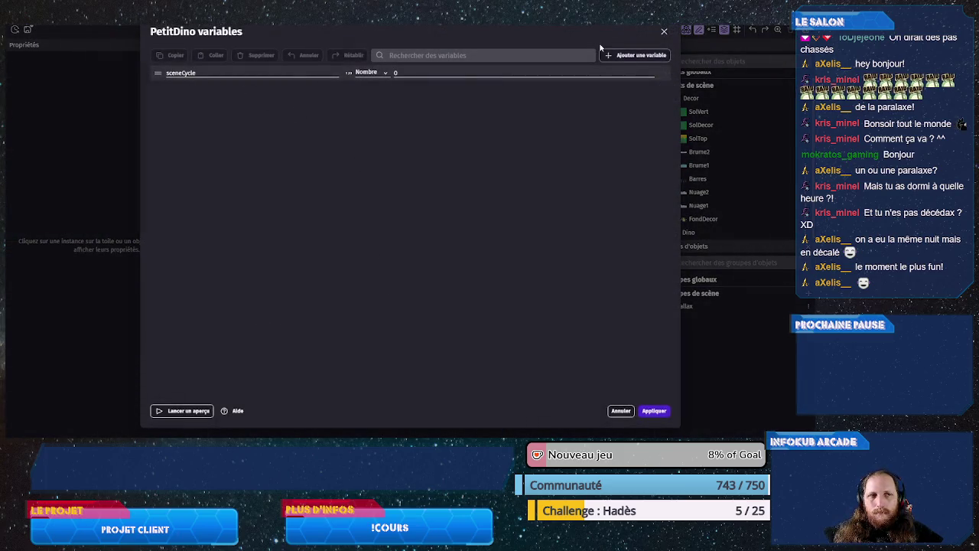
left_click(620, 57)
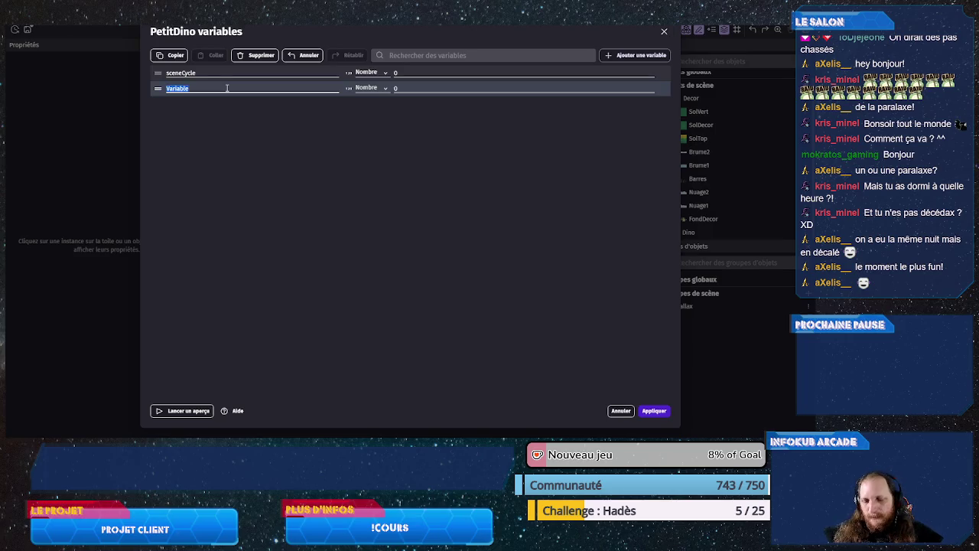
type("speed")
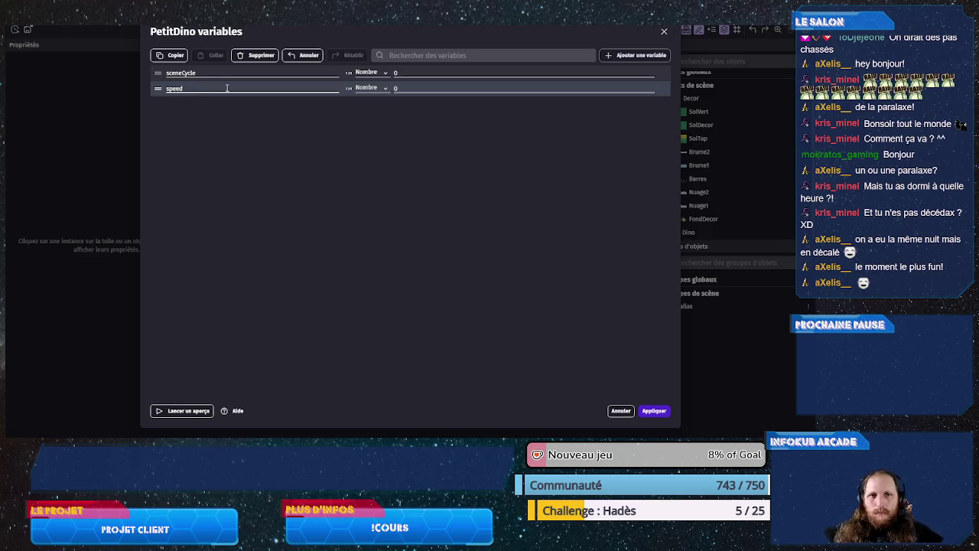
left_click(427, 91)
type("5")
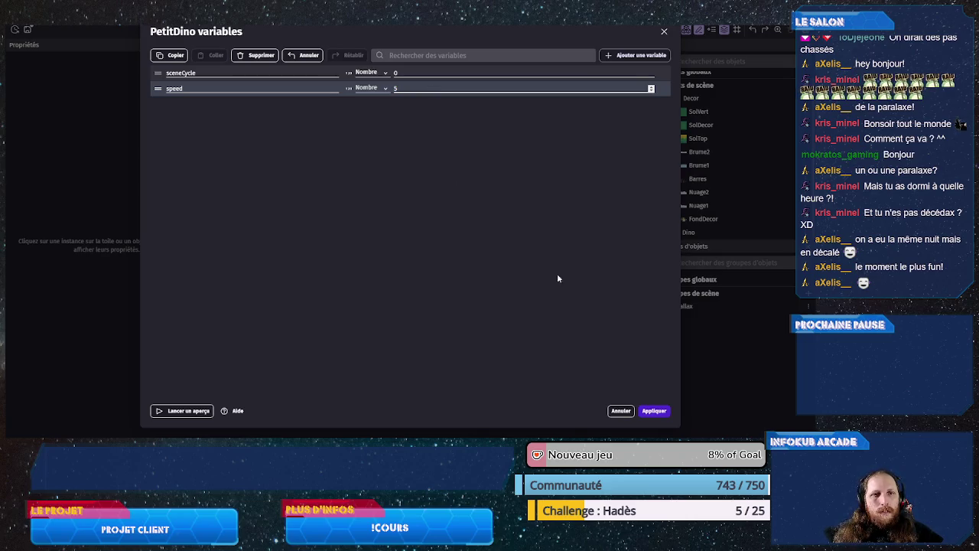
left_click(654, 411)
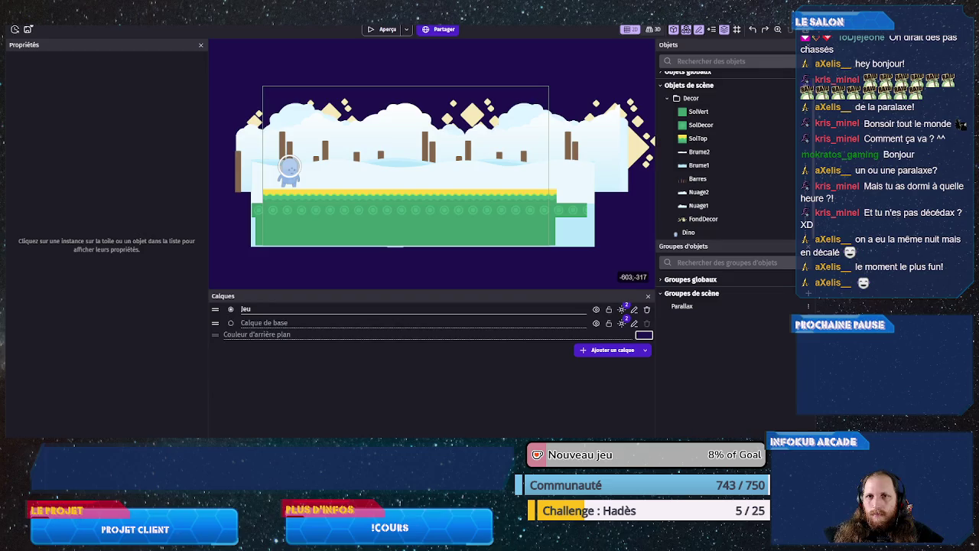
left_click(153, 46)
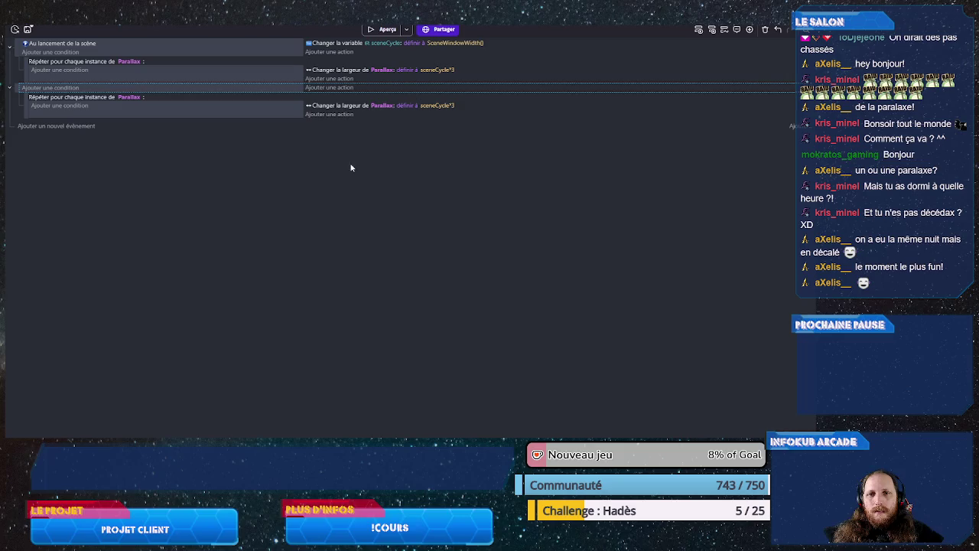
- Replace the second loop's width action with a Parallax X position action set to subtract
left_click(350, 107)
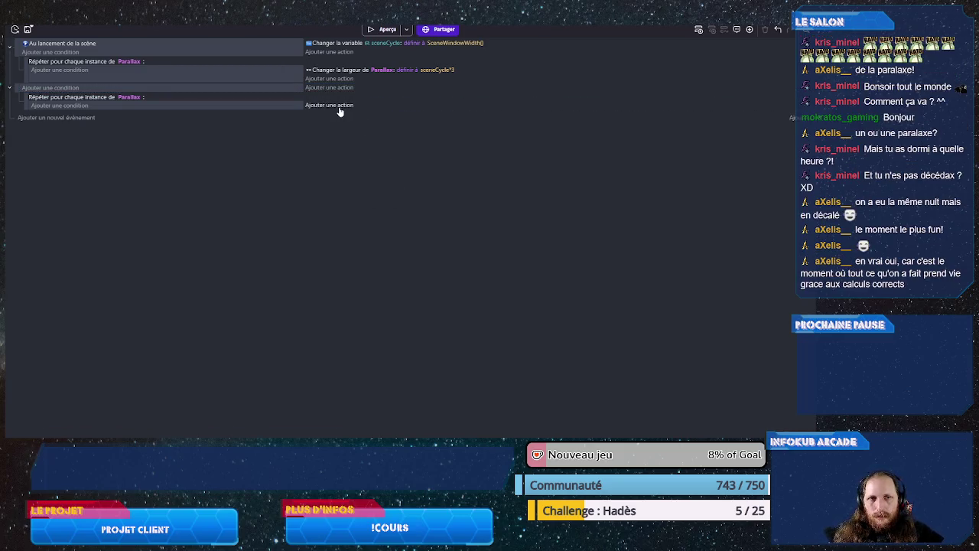
left_click(331, 114)
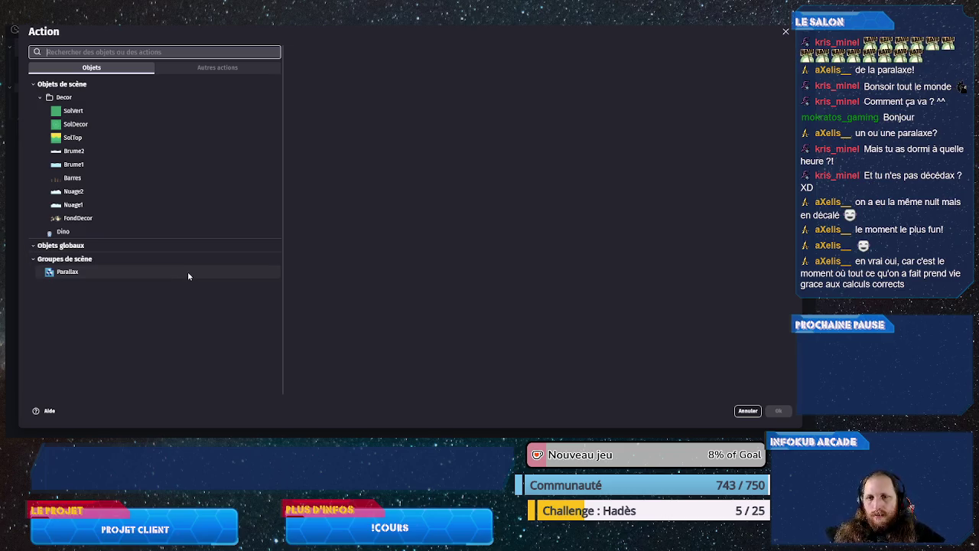
left_click(189, 275)
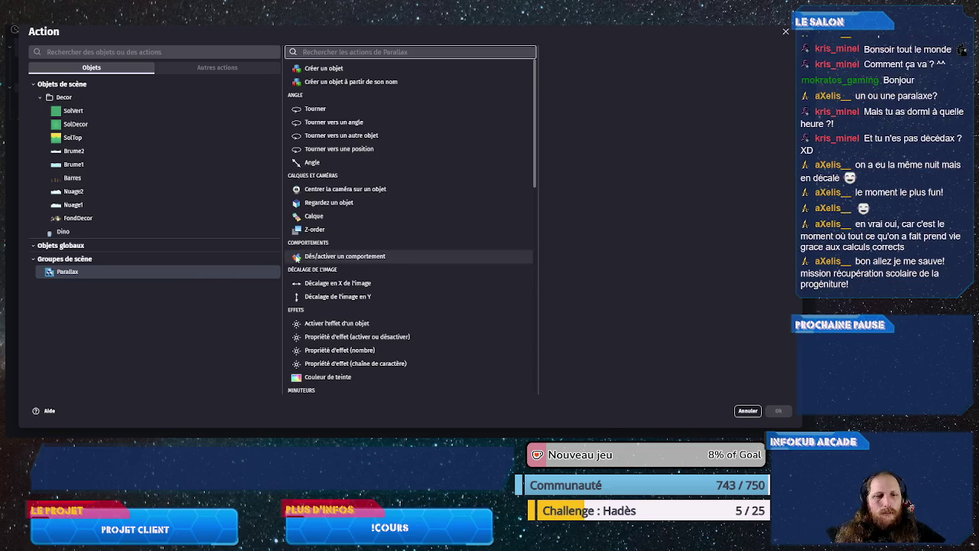
scroll(323, 257, "down", 1)
scroll(323, 257, "down", 3)
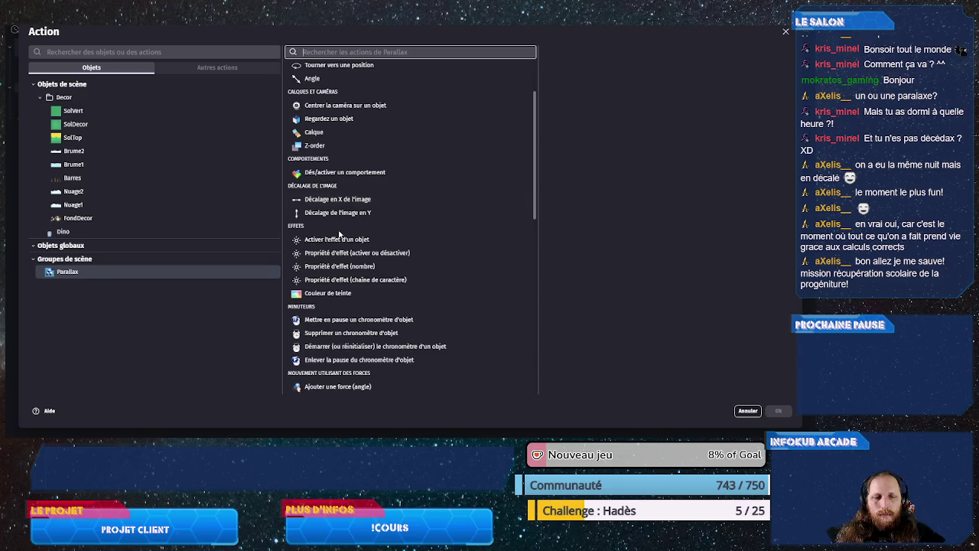
scroll(338, 291, "down", 10)
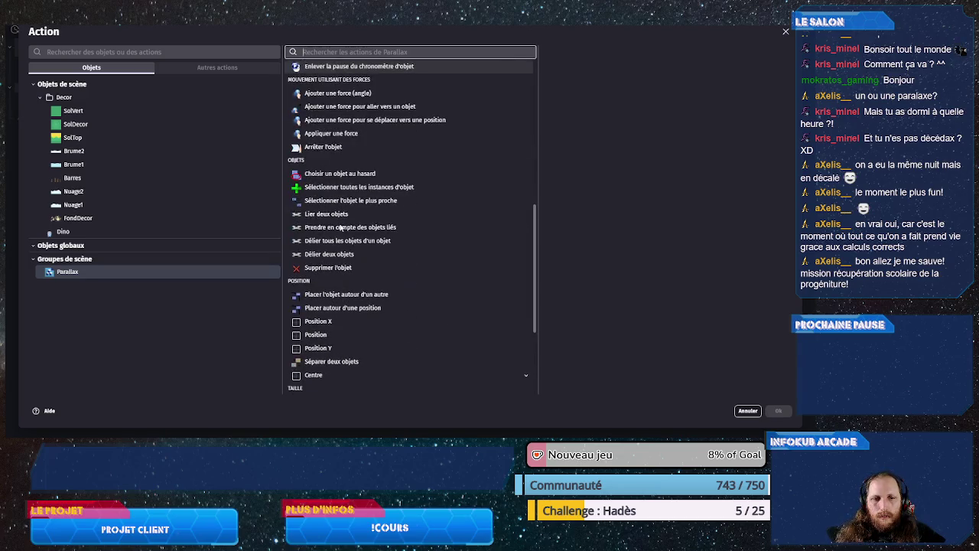
left_click(336, 321)
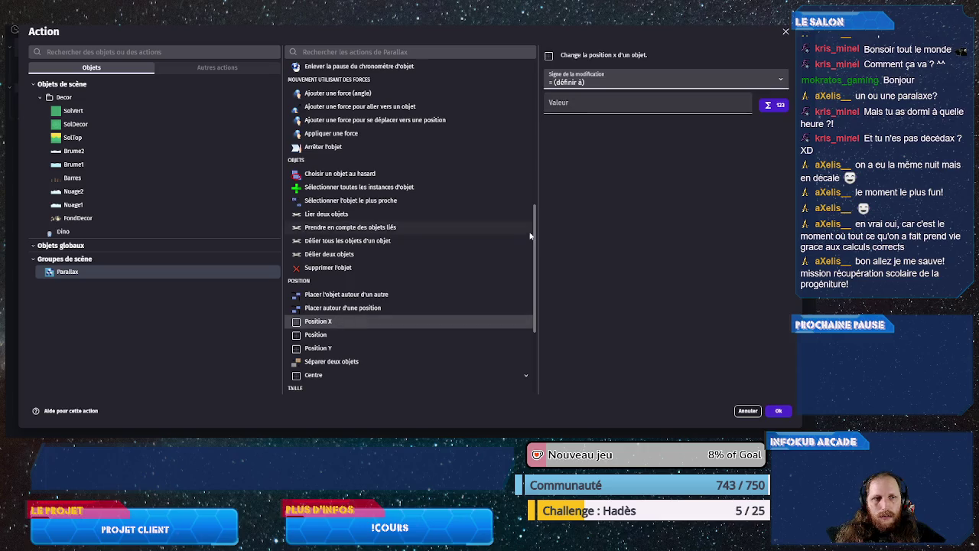
left_click(575, 82)
left_click(573, 109)
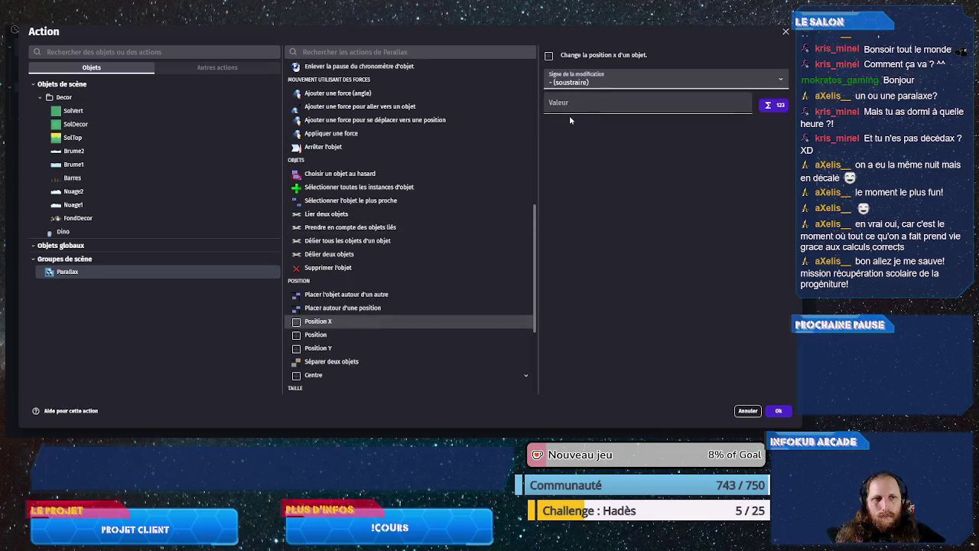
- Use speed * TimeDelta() as the amount subtracted from X and confirm the action
type("speed")
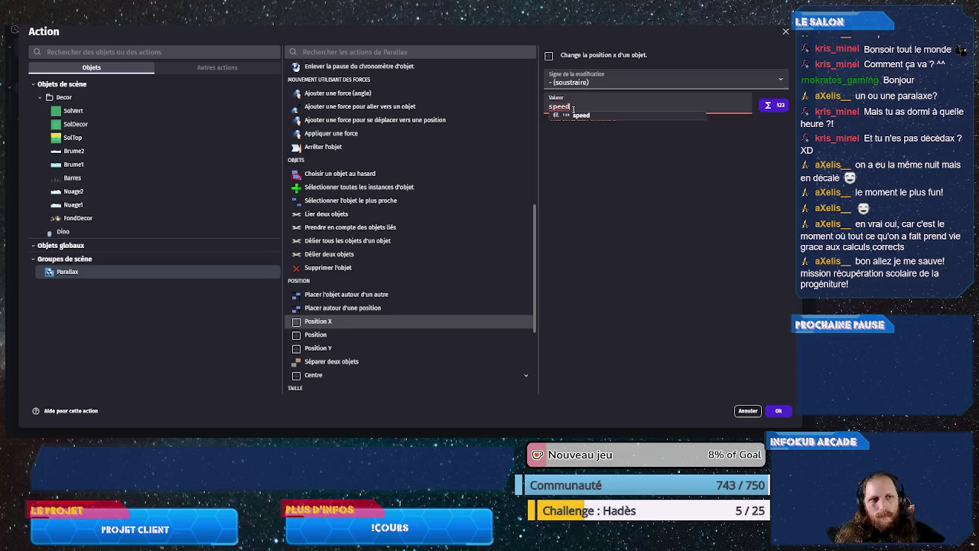
type(" * Tim")
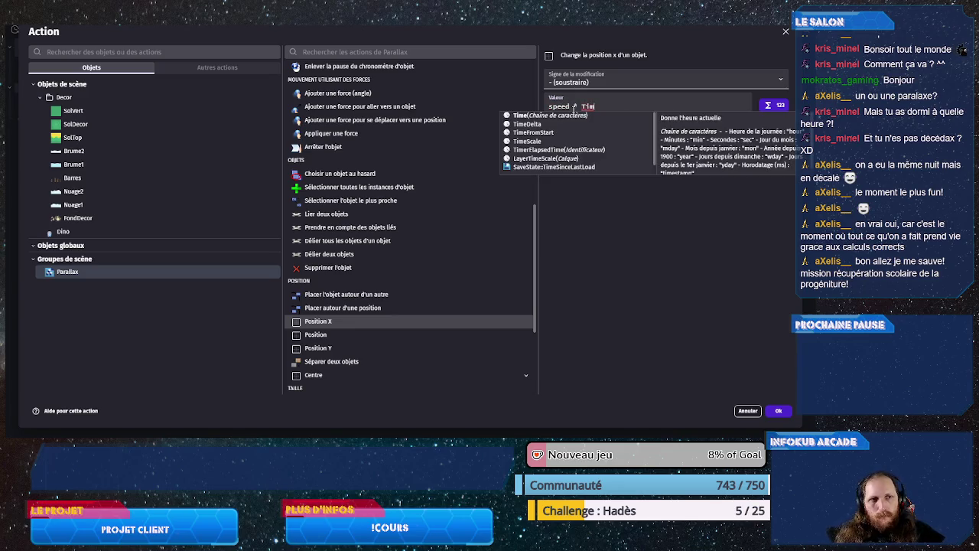
left_click(534, 124)
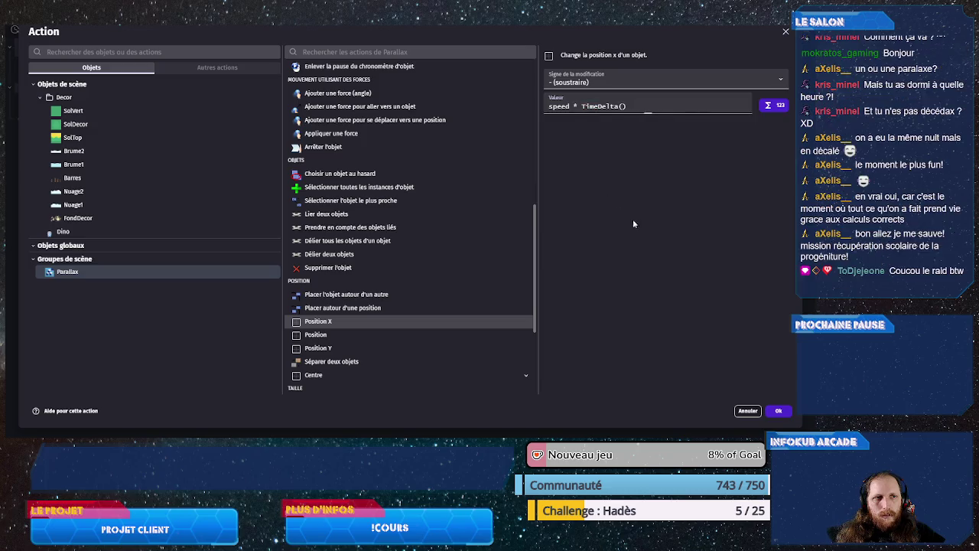
left_click(777, 411)
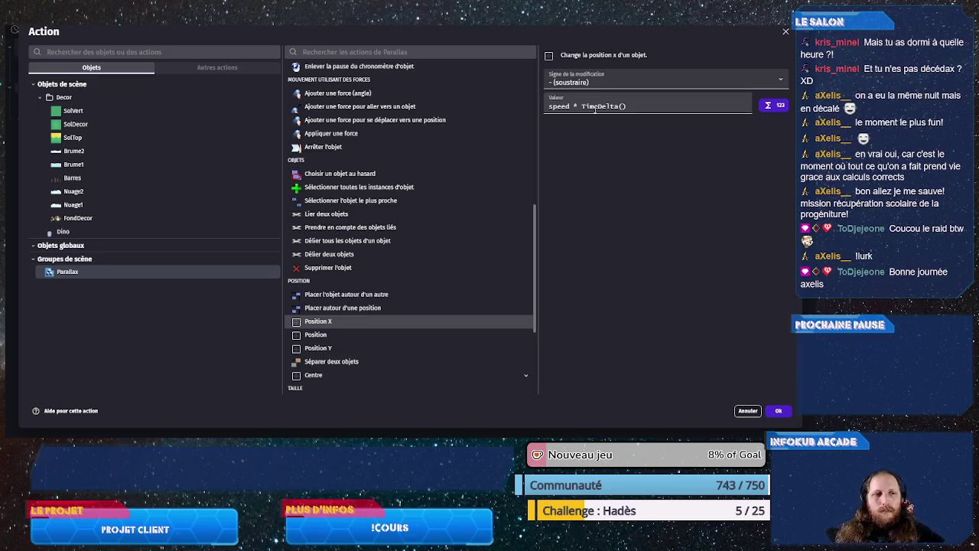
double_click(550, 107)
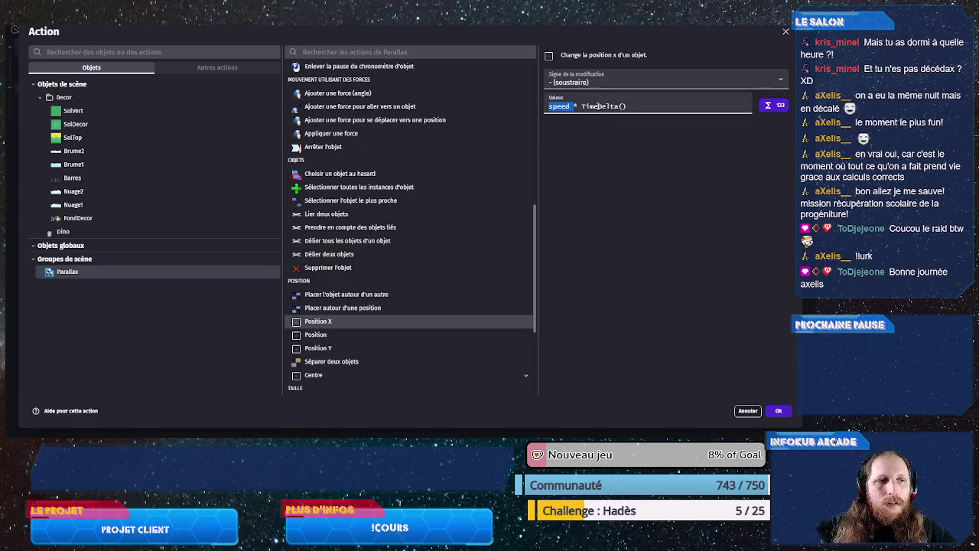
double_click(600, 106)
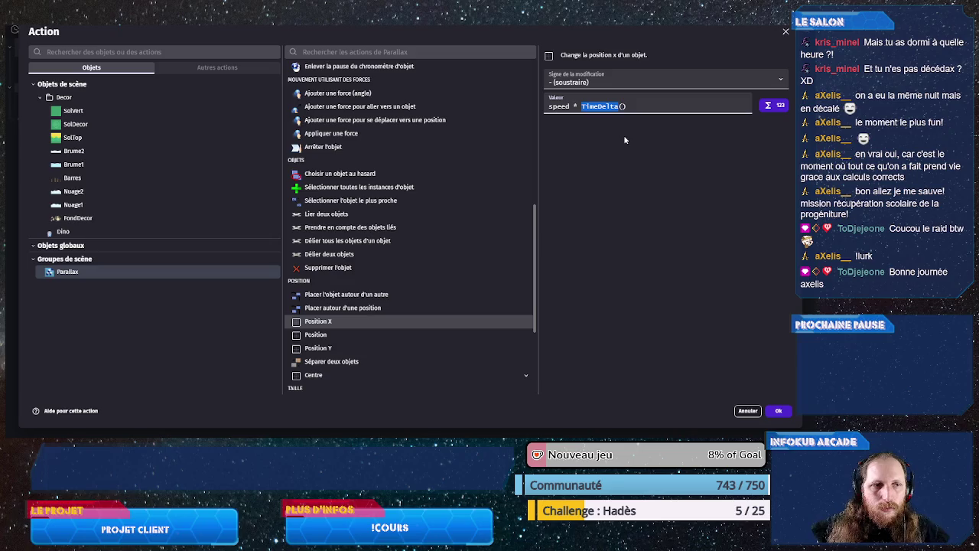
double_click(607, 107)
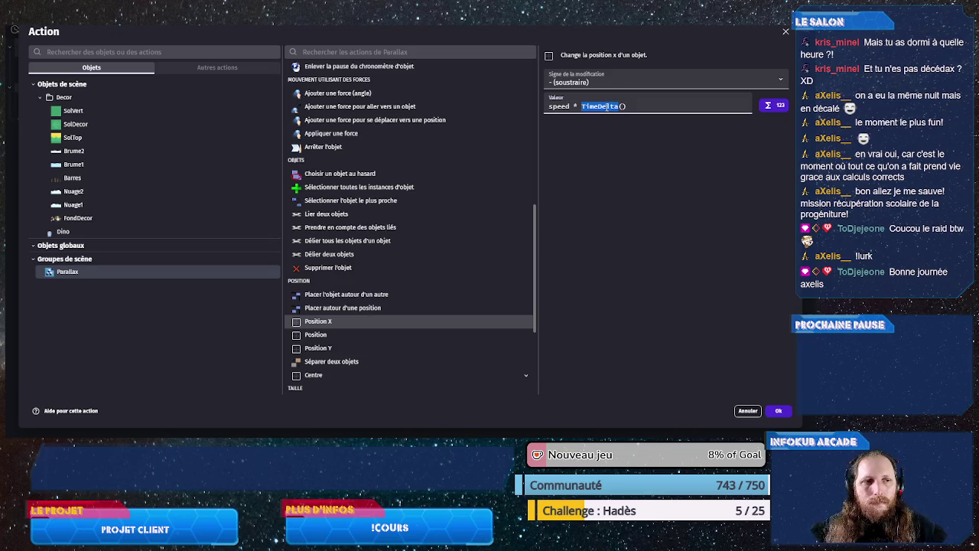
double_click(555, 107)
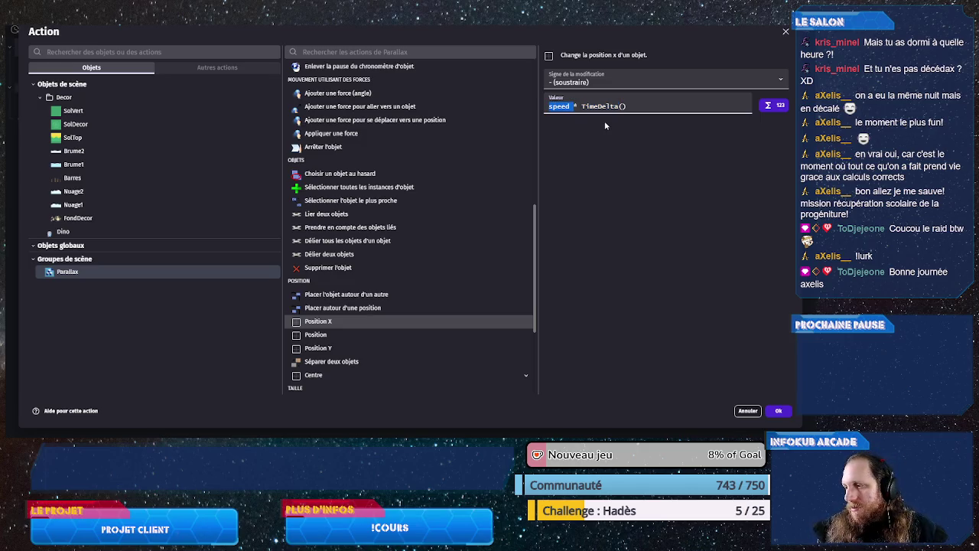
double_click(554, 107)
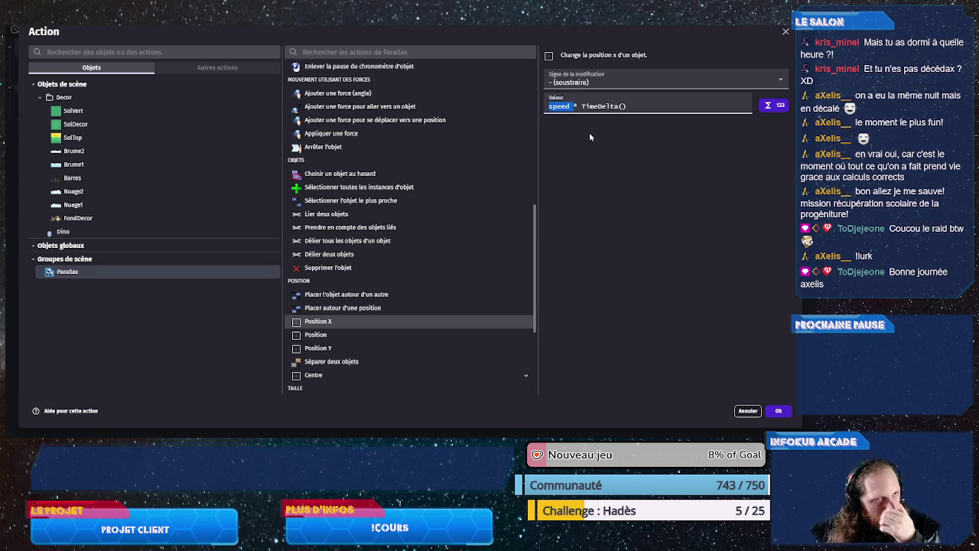
left_click(778, 411)
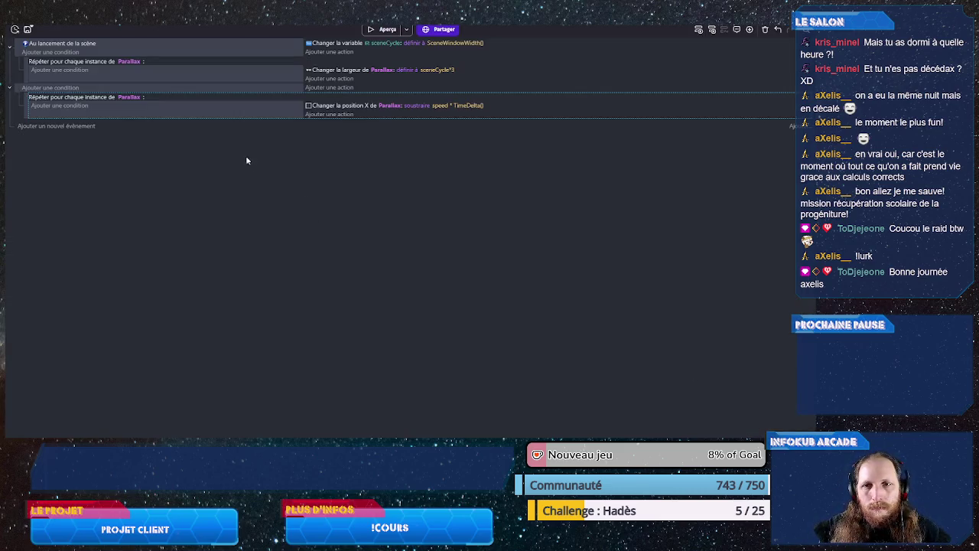
- Preview the decor scrolling left behind Dino, then open the PetitDino scene properties
left_click(384, 30)
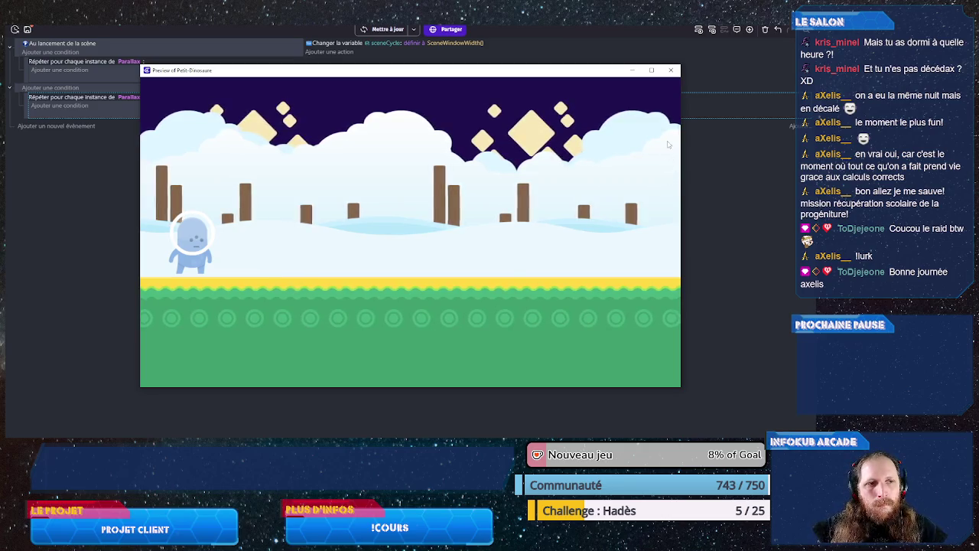
left_click(672, 70)
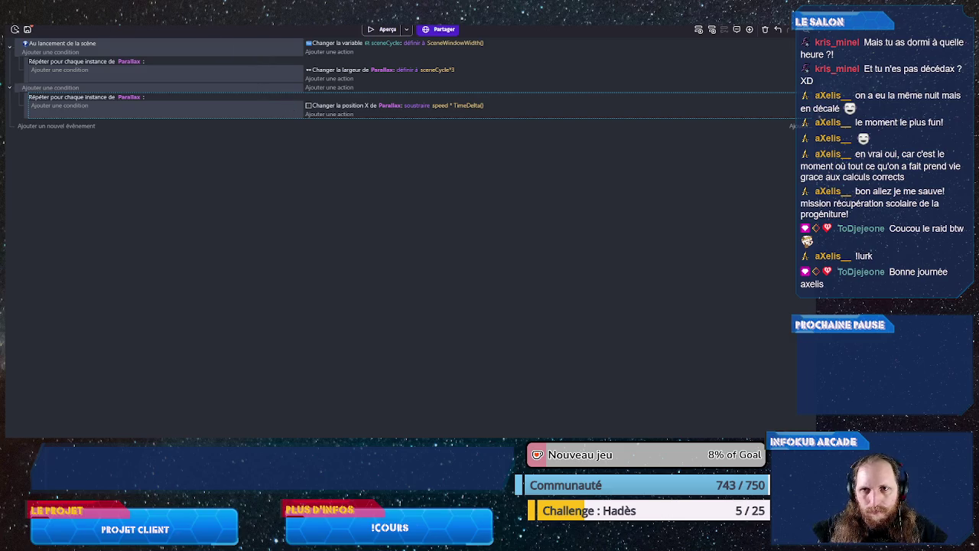
left_click(82, 29)
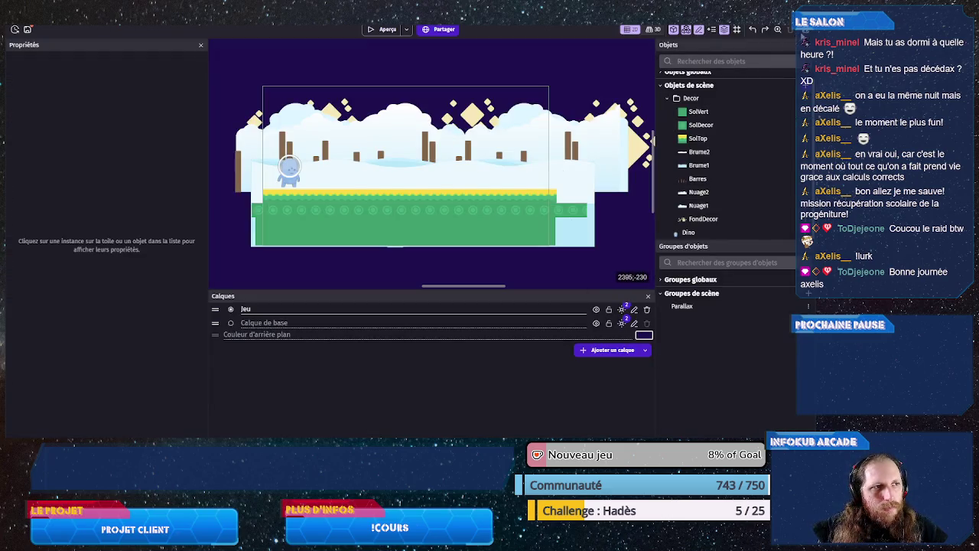
left_click(727, 46)
- Raise the scene's speed variable above 5 and apply the change
left_click(359, 279)
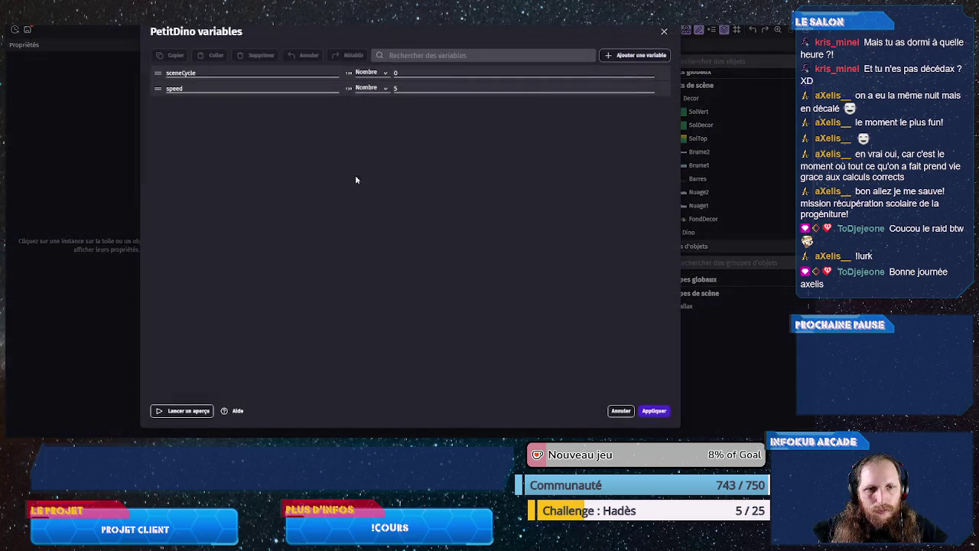
left_click(397, 89)
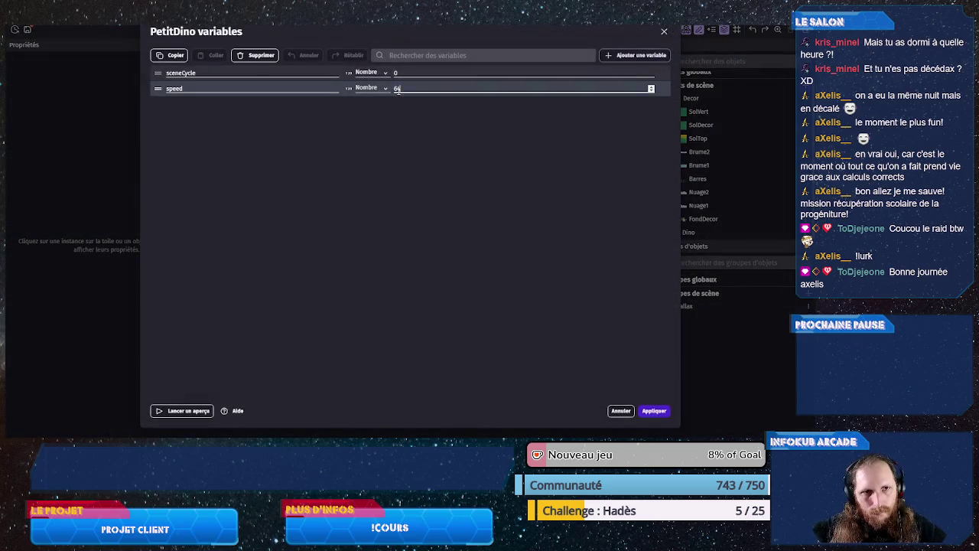
left_click(654, 411)
- Test-run the game to watch the faster scrolling, then return to the Parallax events
left_click(388, 32)
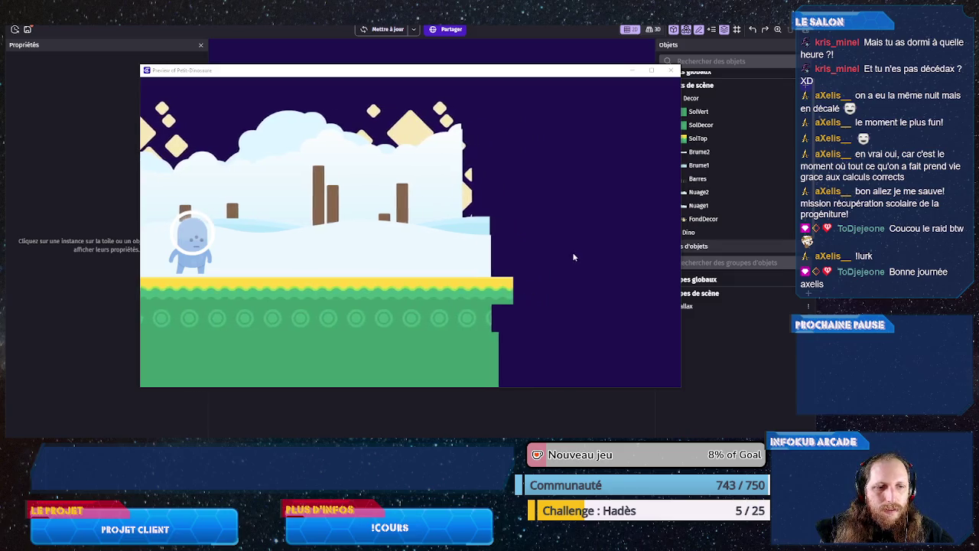
left_click(670, 71)
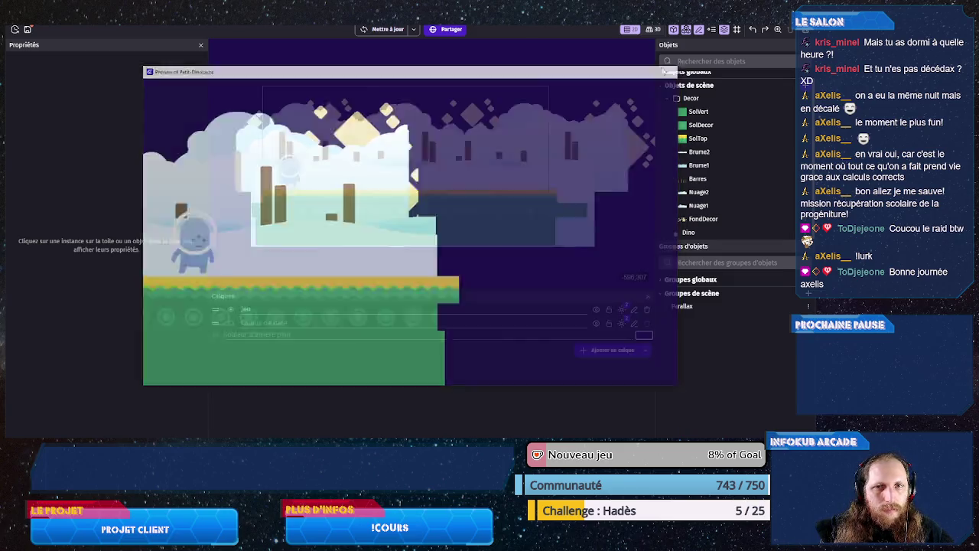
key("ctrl+Tab")
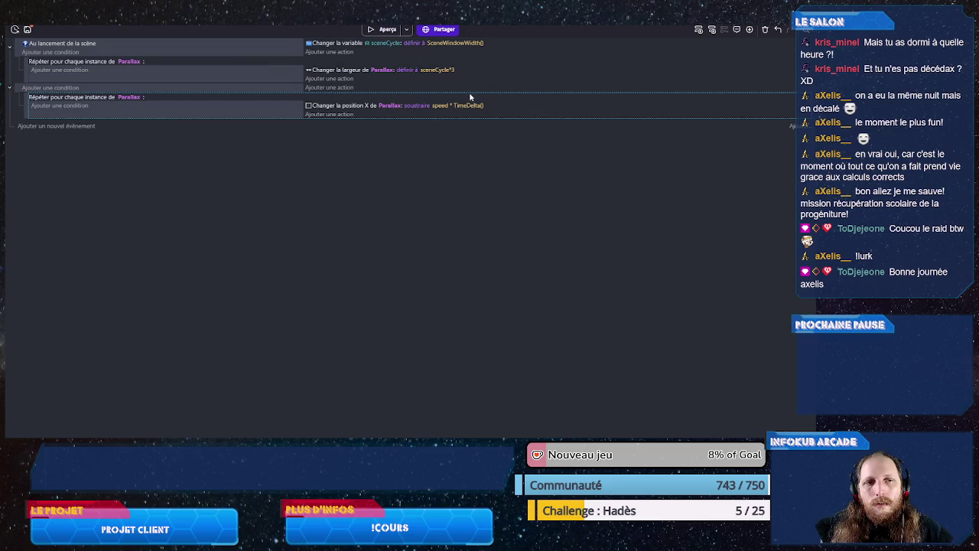
- Lower the parallax instance variable of Brume2, Brume1 and Barres to fractions below 1
key("ctrl+Tab")
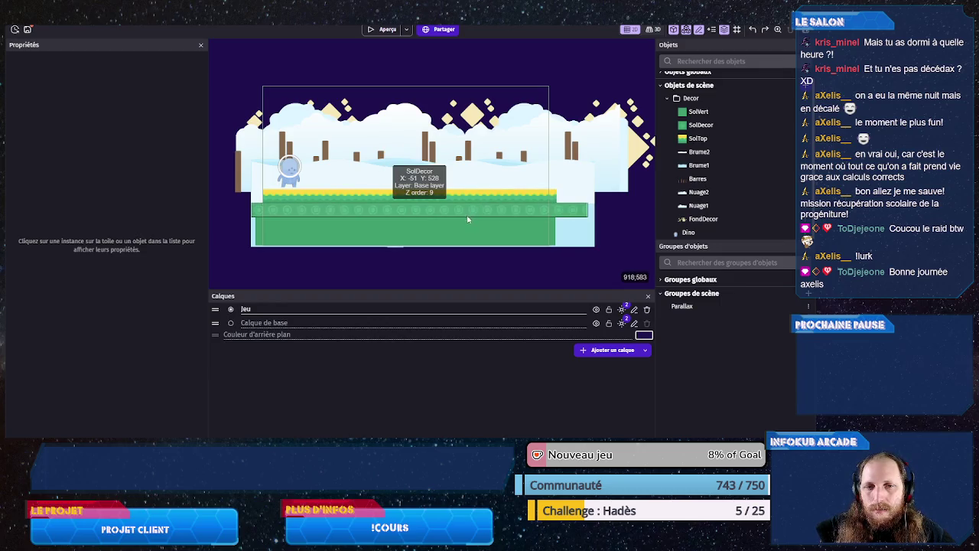
left_click(577, 196)
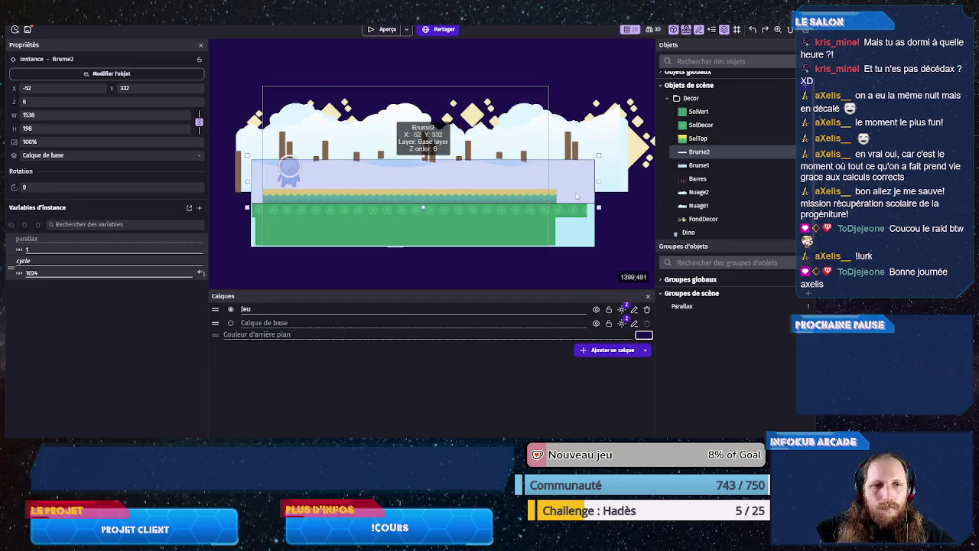
left_click(38, 250)
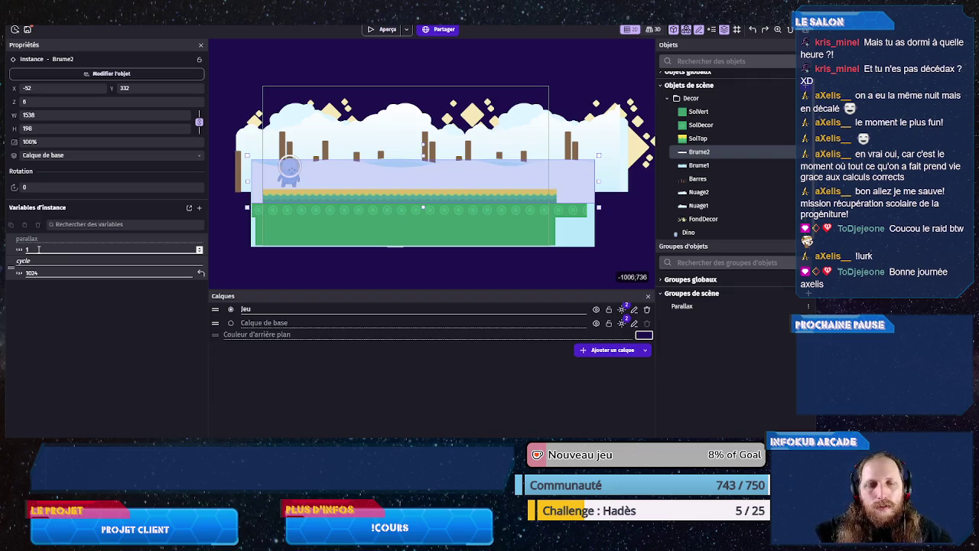
left_click(513, 161)
left_click(61, 249)
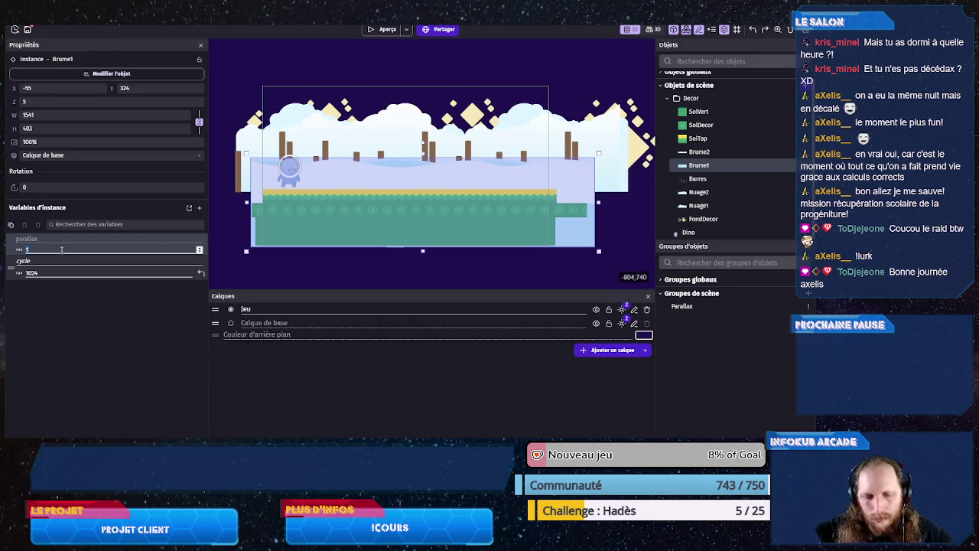
type("0.95")
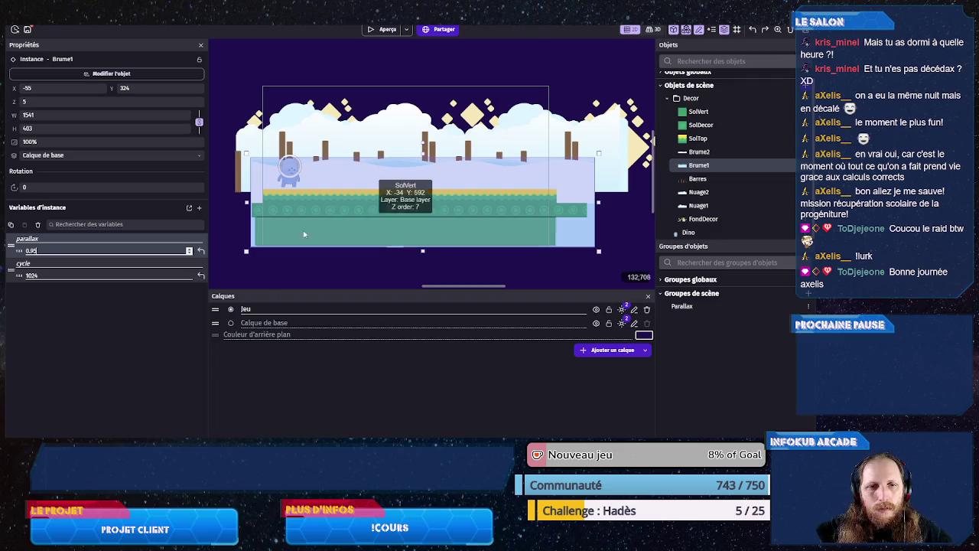
left_click(239, 171)
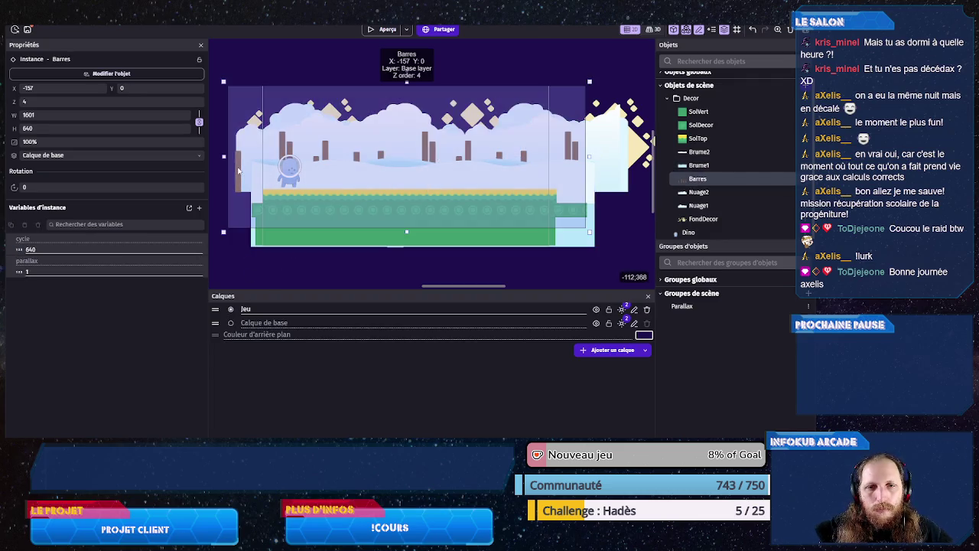
left_click(88, 271)
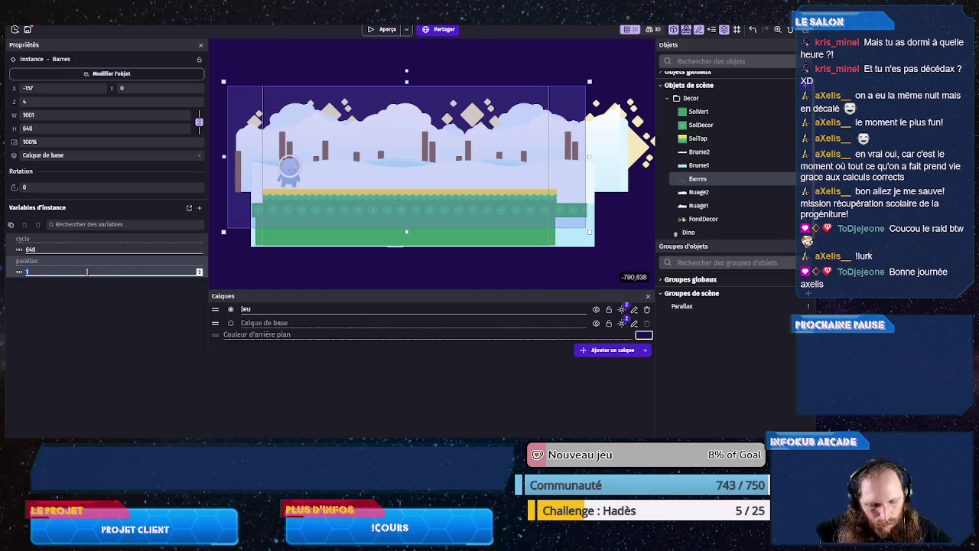
type("0.7")
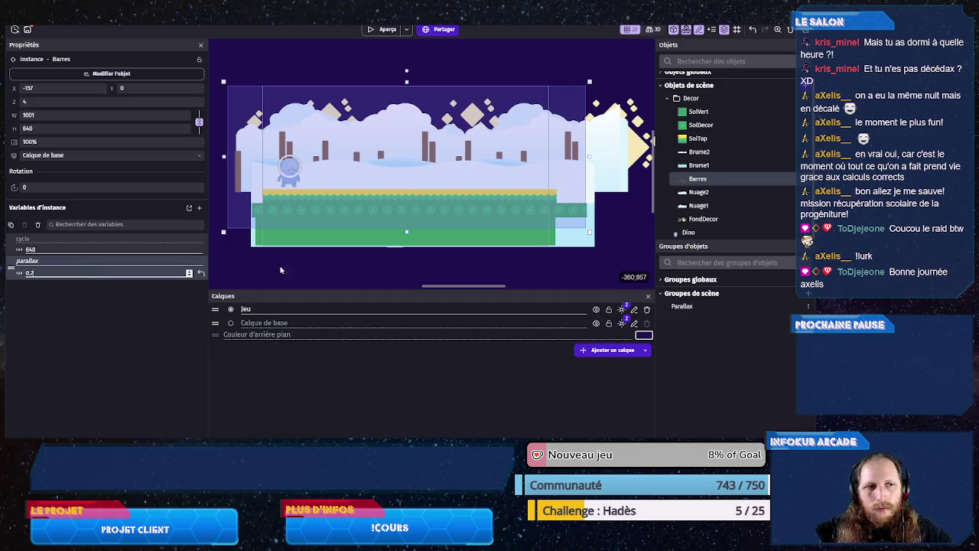
- Set parallax to 0.45 for Nuage2, 0.25 for Nuage1, a small fraction for FondDecor, and save
left_click(613, 156)
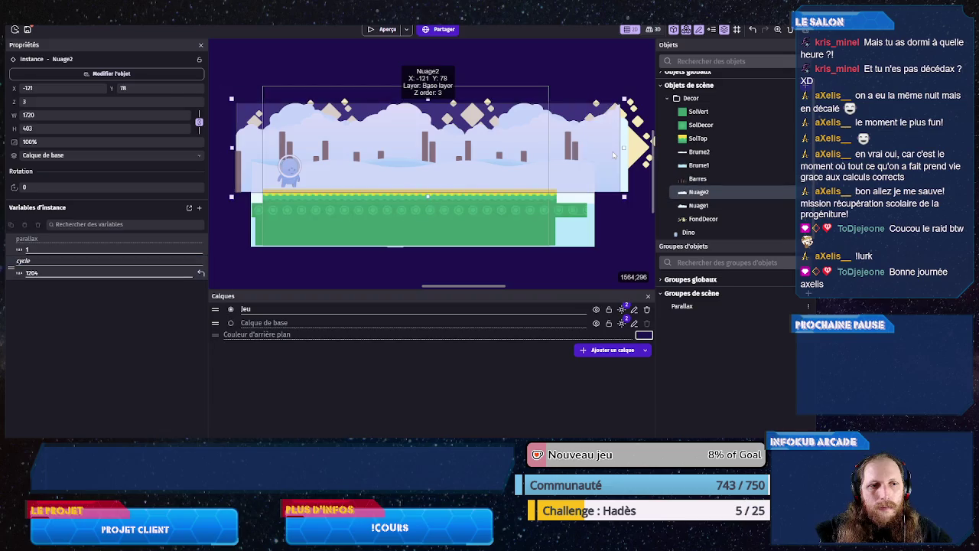
left_click(91, 248)
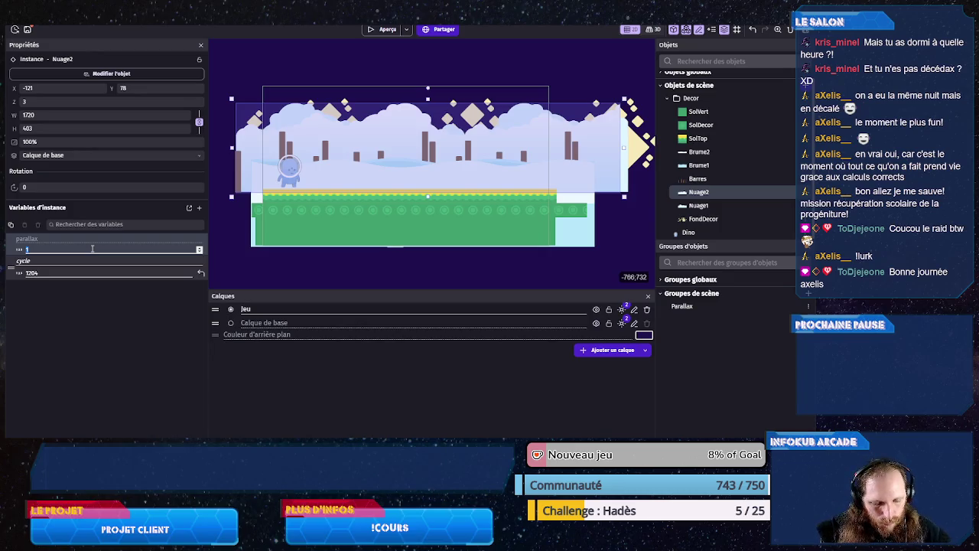
type("0.45")
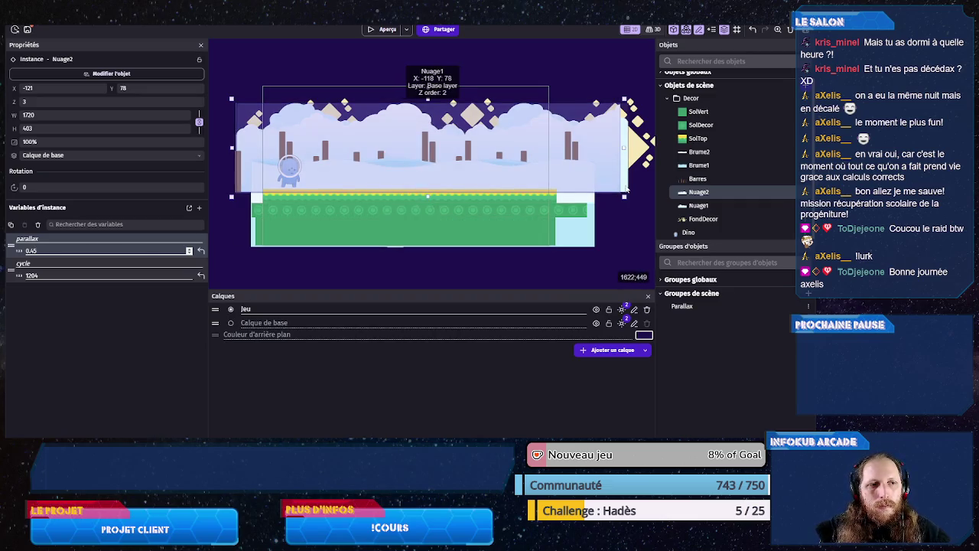
left_click(628, 187)
left_click(51, 250)
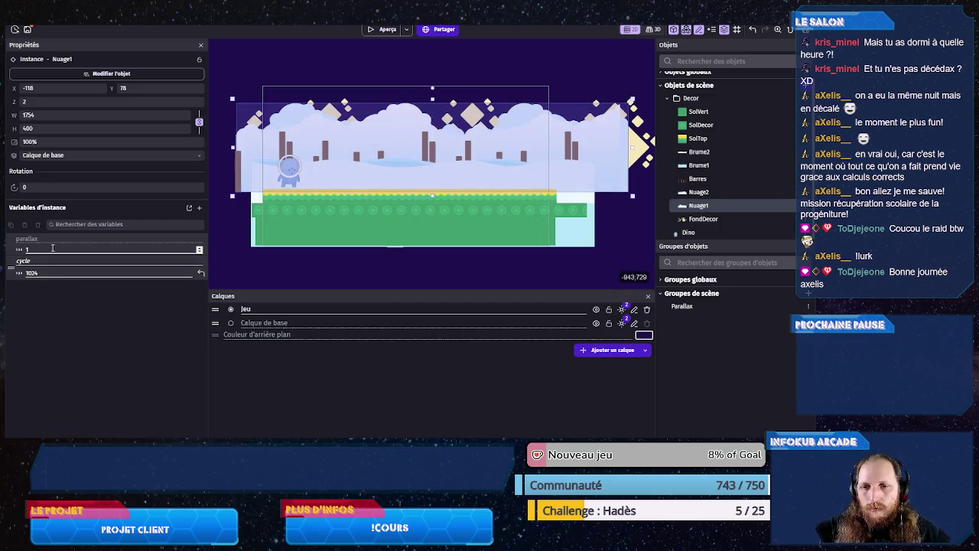
type("0.25")
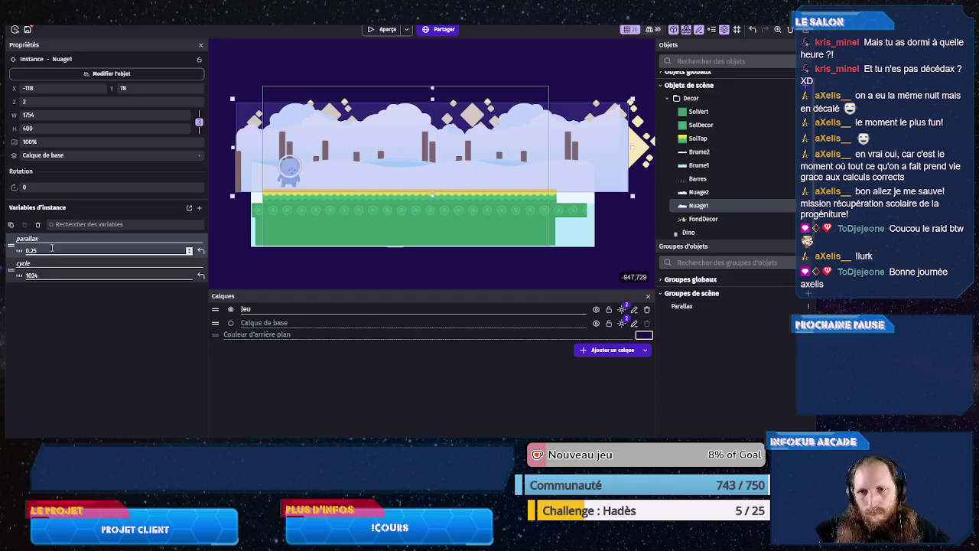
left_click(470, 86)
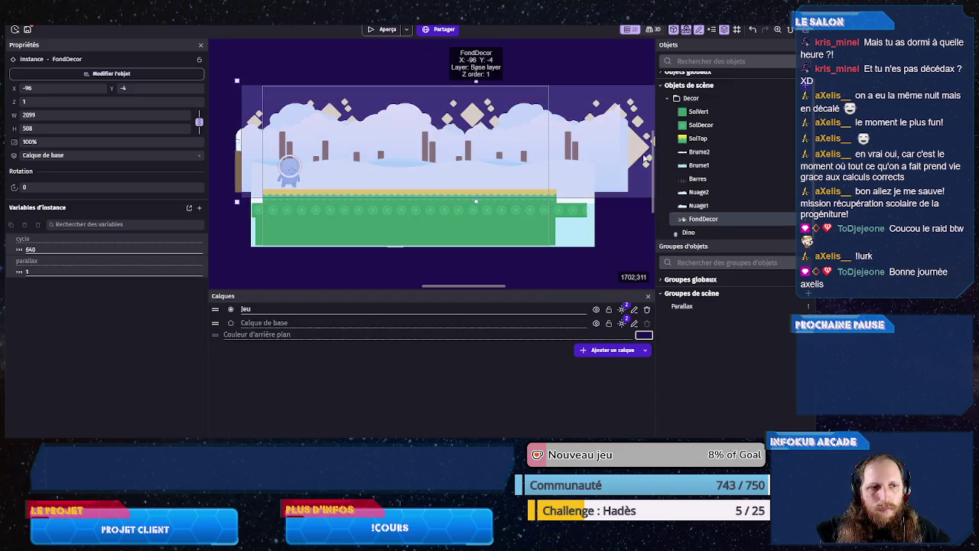
left_click(42, 270)
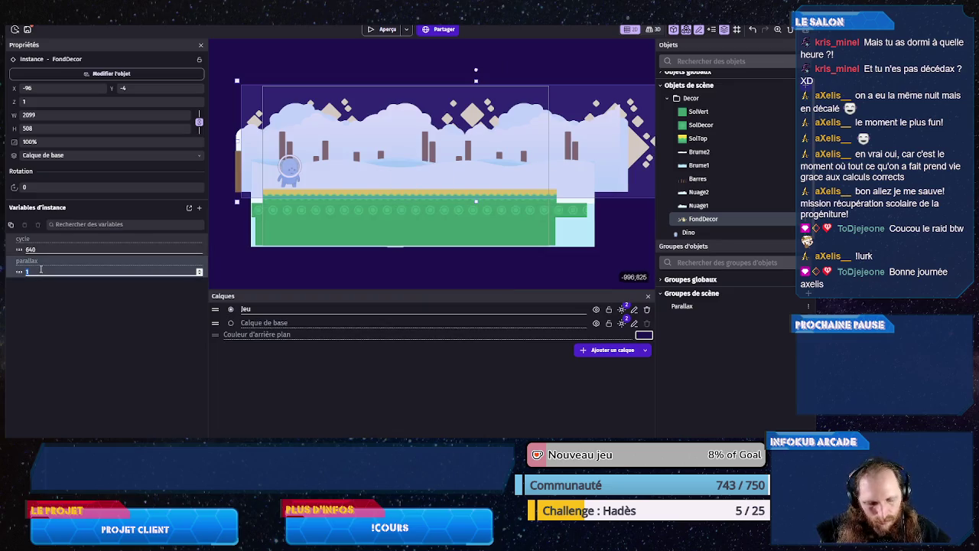
type("0.05")
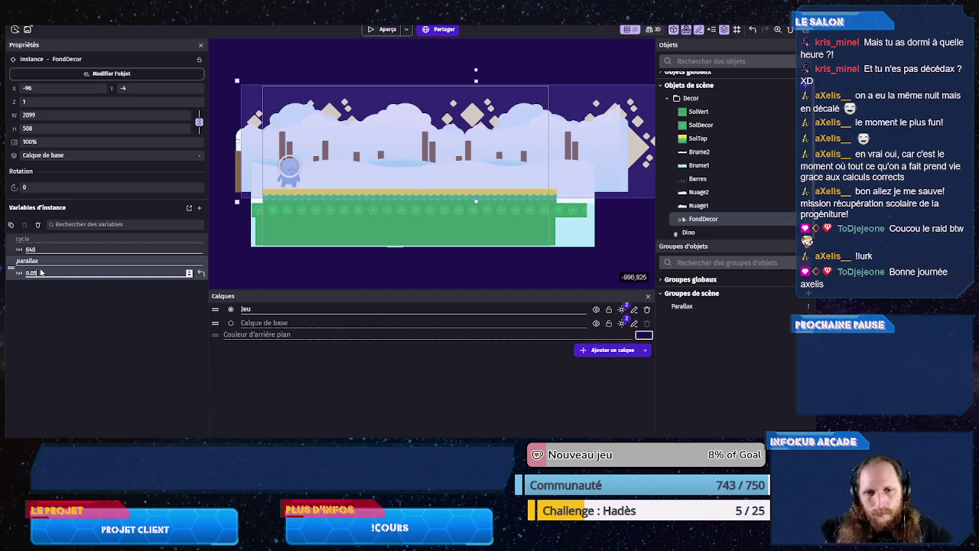
key("ctrl+s")
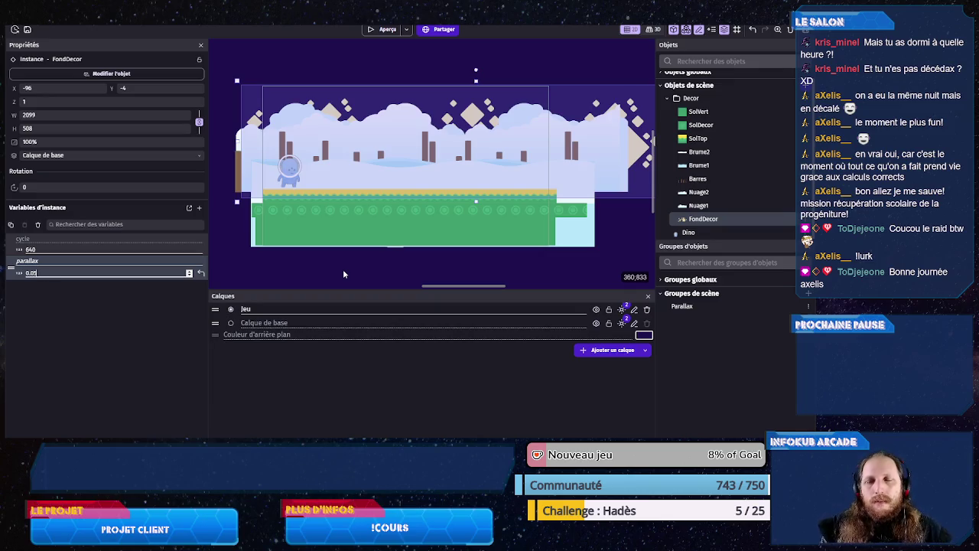
key("ctrl+Tab")
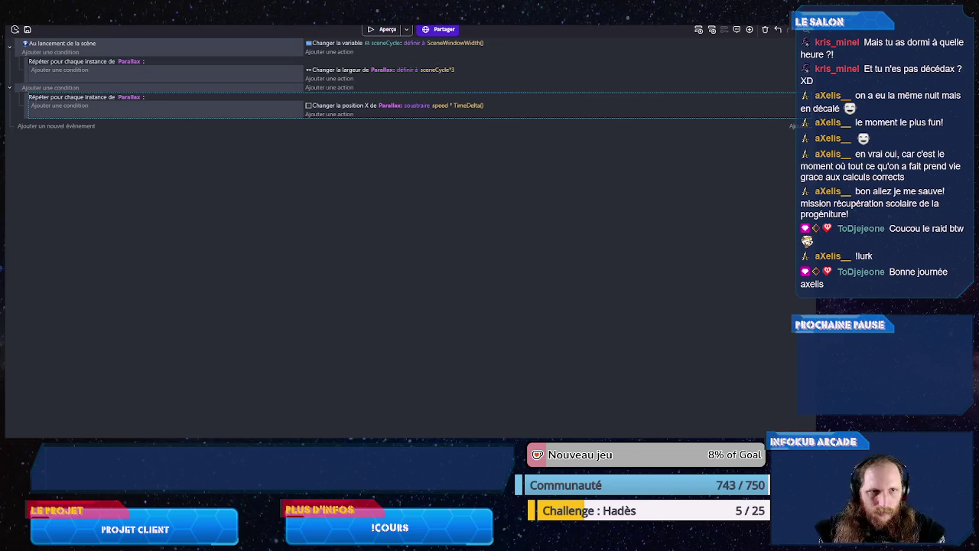
- Change the X-position value to speed * TimeDelta() * Parallax.parallax and preview the game
left_click(469, 105)
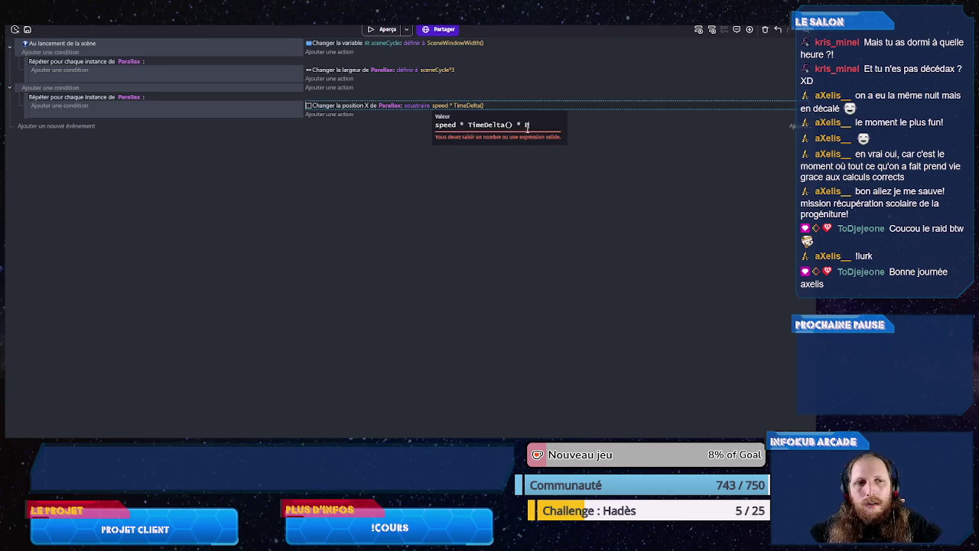
type("arallax.")
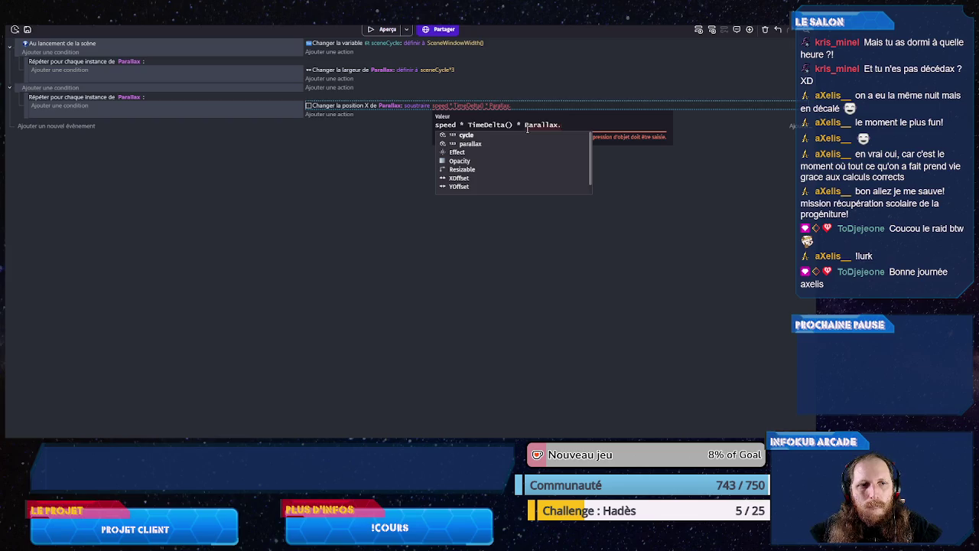
type("parallax")
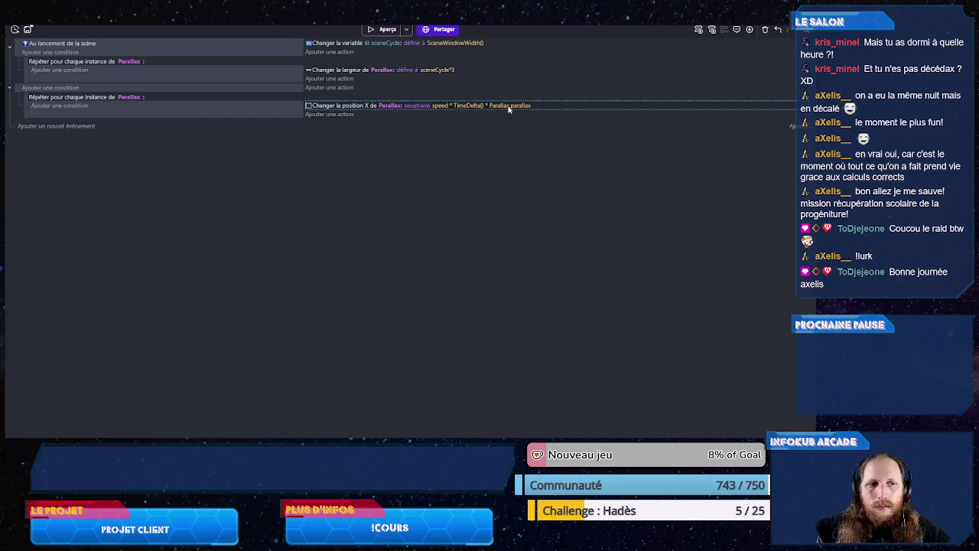
left_click(385, 29)
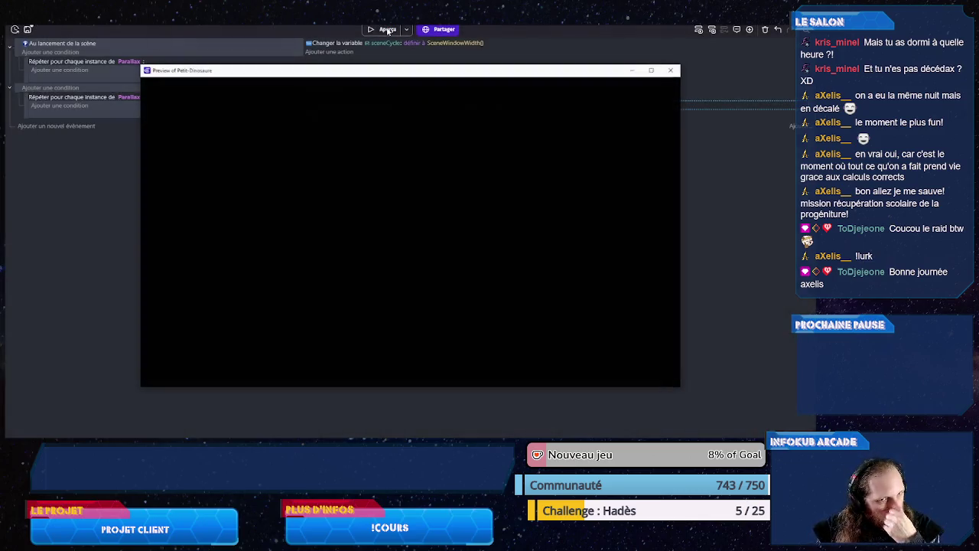
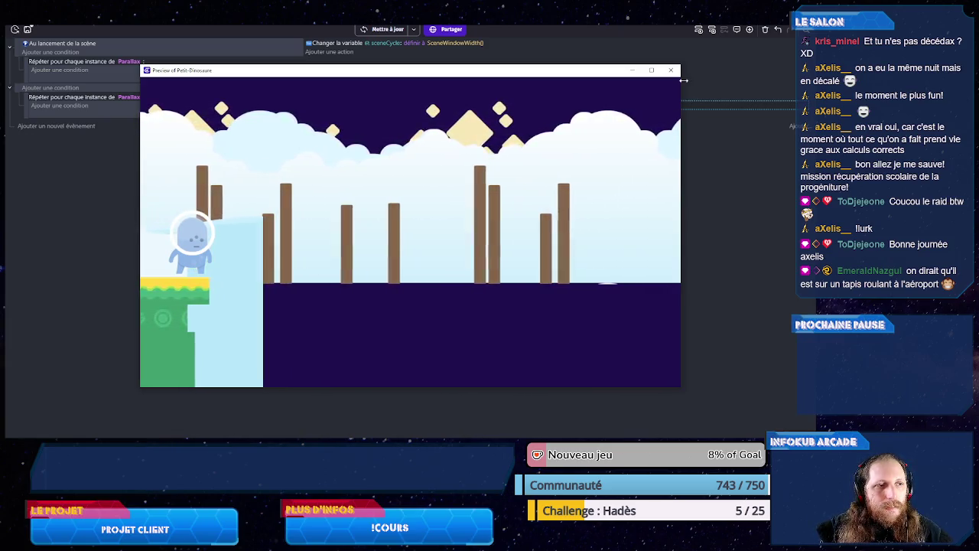
- Set the Brume1 mist strip's parallax instance variable to 0.85 and save the project
key("alt+F4")
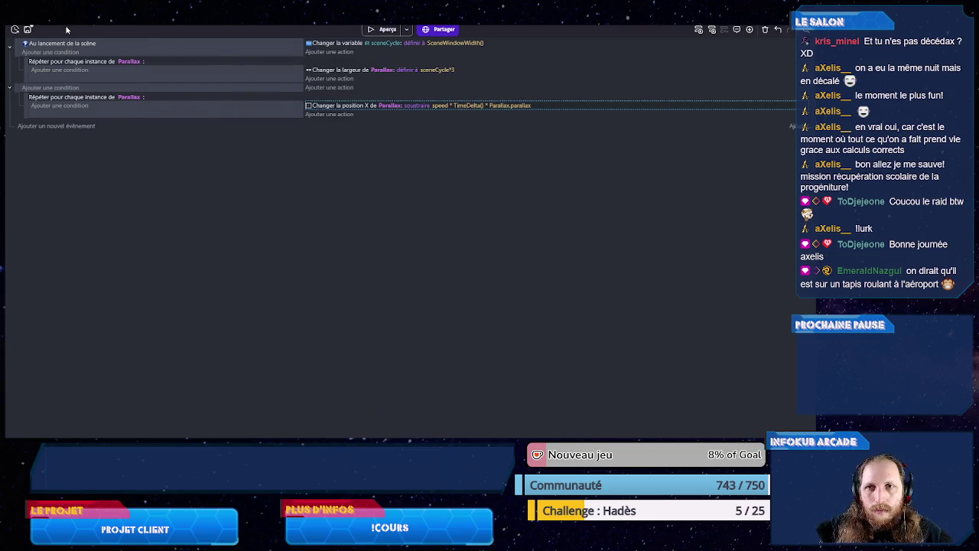
key("ctrl+Tab")
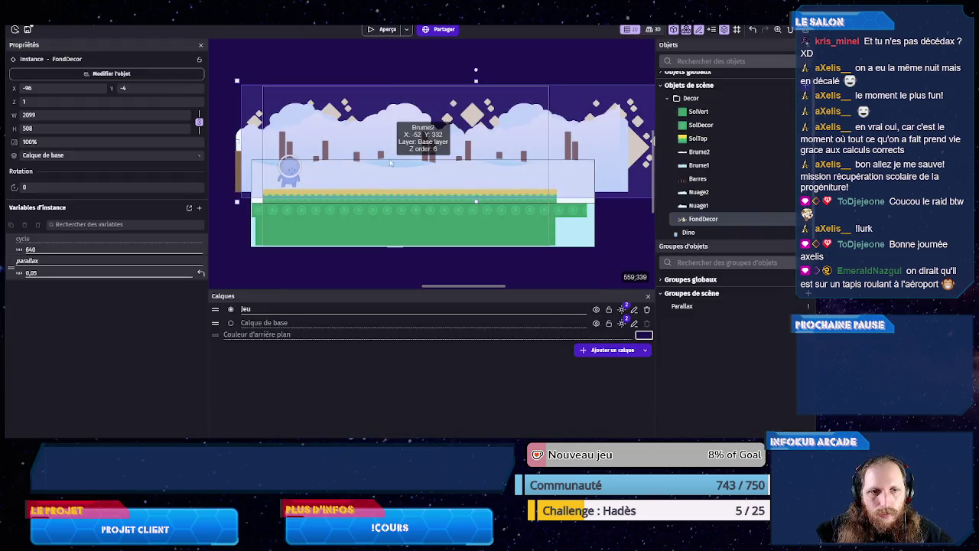
left_click(390, 161)
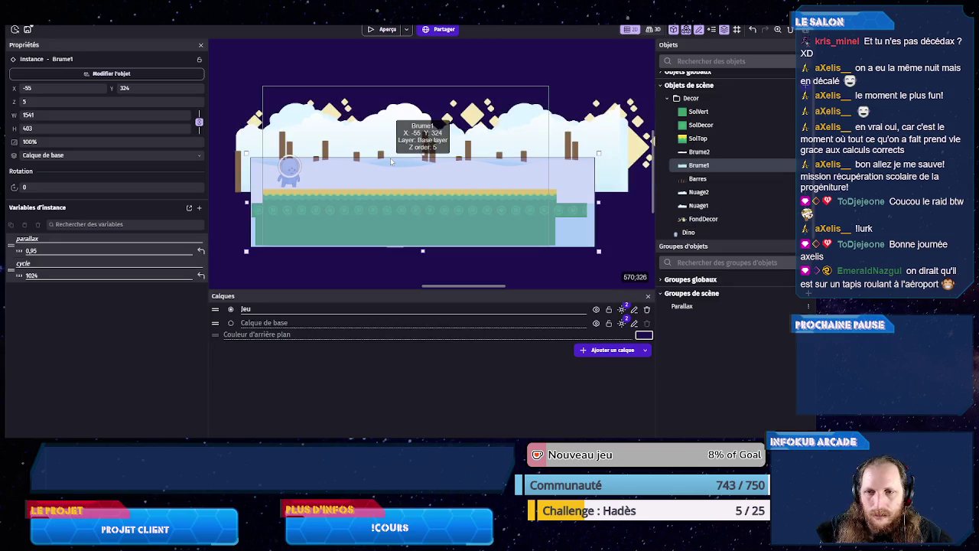
double_click(62, 250)
left_click(61, 251)
type("0.85")
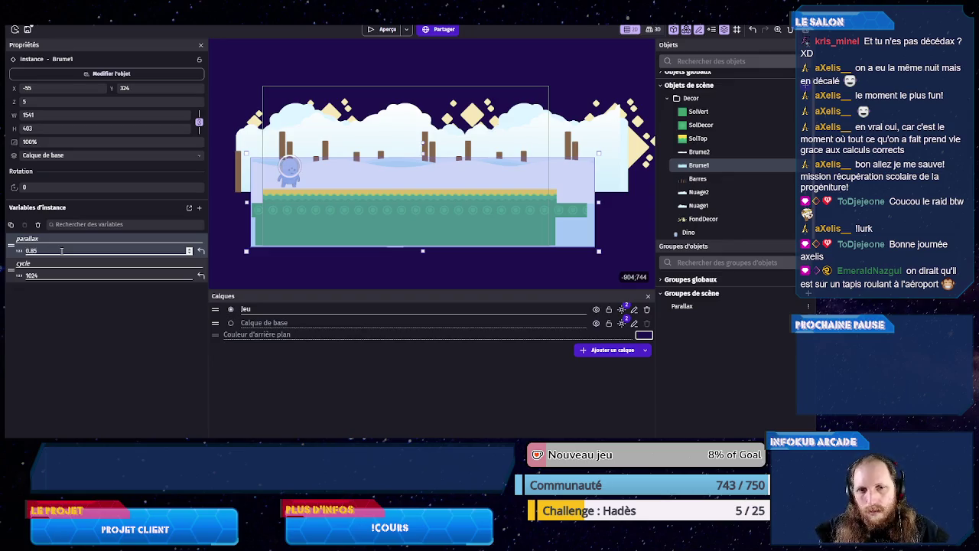
left_click(307, 274)
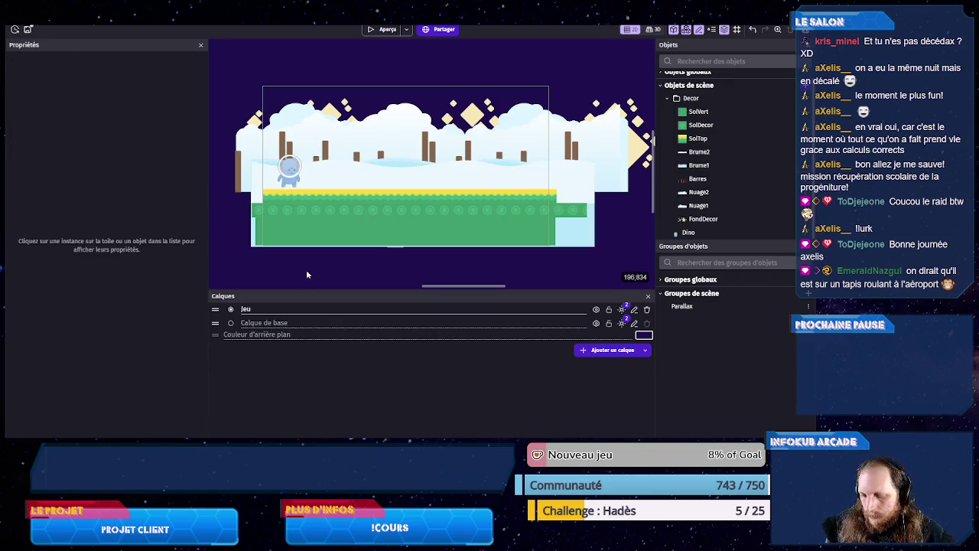
key("ctrl+s")
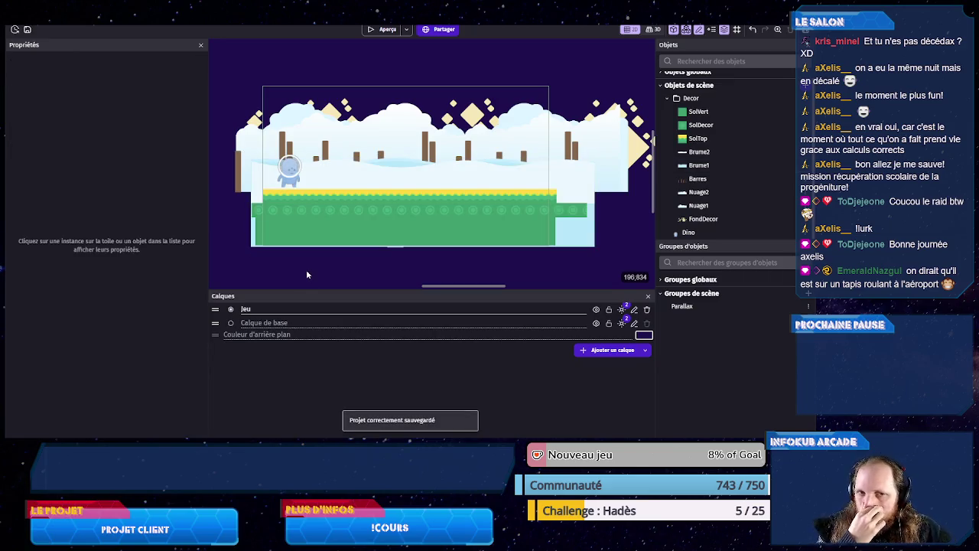
- Add a sub-event under the Parallax movement event on the Parallax events sheet
left_click(157, 29)
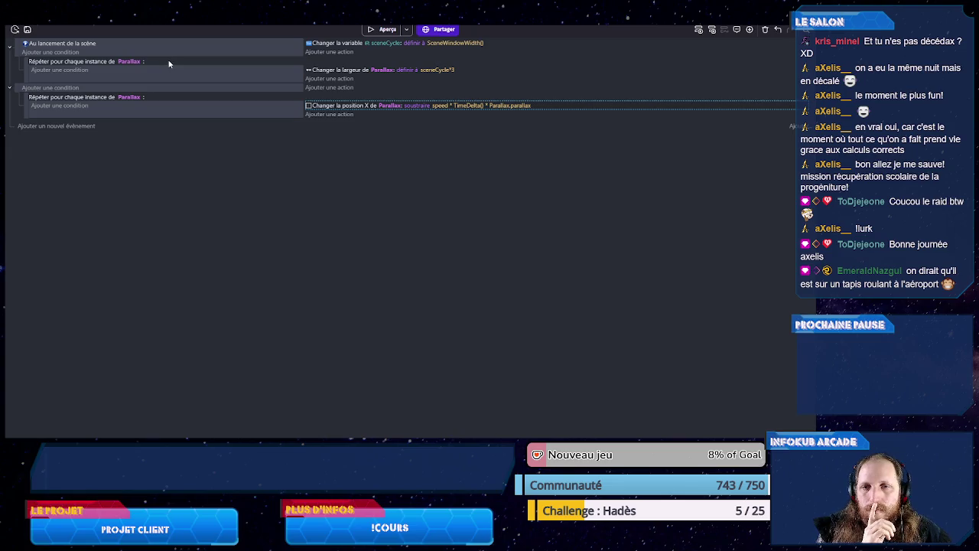
right_click(248, 113)
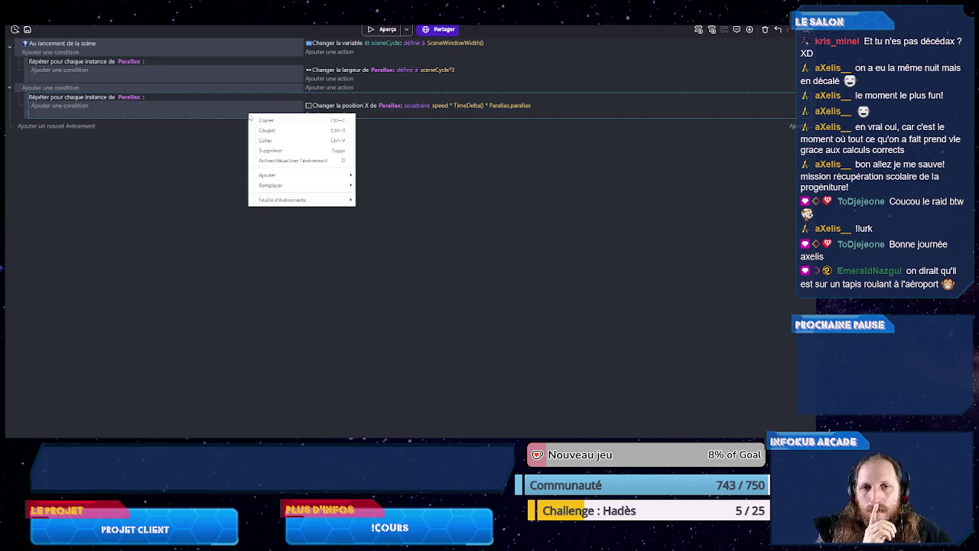
mouse_move(328, 179)
left_click(383, 185)
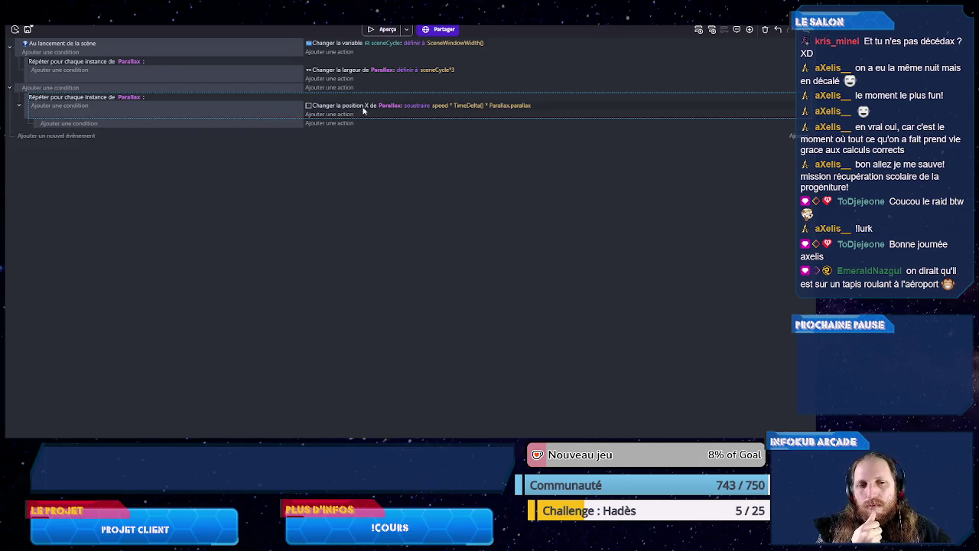
- Give the sub-event the condition Parallax Position X < -Parallax.cycle
left_click(69, 124)
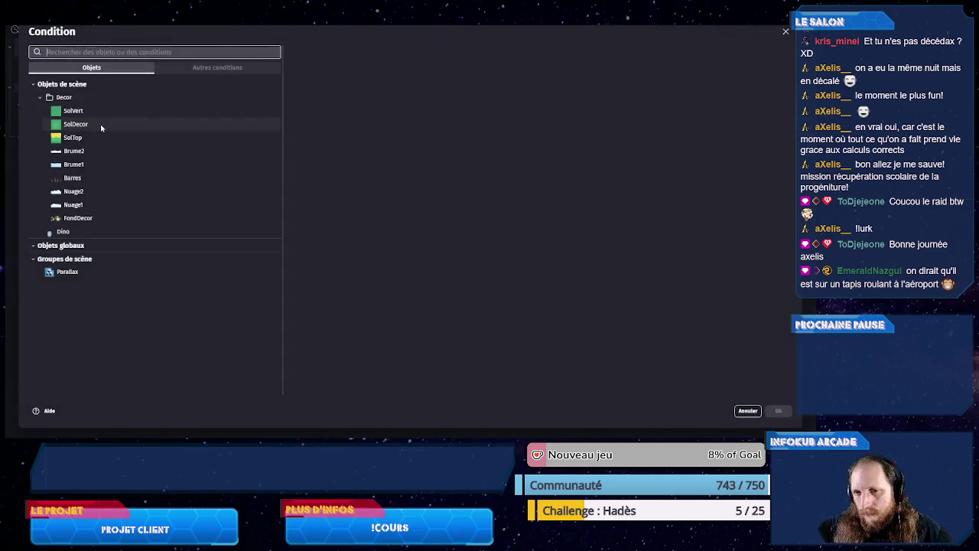
left_click(89, 272)
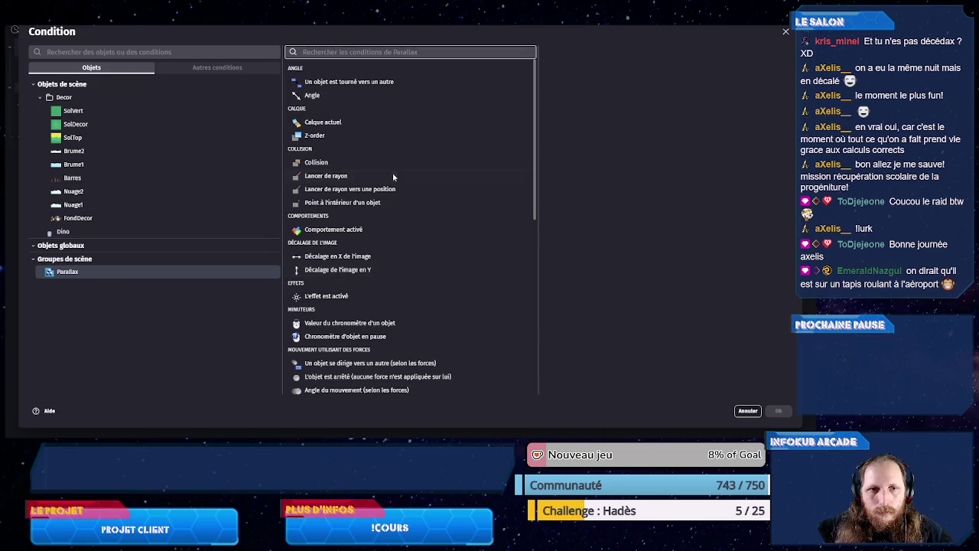
scroll(388, 275, "down", 5)
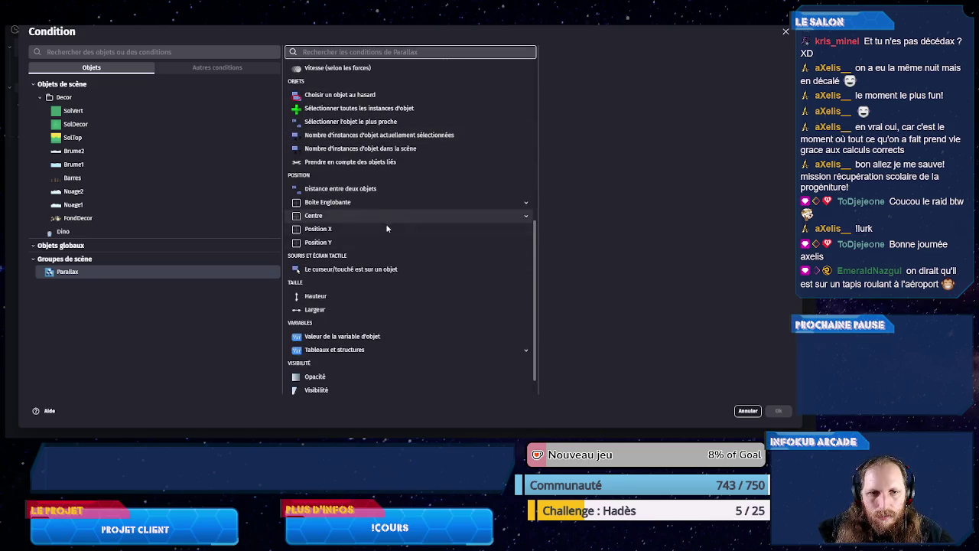
left_click(382, 228)
left_click(597, 83)
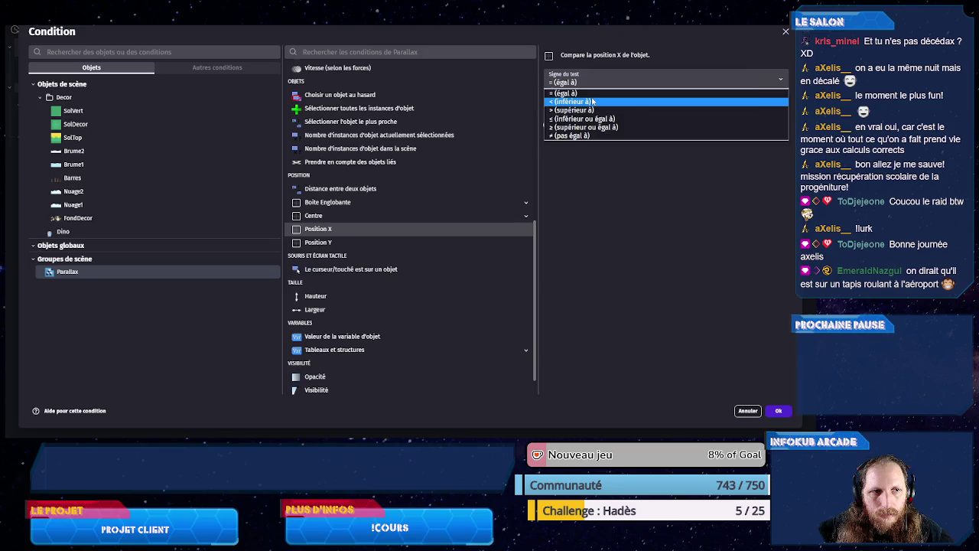
left_click(593, 101)
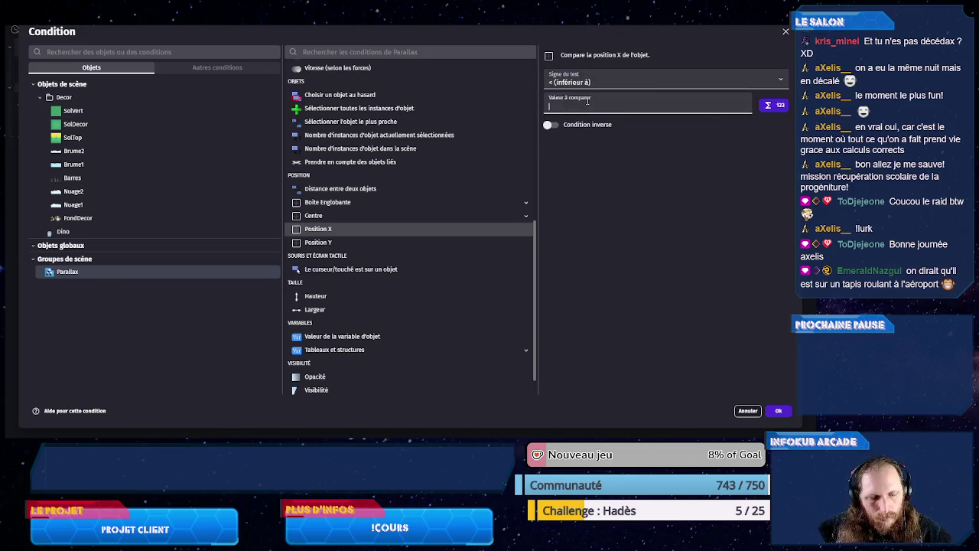
type("-")
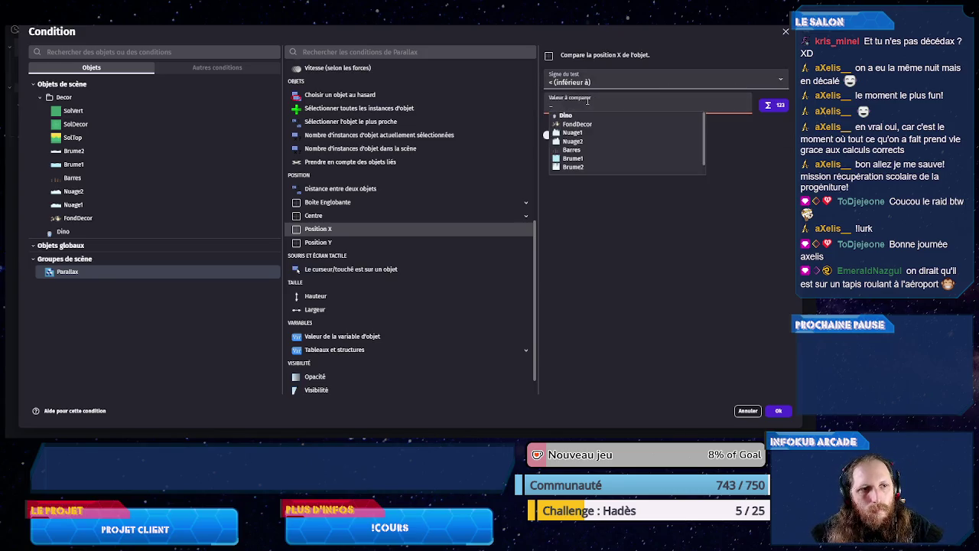
type("Par")
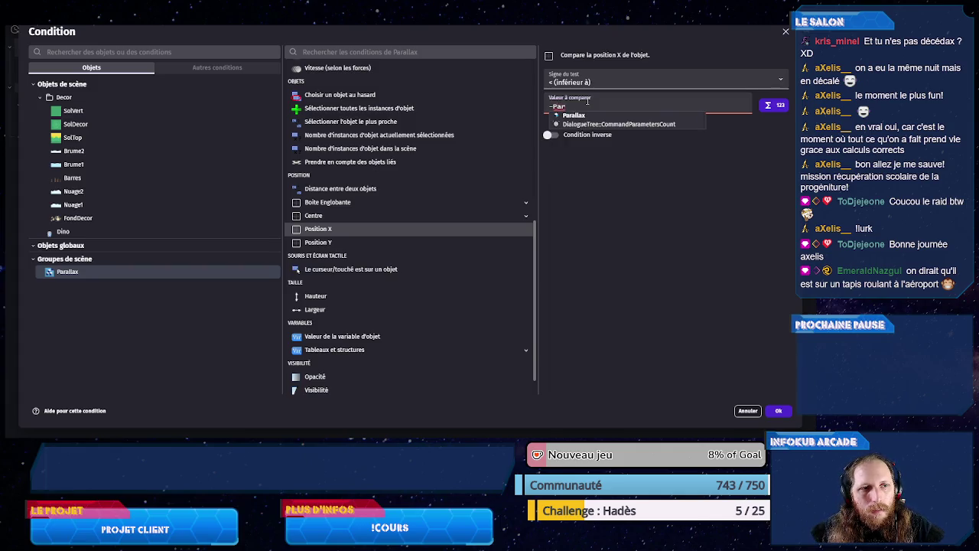
type("allax.x")
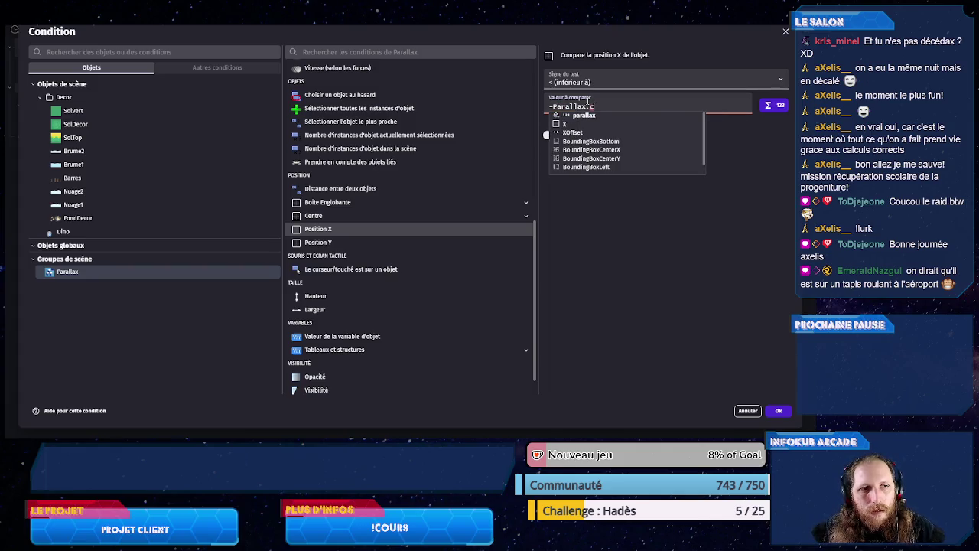
key("BackSpace")
type("c")
left_click(588, 116)
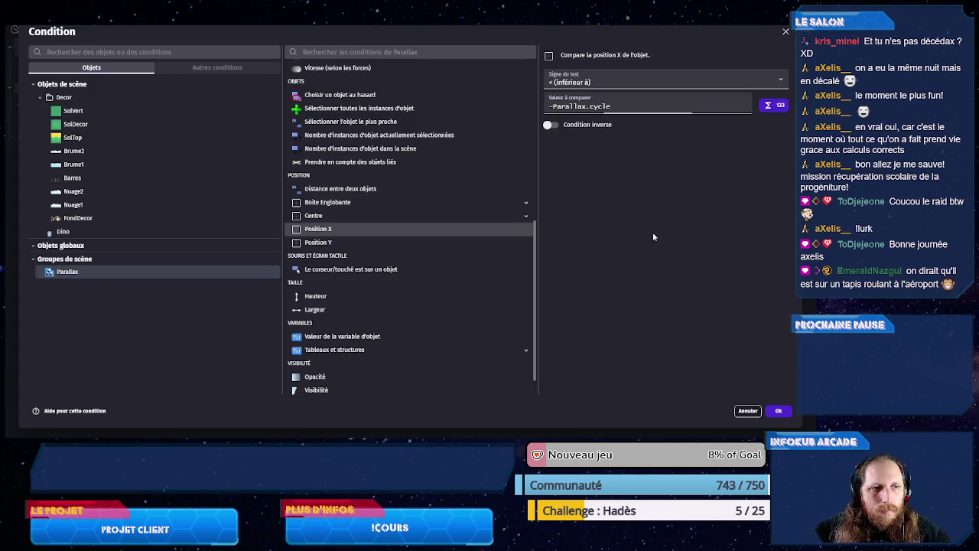
left_click(779, 411)
- Drag the Brume2 mist strip far left and back right, then save the project
key("ctrl+Tab")
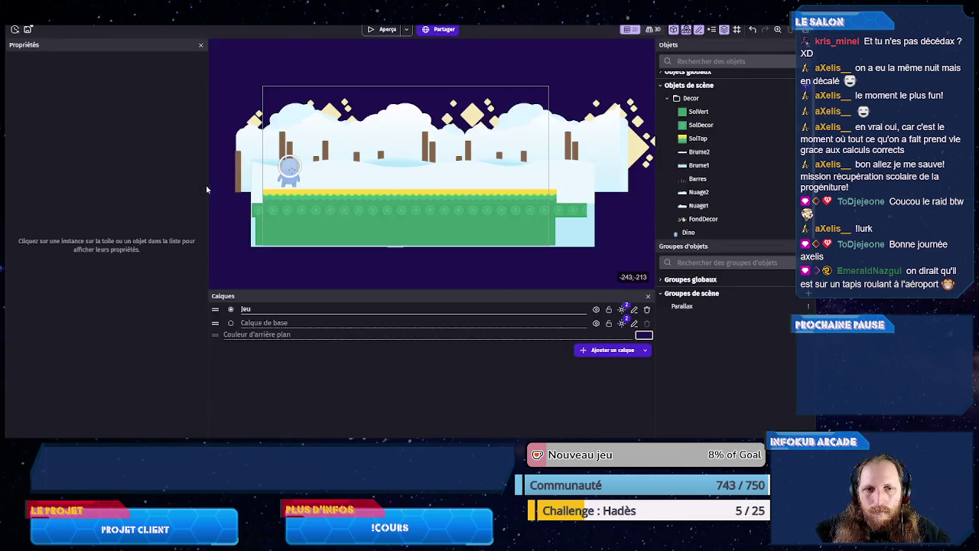
left_click(490, 202)
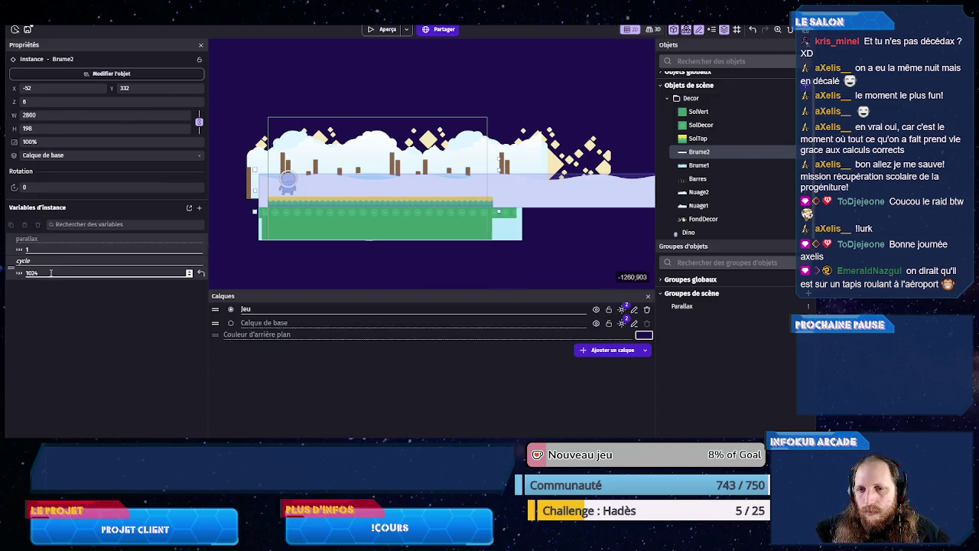
scroll(262, 255, "down", 2)
left_click_drag(274, 252, 327, 218)
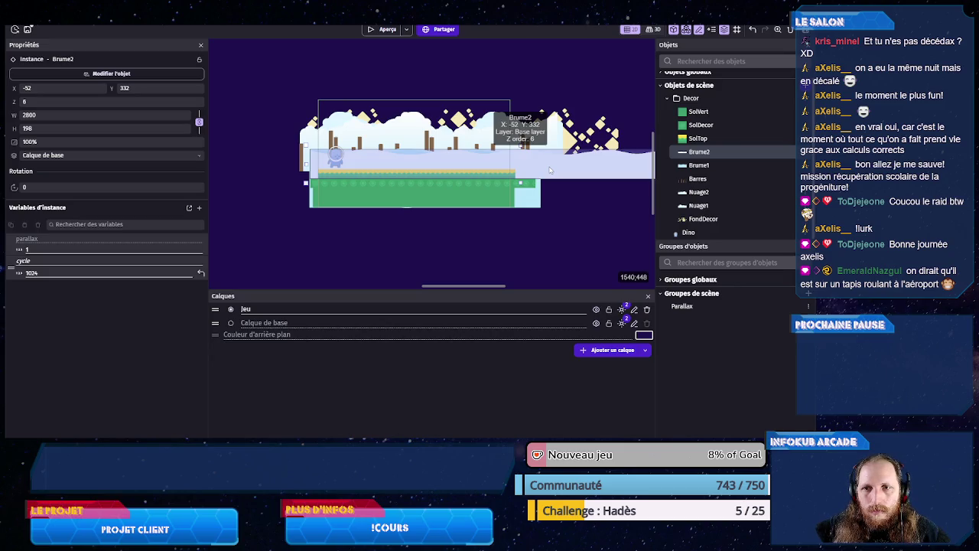
left_click_drag(550, 170, 187, 174)
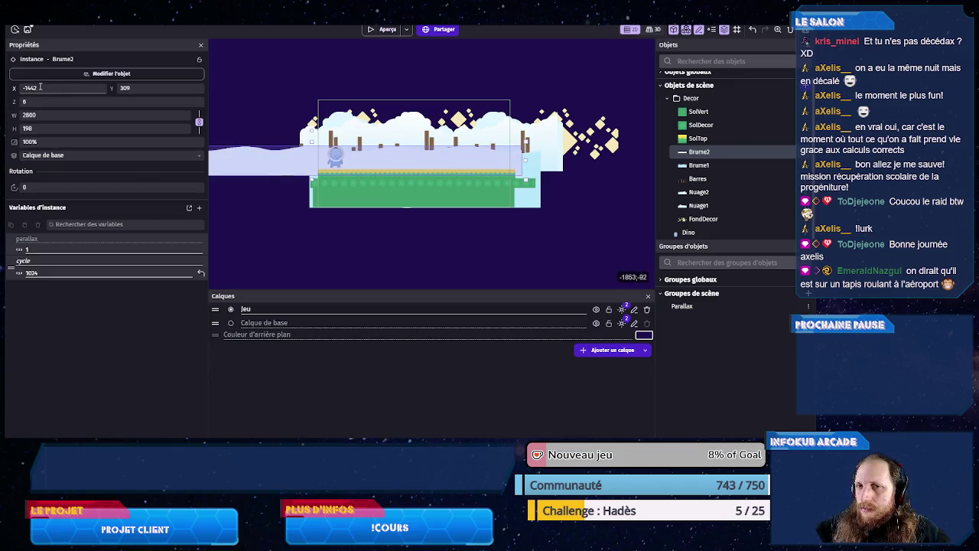
left_click_drag(245, 164, 456, 165)
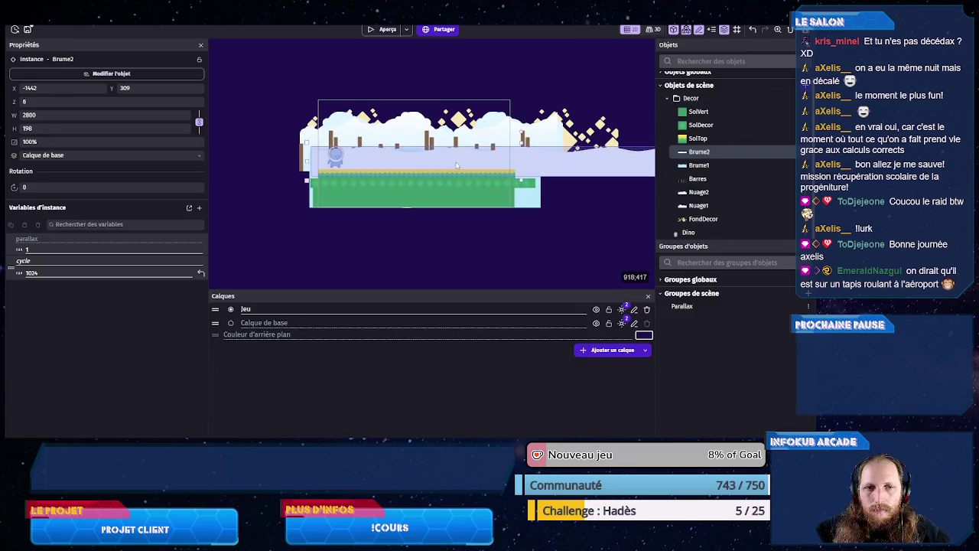
left_click(259, 212)
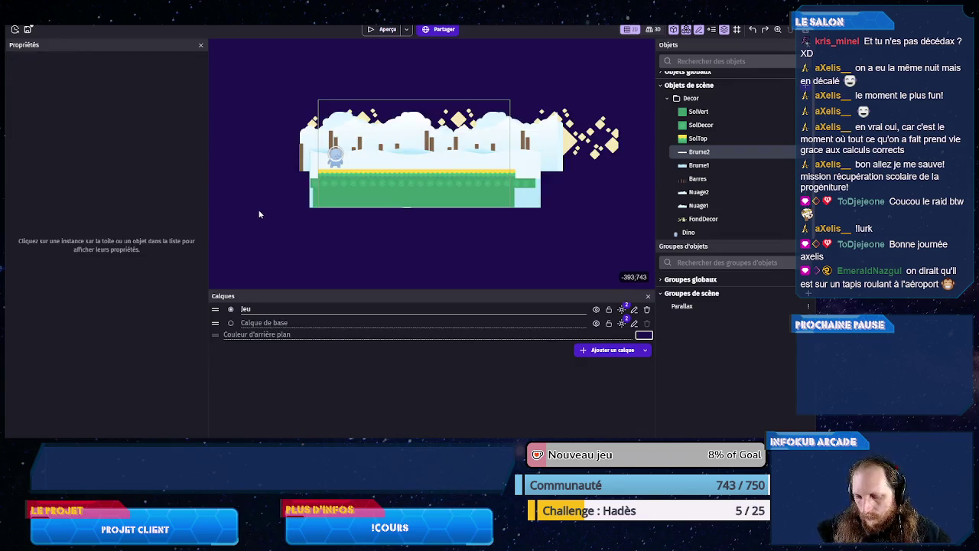
key("ctrl+s")
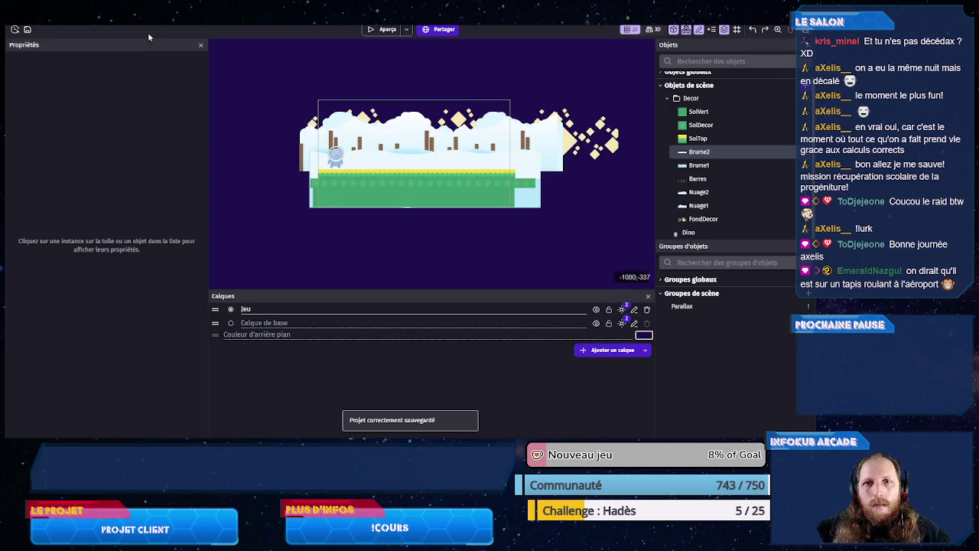
key("ctrl+Tab")
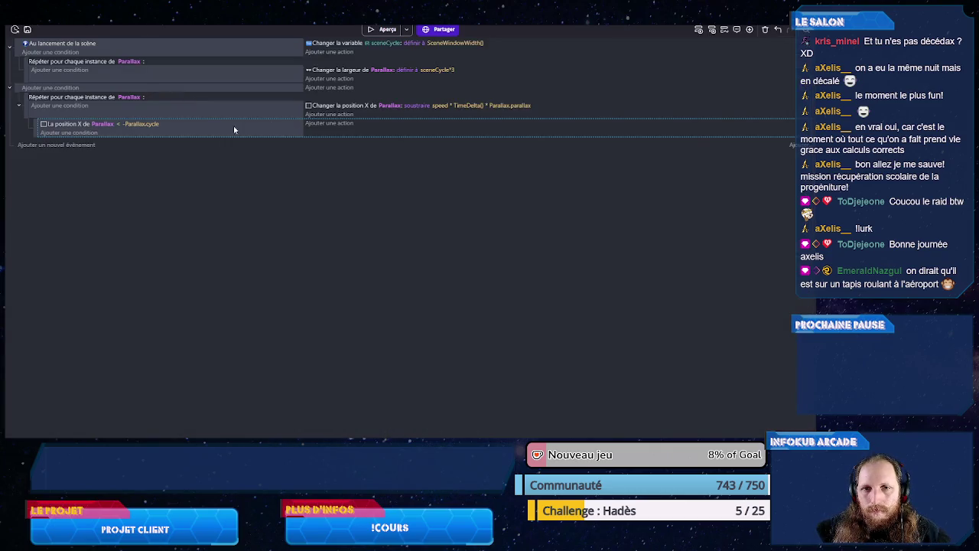
- Paste the position-X action into the sub-event and switch its operation from subtract to add
left_click(309, 124)
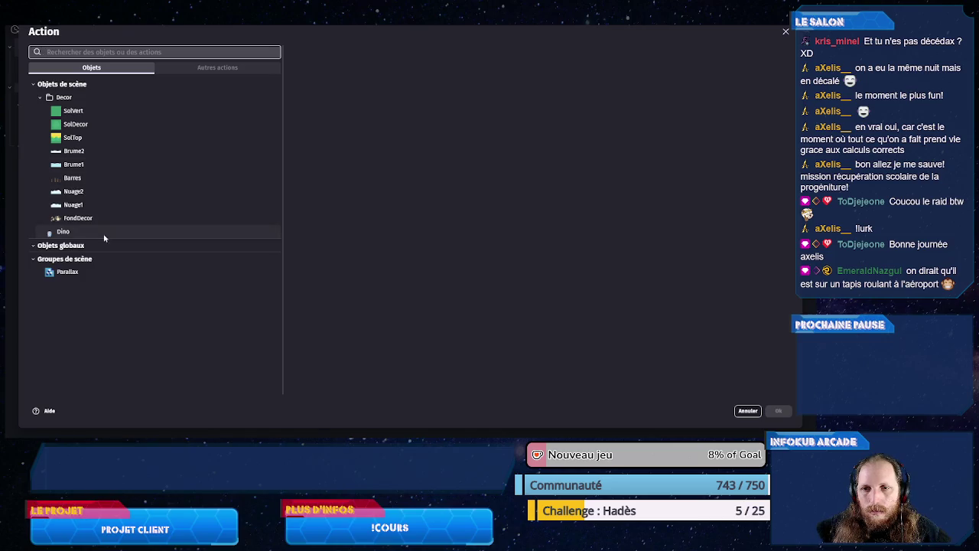
left_click(98, 272)
key("Escape")
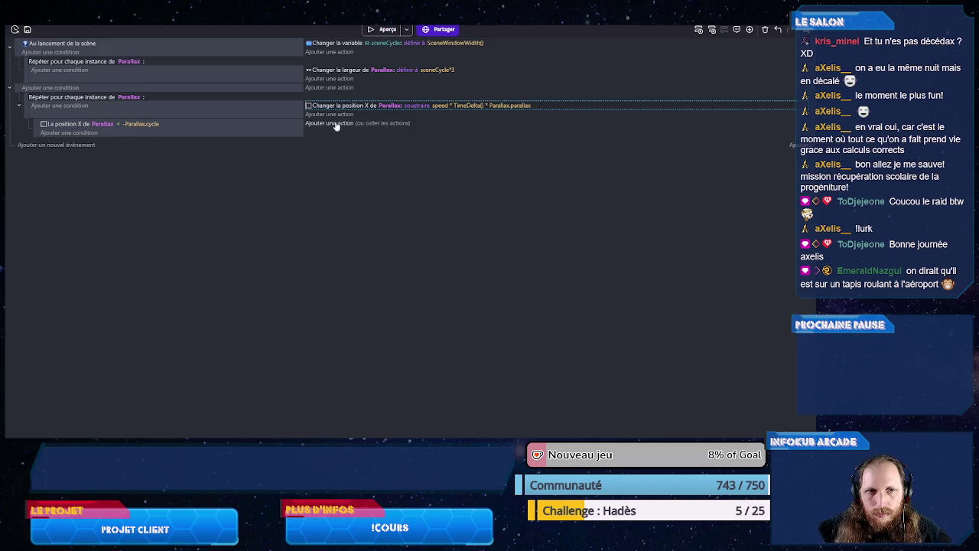
left_click(365, 124)
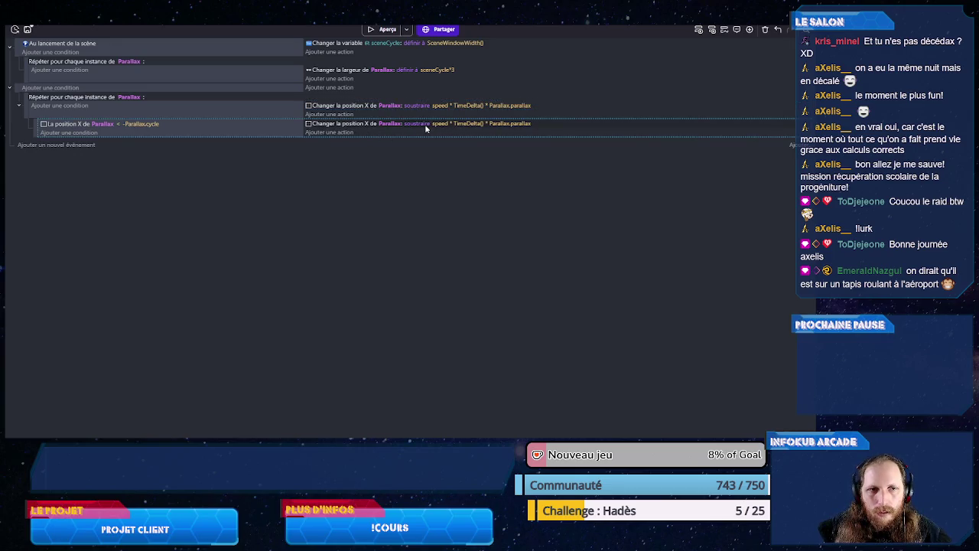
left_click(417, 123)
left_click(459, 146)
left_click(430, 157)
left_click(444, 162)
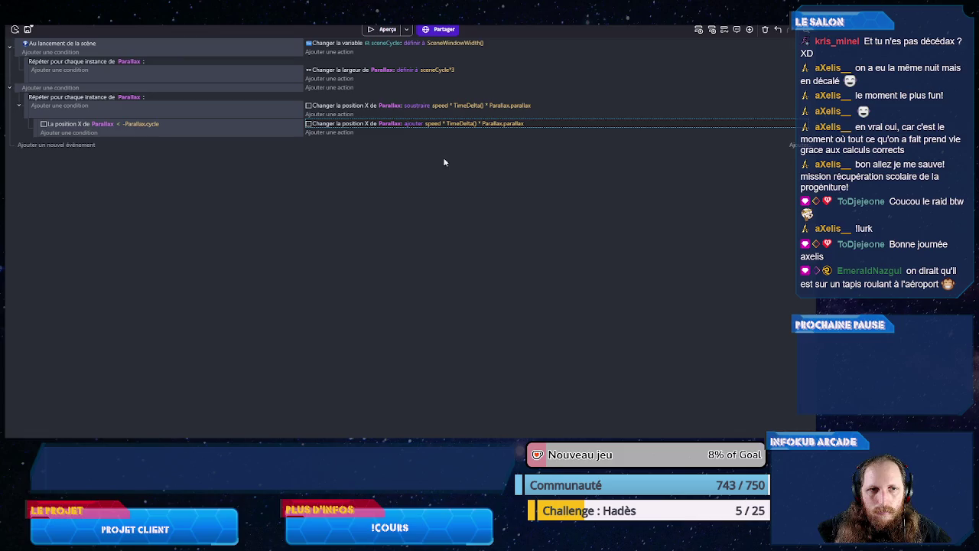
- Set the added value to Parallax.cycle and launch a preview of the game
left_click(487, 124)
type("Pa")
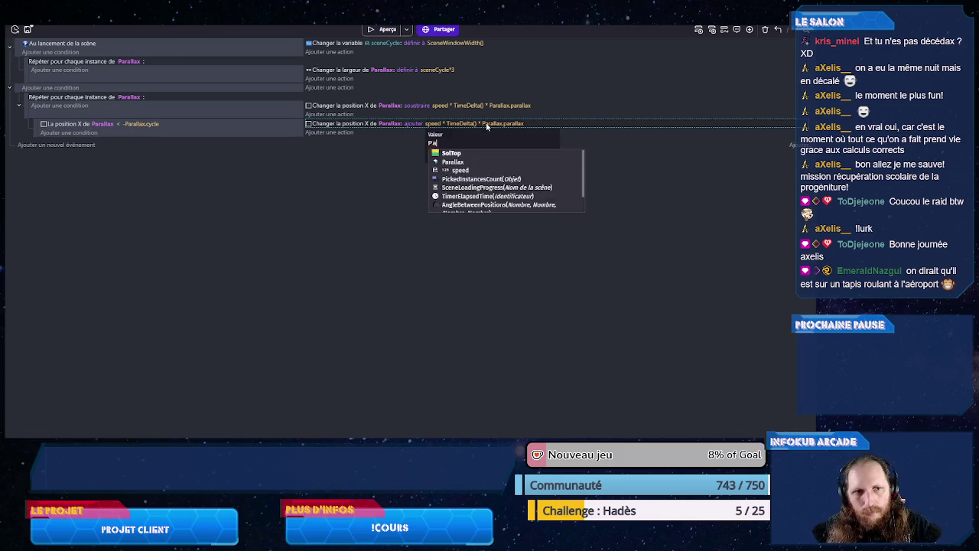
type("rallax.c")
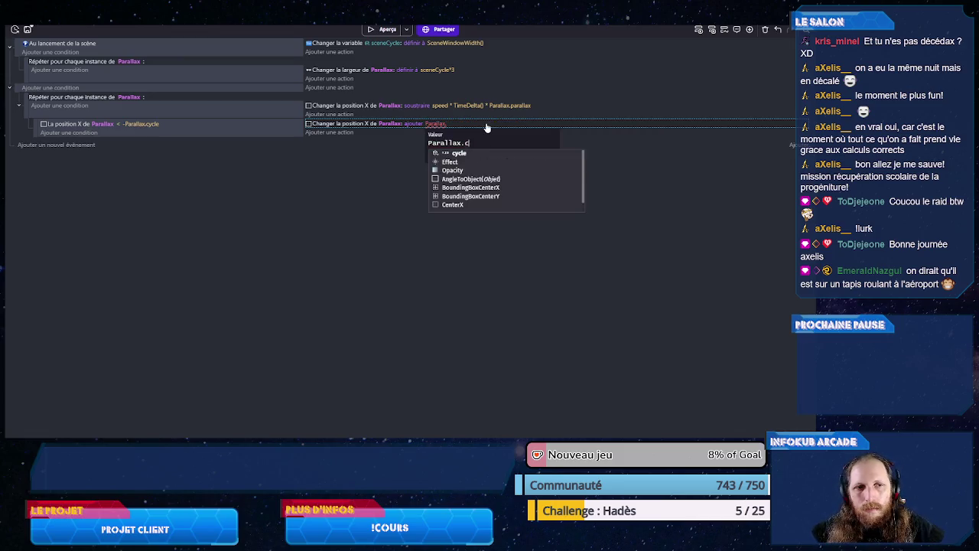
left_click(458, 154)
left_click(360, 182)
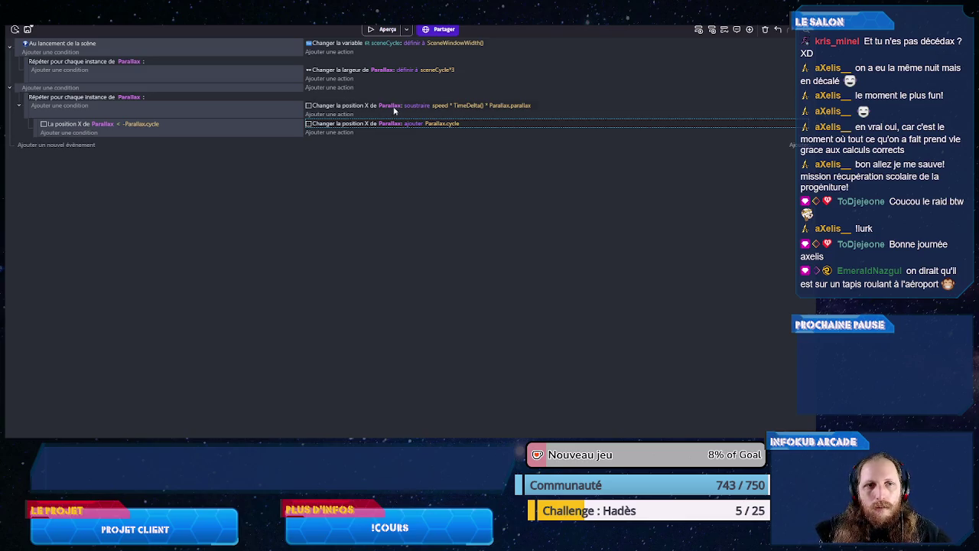
left_click(388, 30)
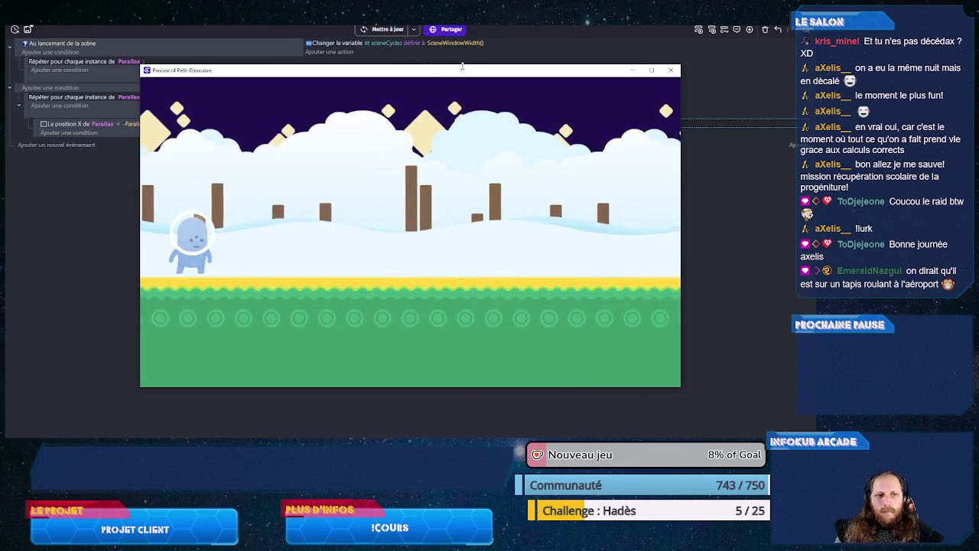
- Change Nuage2's cycle variable to 1024, save, and check Nuage1's cycle value
left_click(670, 69)
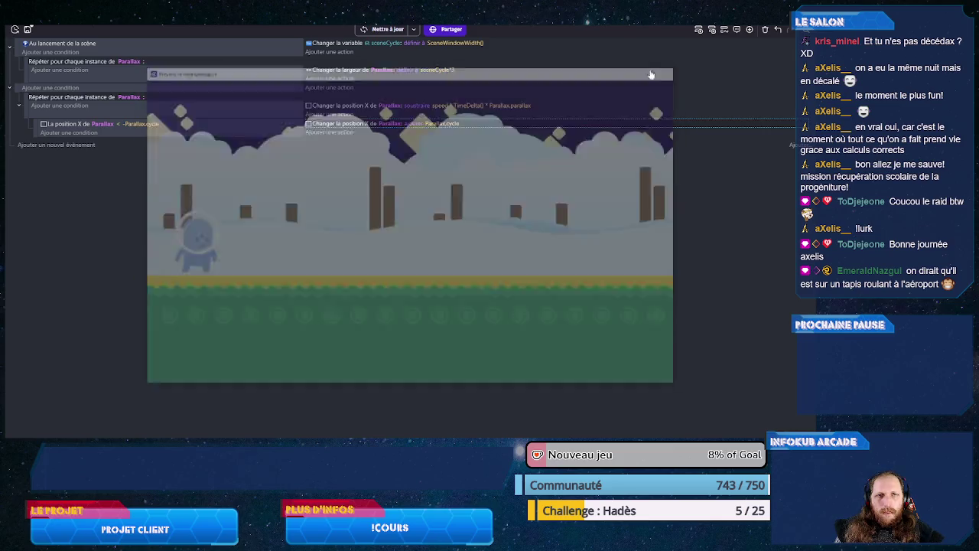
key("ctrl+Tab")
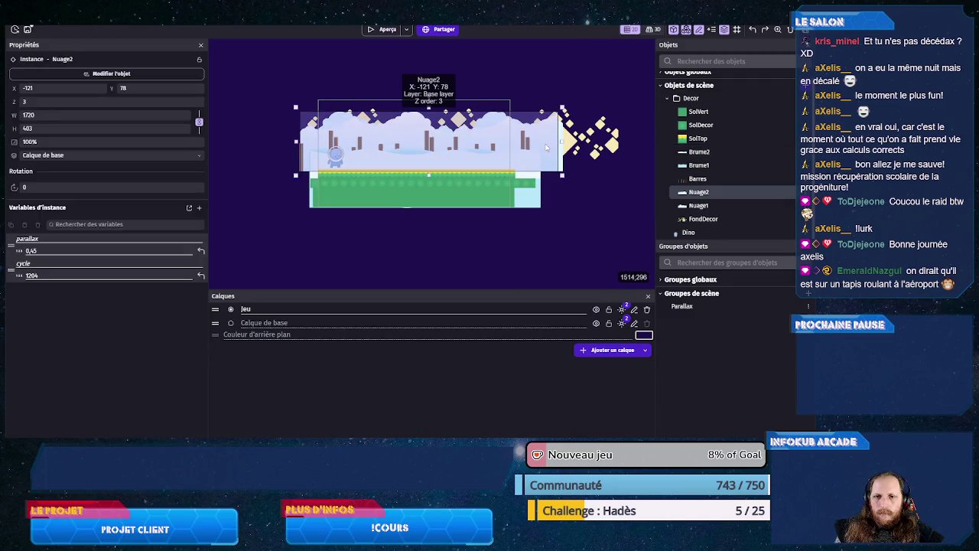
double_click(55, 274)
type("1024")
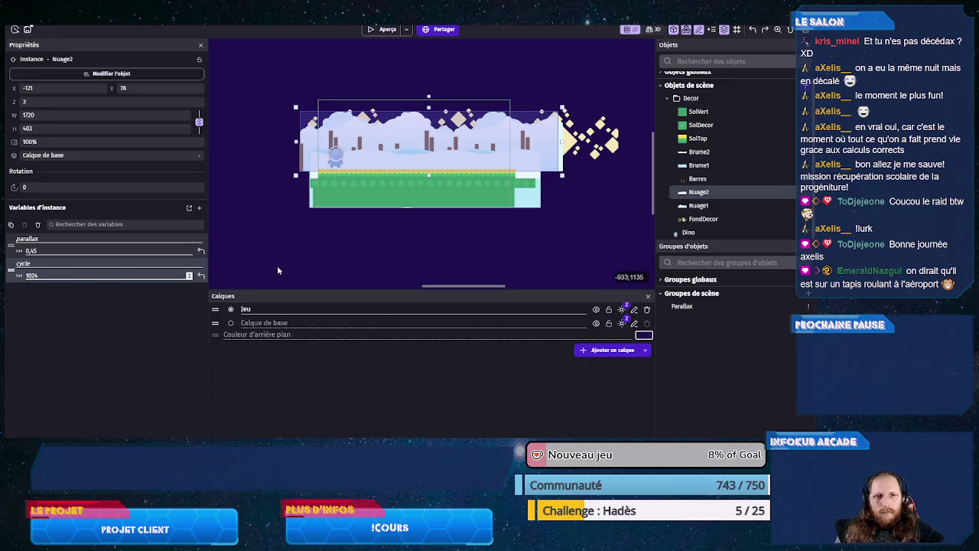
left_click(332, 261)
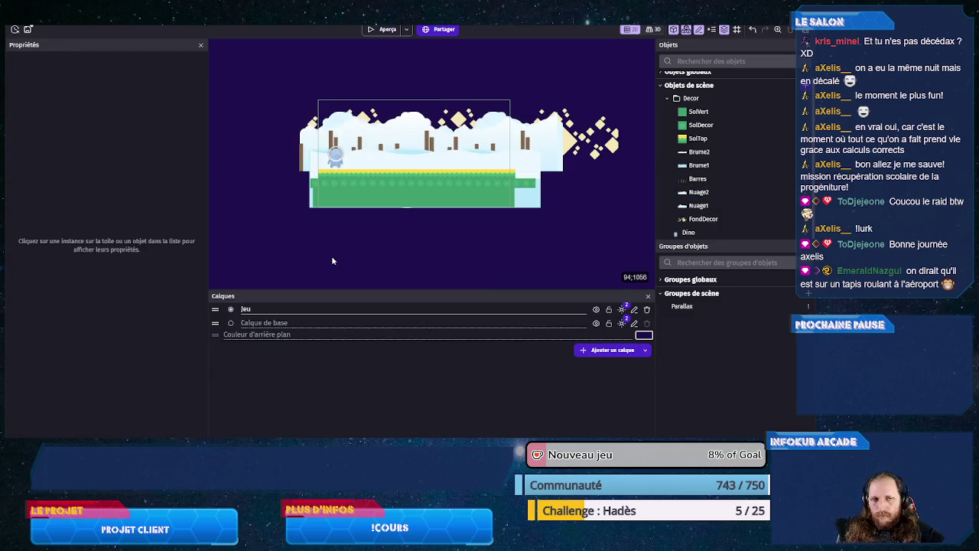
key("ctrl+s")
left_click(490, 161)
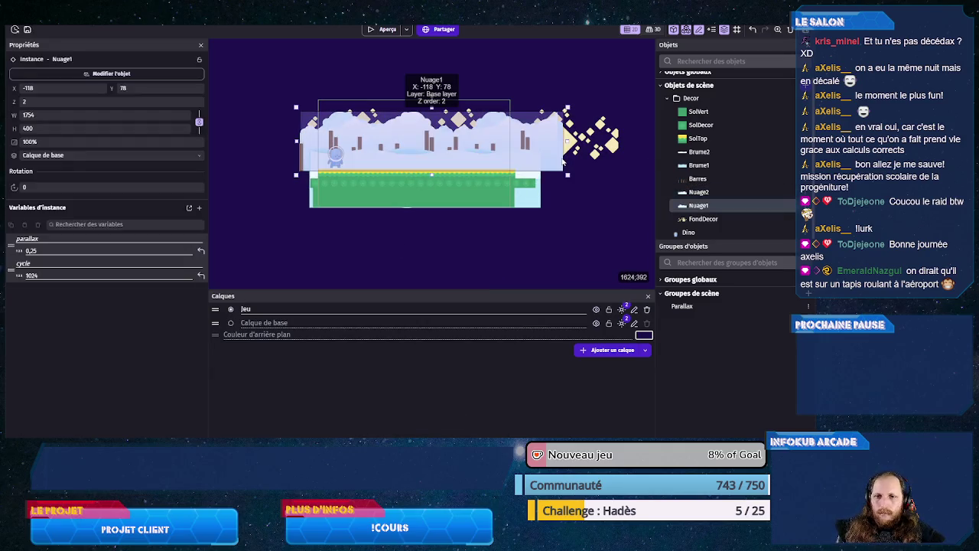
left_click(466, 235)
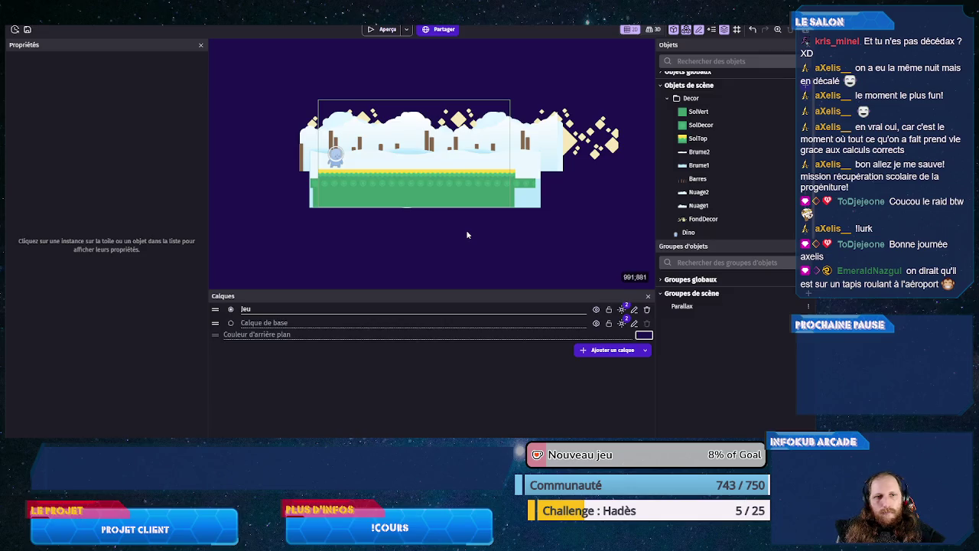
left_click(389, 30)
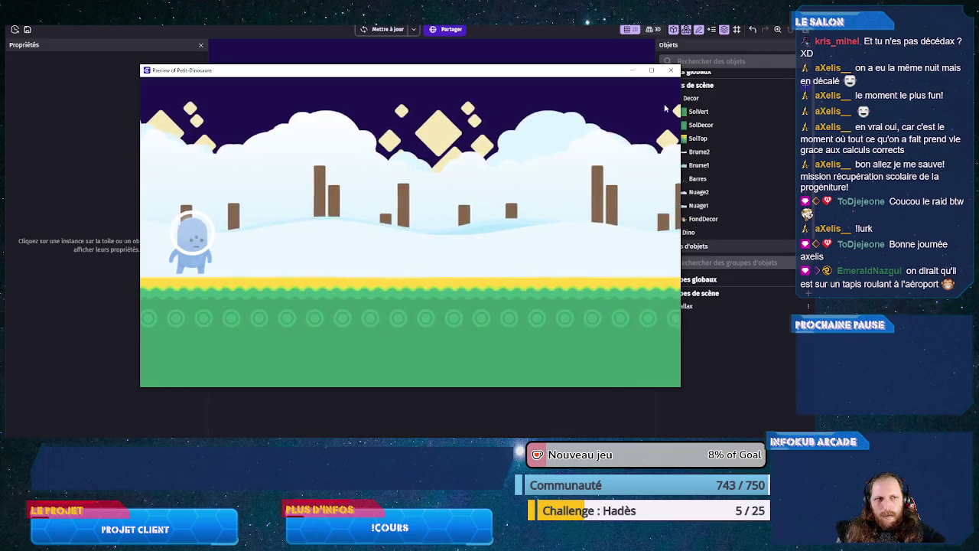
left_click(671, 70)
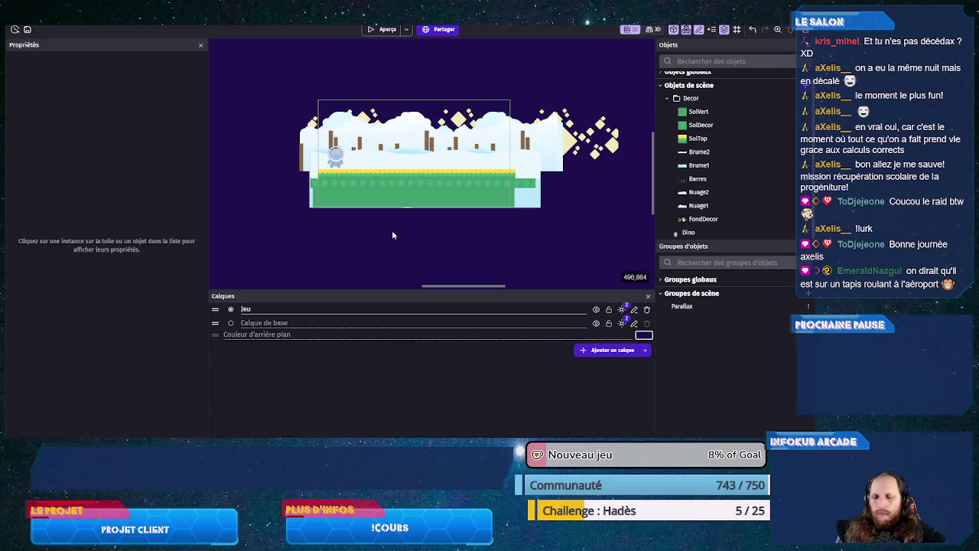
- Save the project and review the PetitDino scene variables
key("ctrl+s")
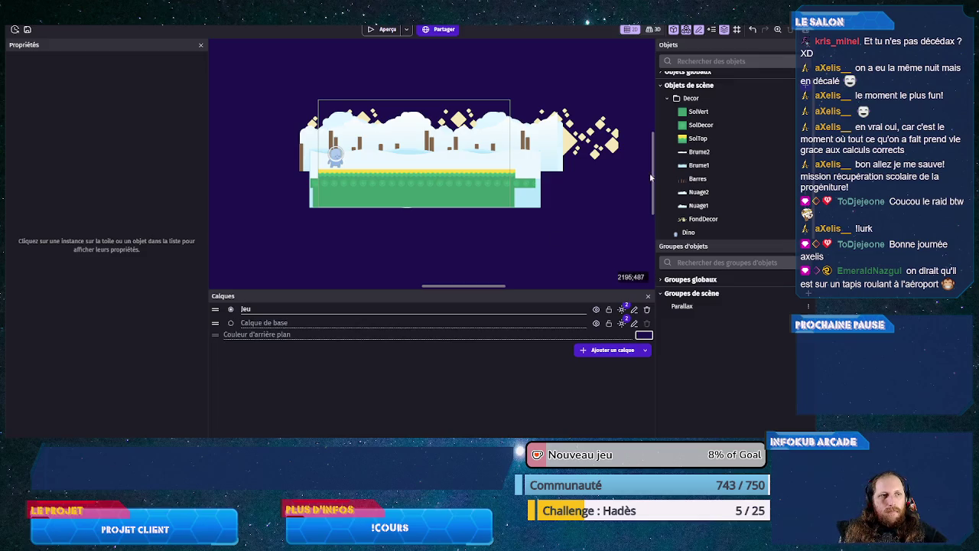
double_click(688, 232)
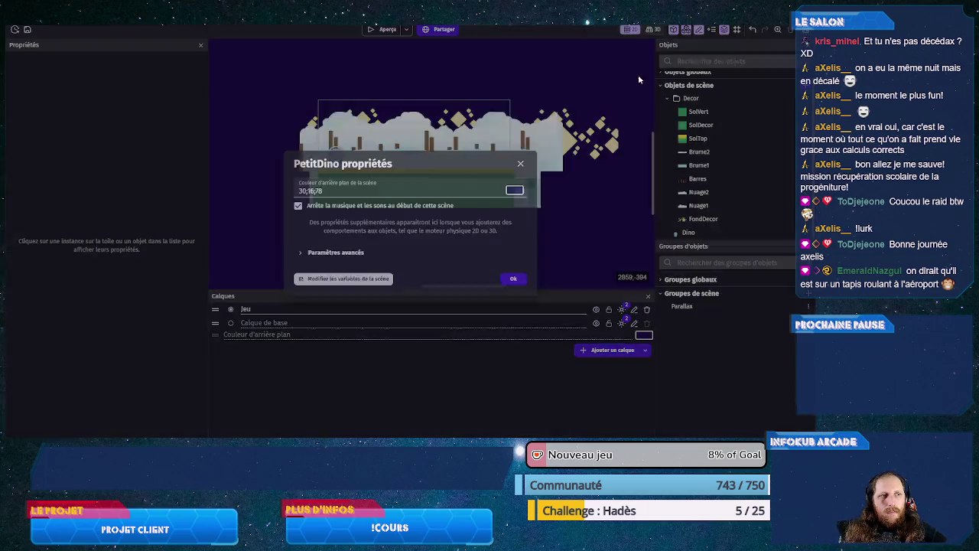
left_click(343, 278)
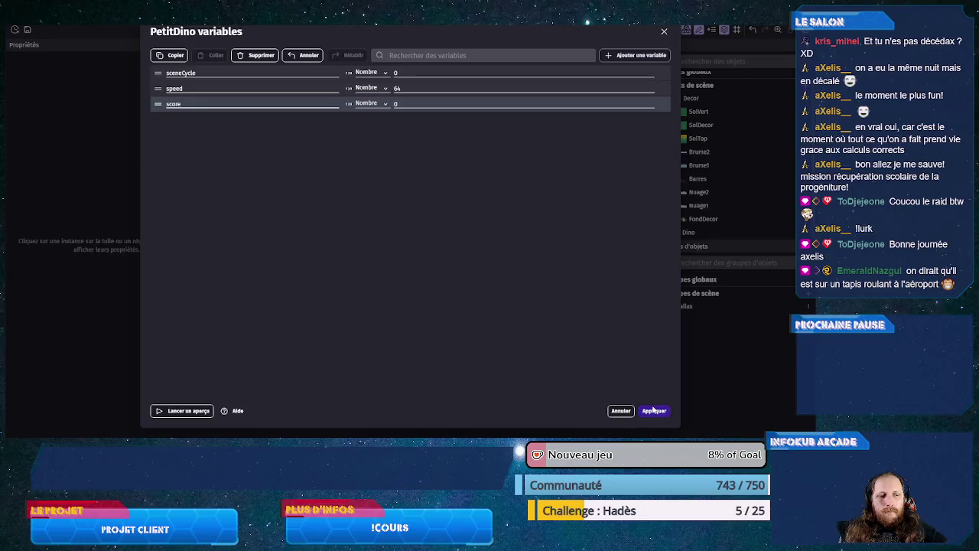
left_click(648, 412)
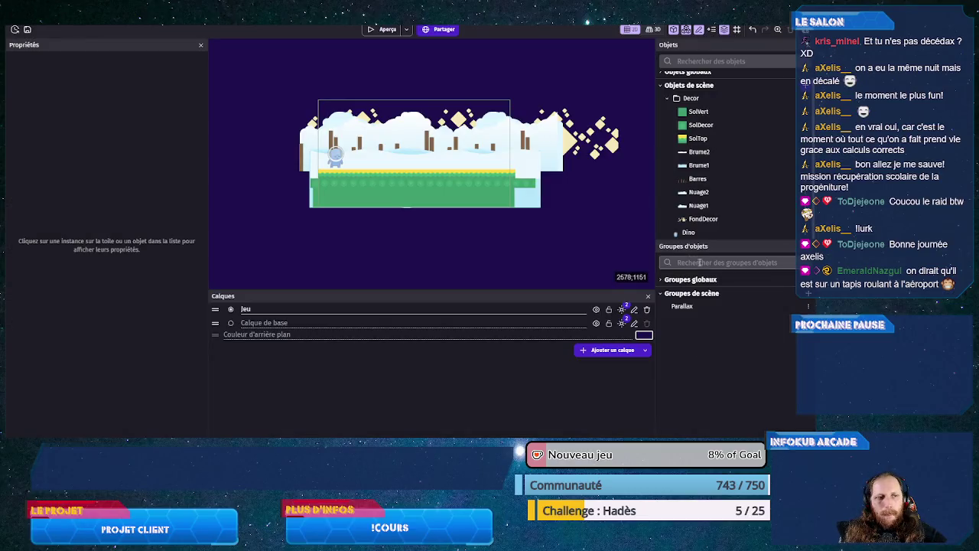
- Open the Dino object's editor on its behaviours page
double_click(683, 236)
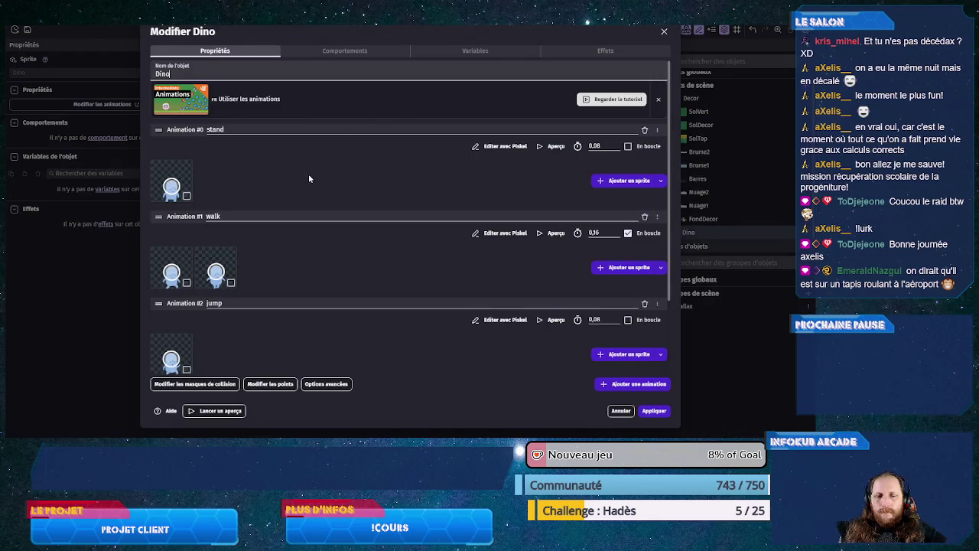
scroll(306, 278, "down", 2)
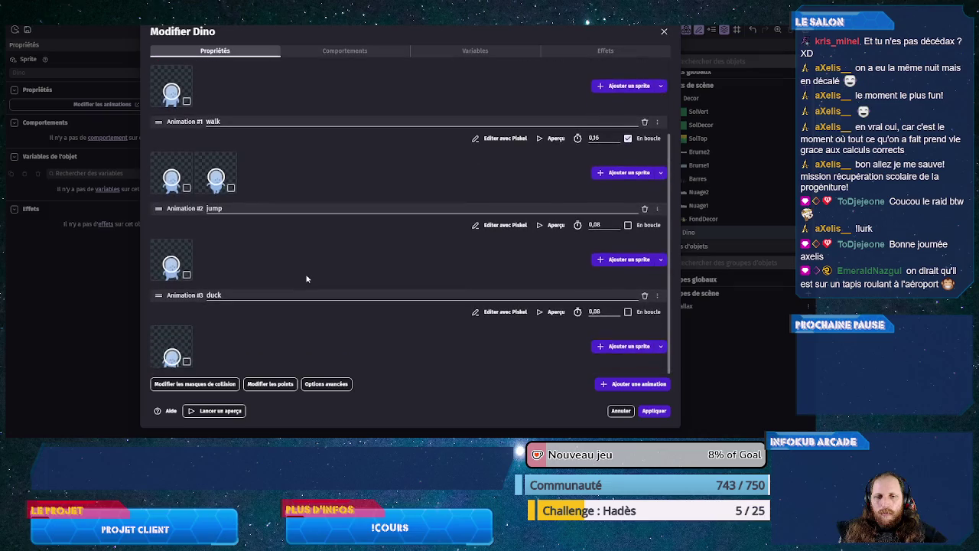
scroll(306, 279, "up", 2)
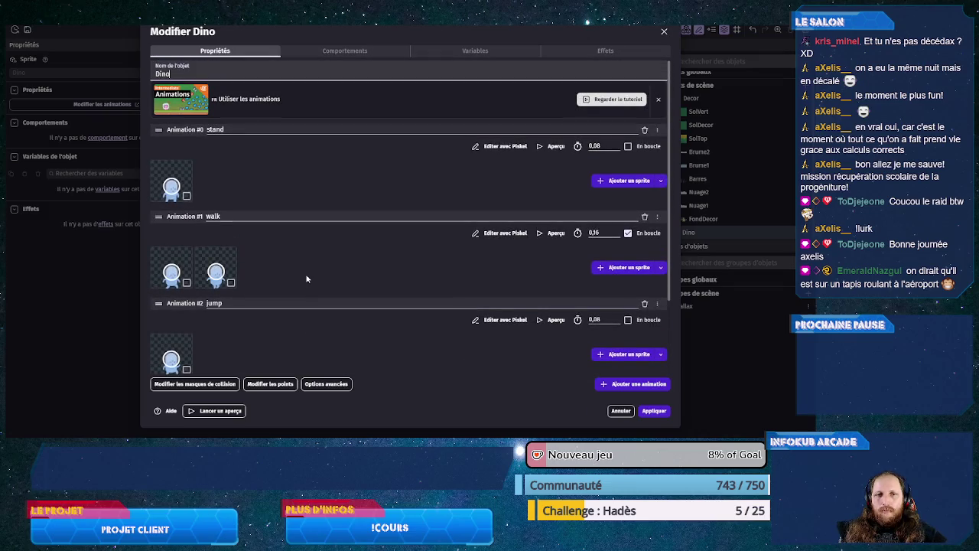
left_click(352, 53)
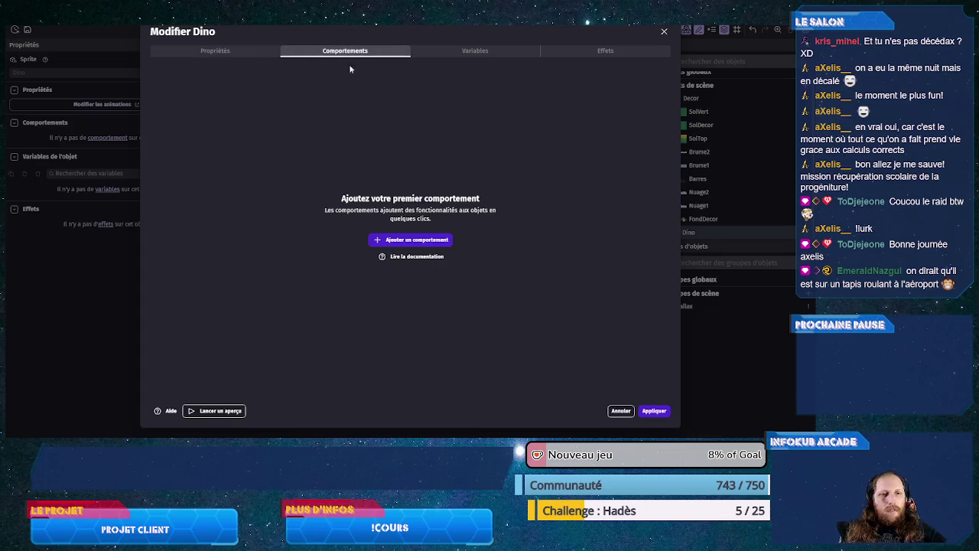
- Add the platformer character behaviour to Dino without drop-through, jump hold duration 0, and apply
left_click(406, 240)
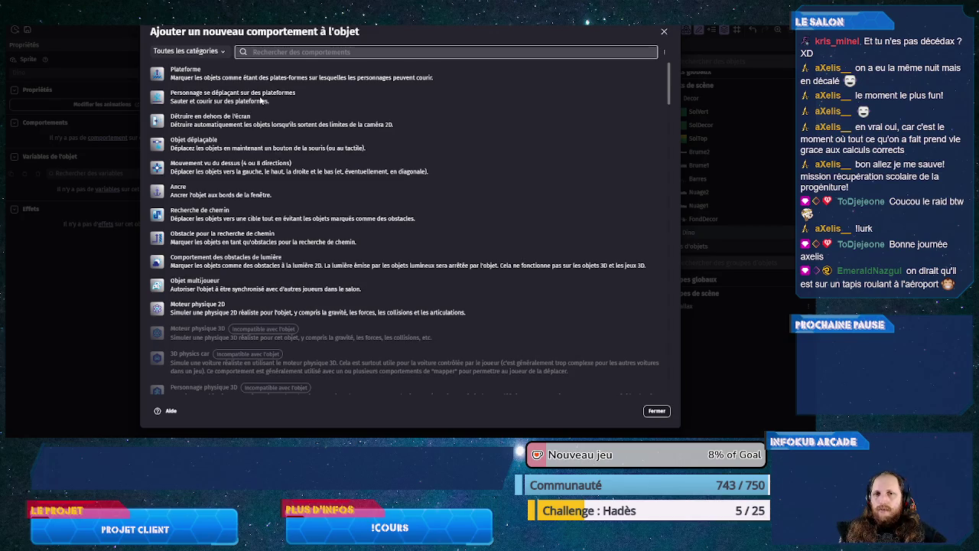
left_click(260, 98)
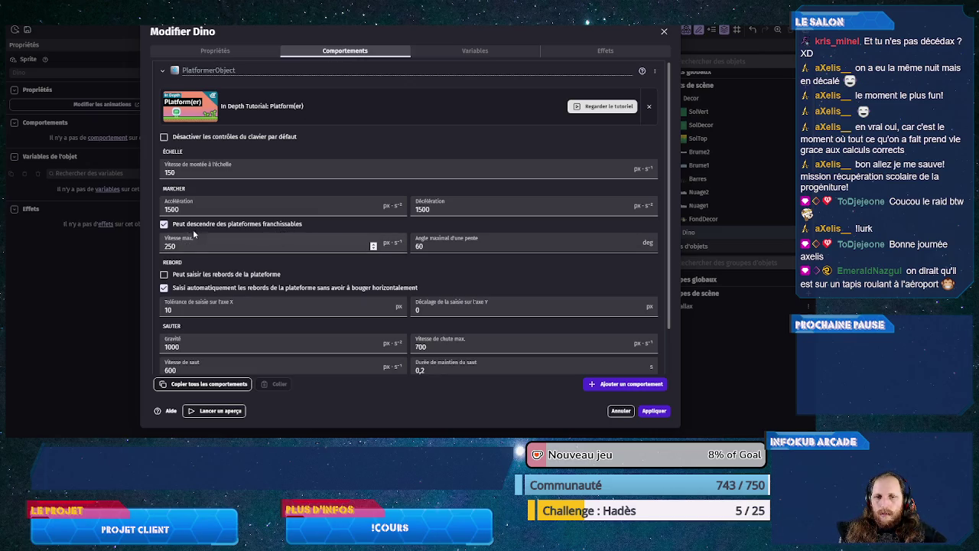
left_click(164, 224)
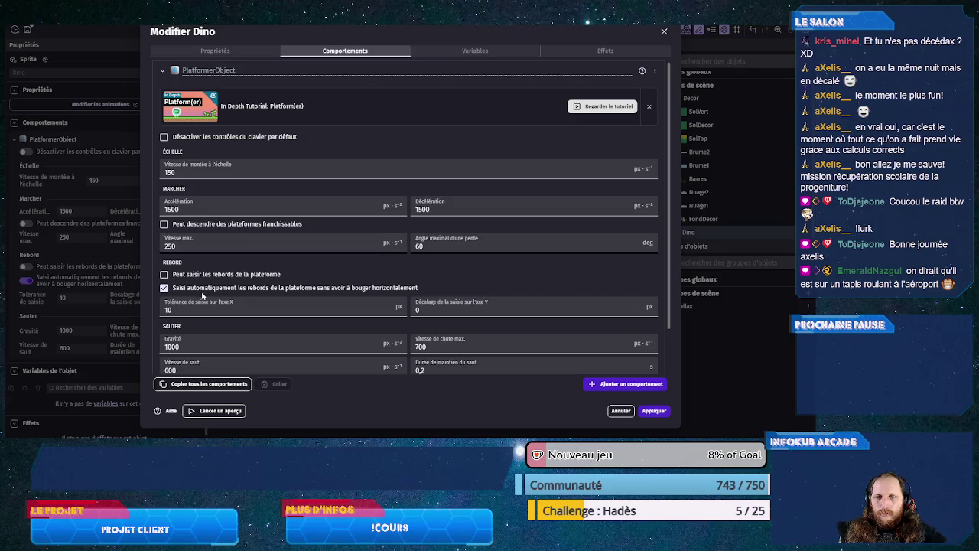
scroll(213, 290, "down", 2)
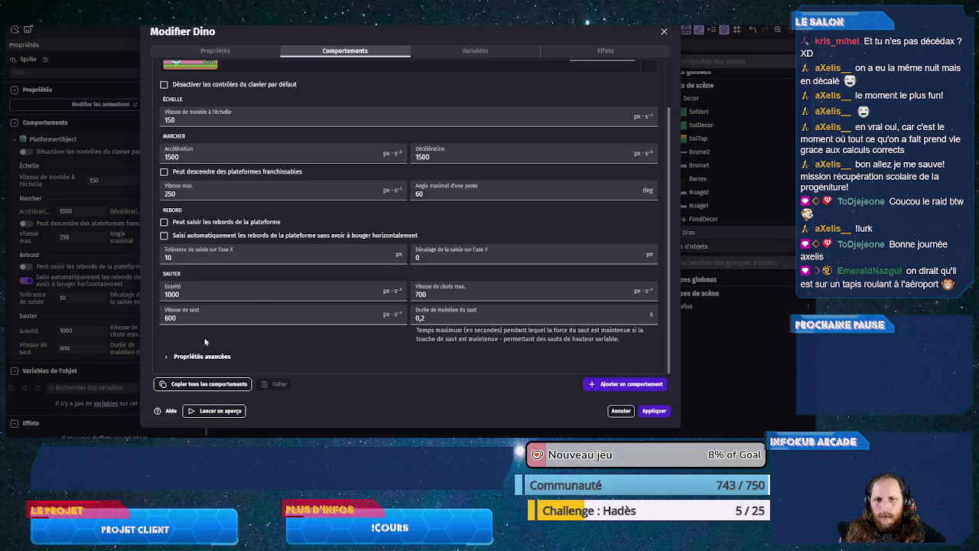
scroll(229, 161, "up", 2)
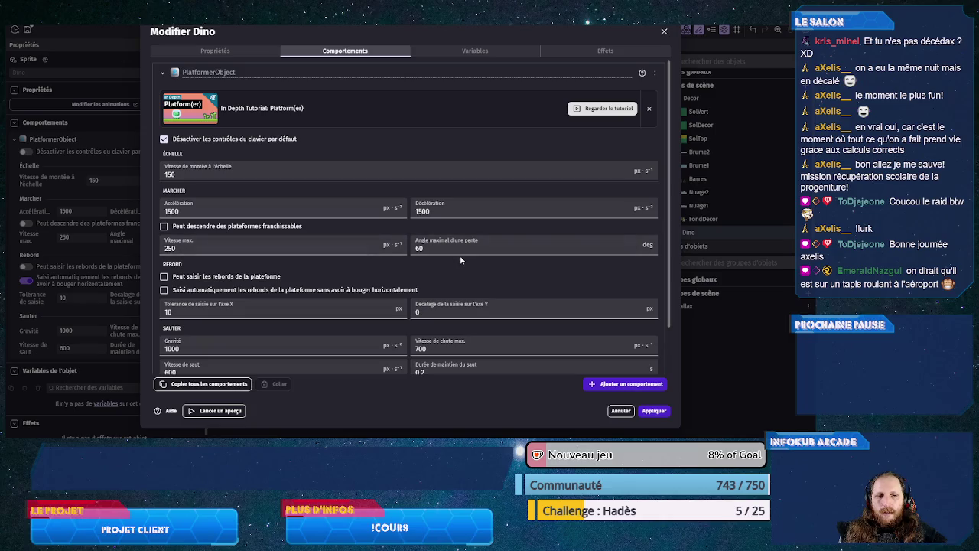
scroll(311, 274, "down", 2)
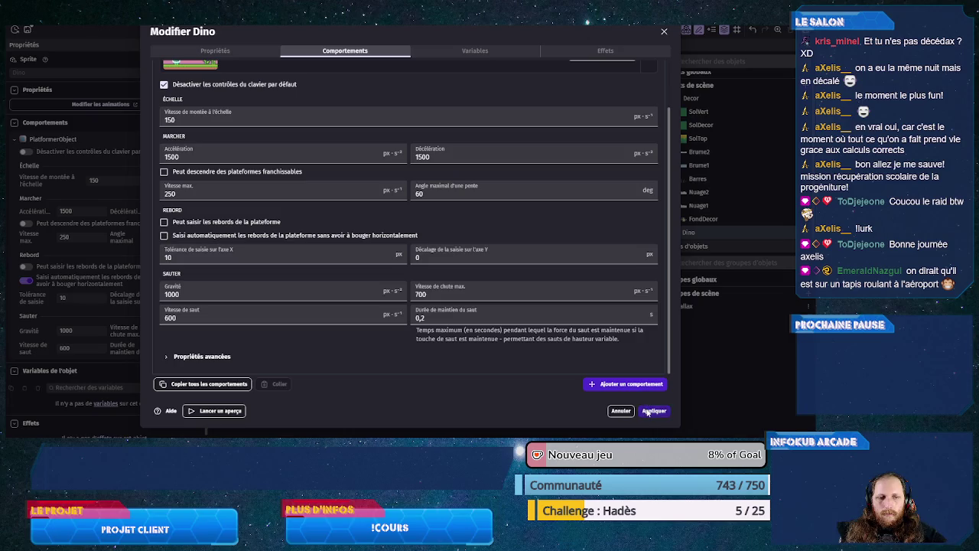
left_click(455, 322)
type("0")
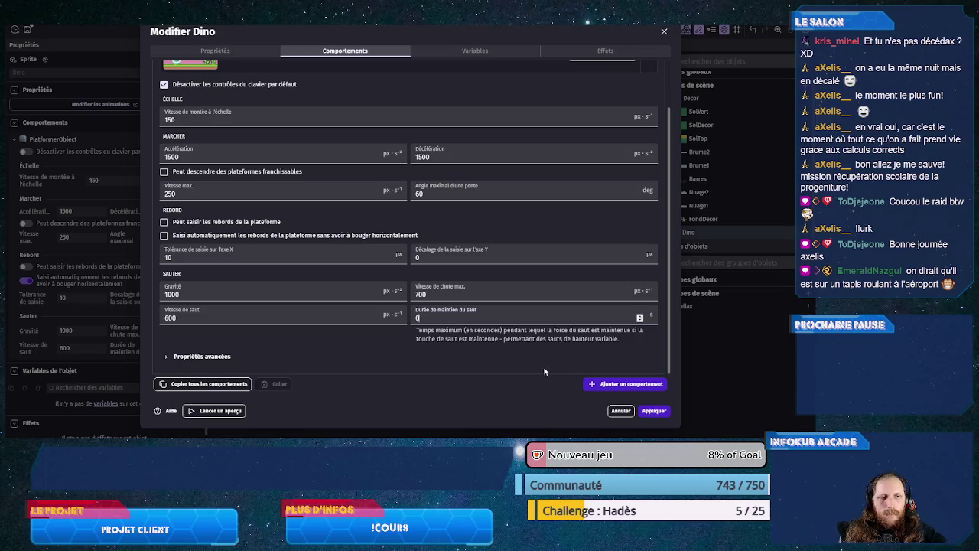
left_click(652, 412)
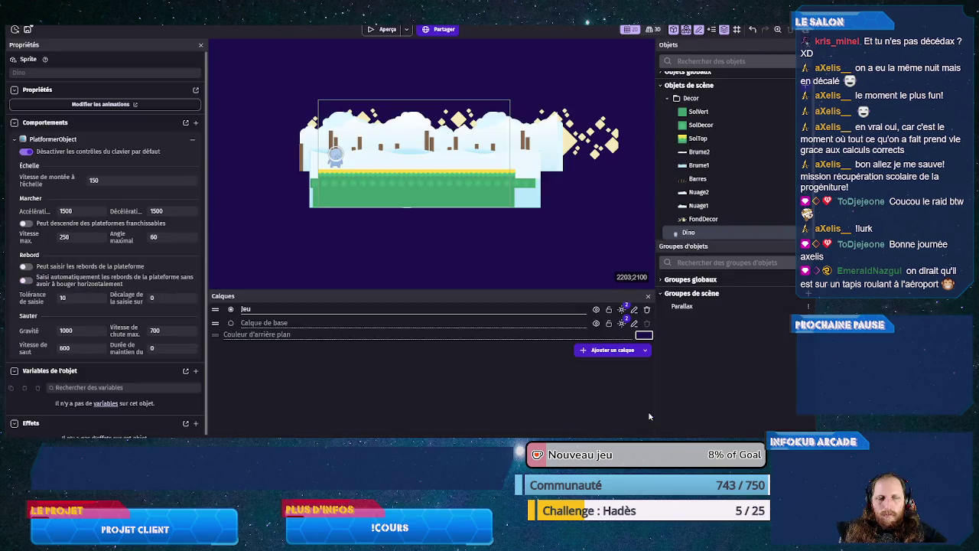
- Run a quick game preview, then open the SolTop ground object's editor
left_click(388, 31)
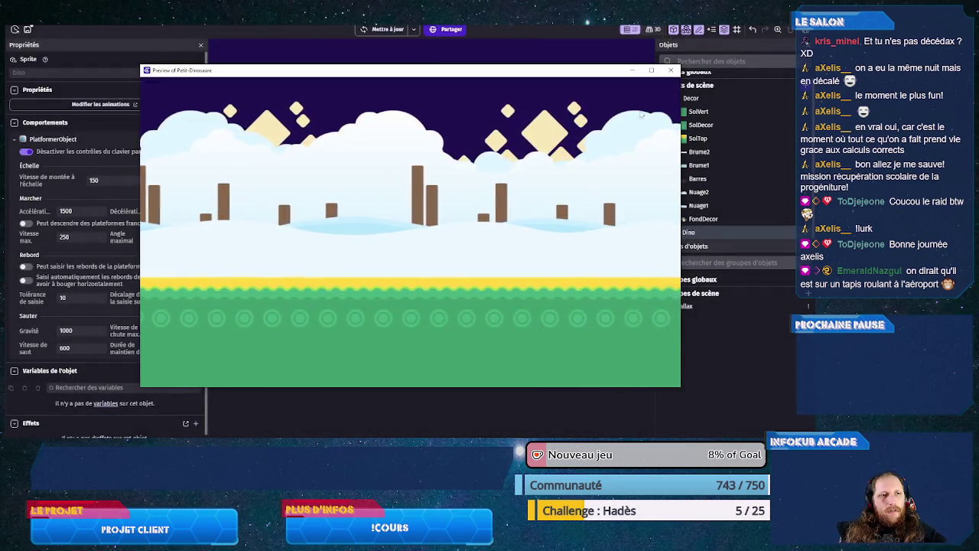
left_click(670, 73)
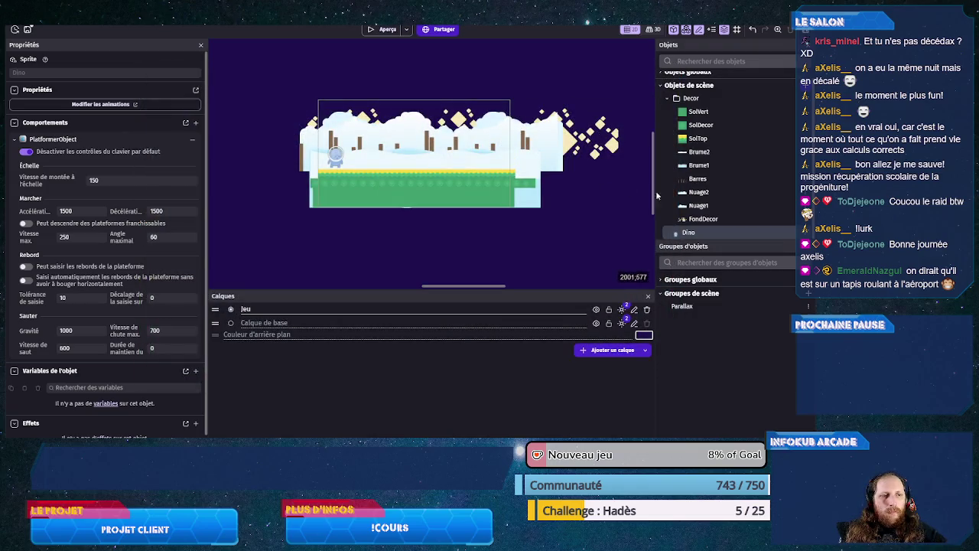
double_click(712, 137)
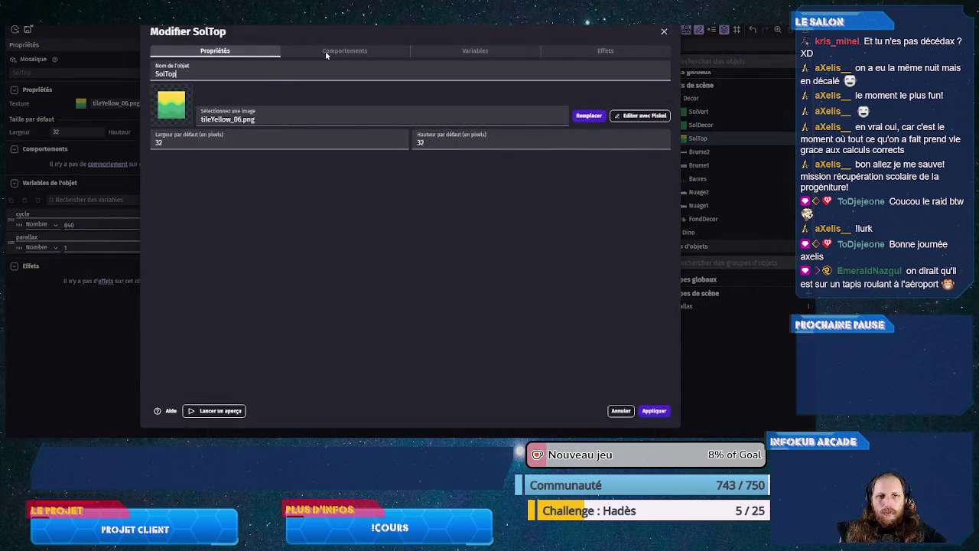
- Add the Plateforme (Platform) behaviour to SolTop and apply it
left_click(326, 52)
left_click(398, 239)
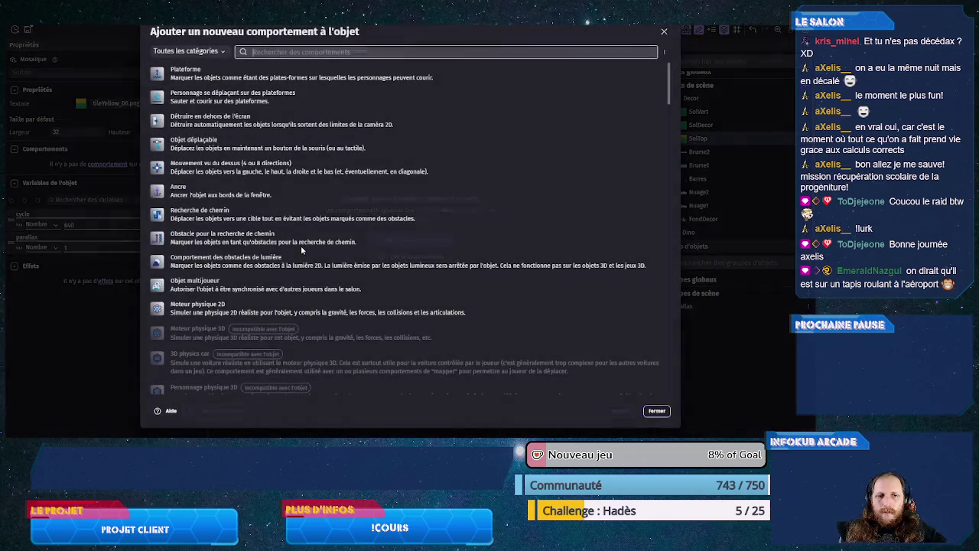
left_click(203, 75)
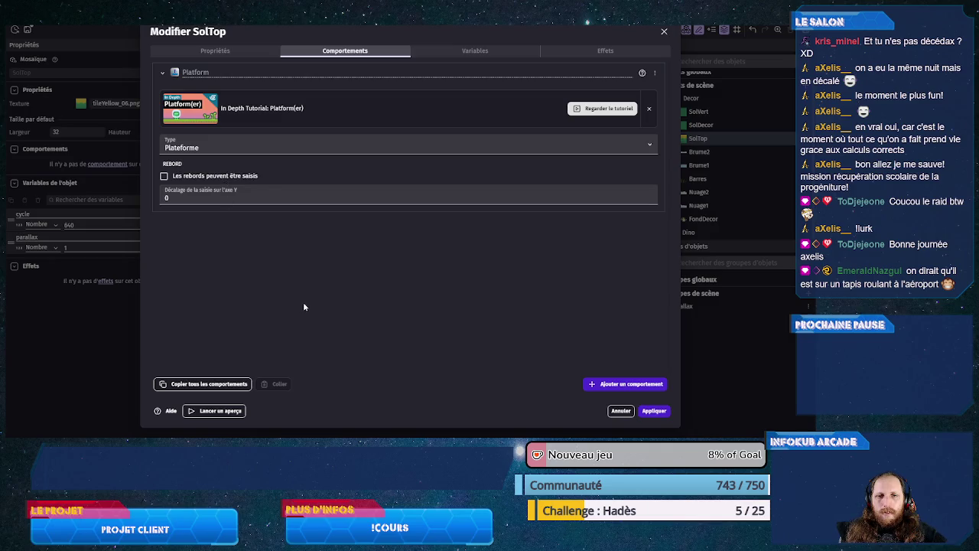
left_click(655, 411)
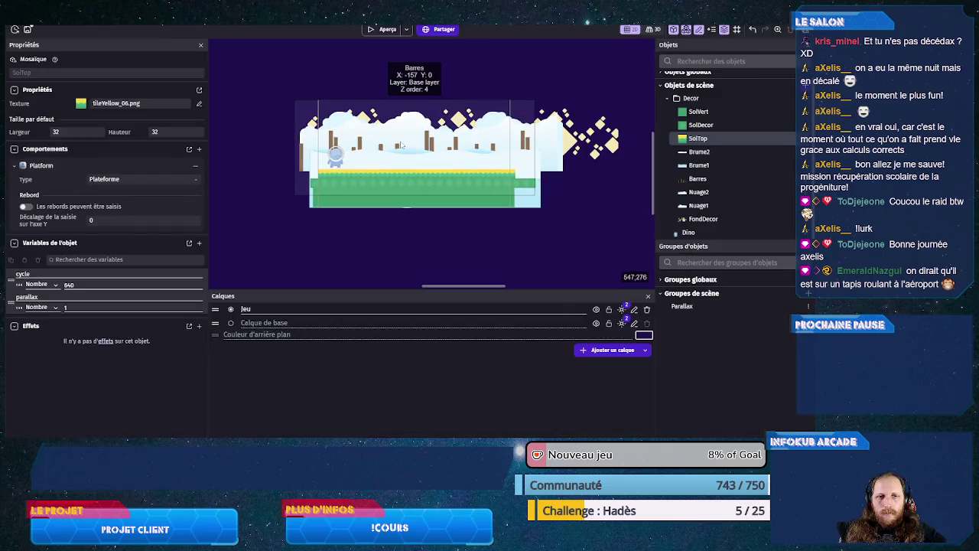
- Preview the game, nudge the Dino instance to X 100, and return to the events sheet
left_click(384, 29)
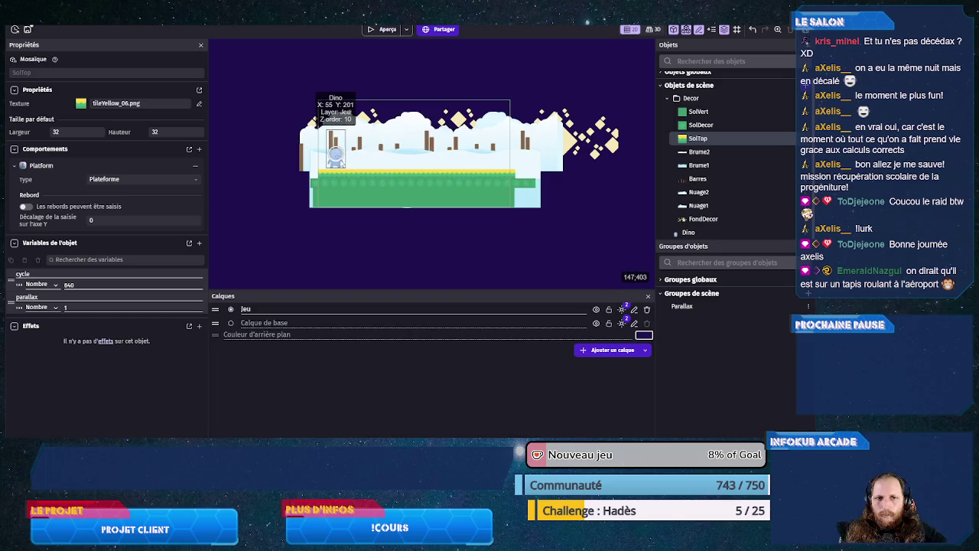
left_click(338, 161)
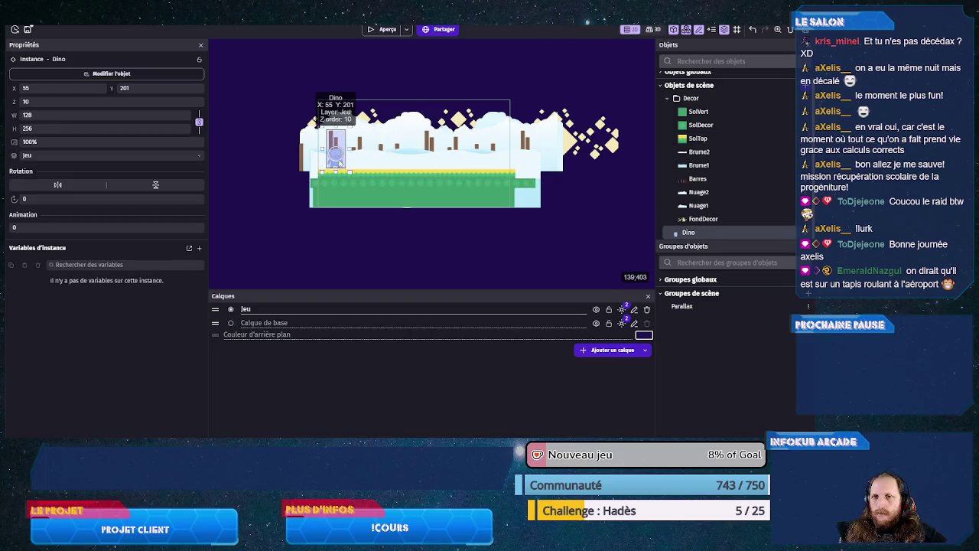
key("Right")
key("Right")
key("Right")
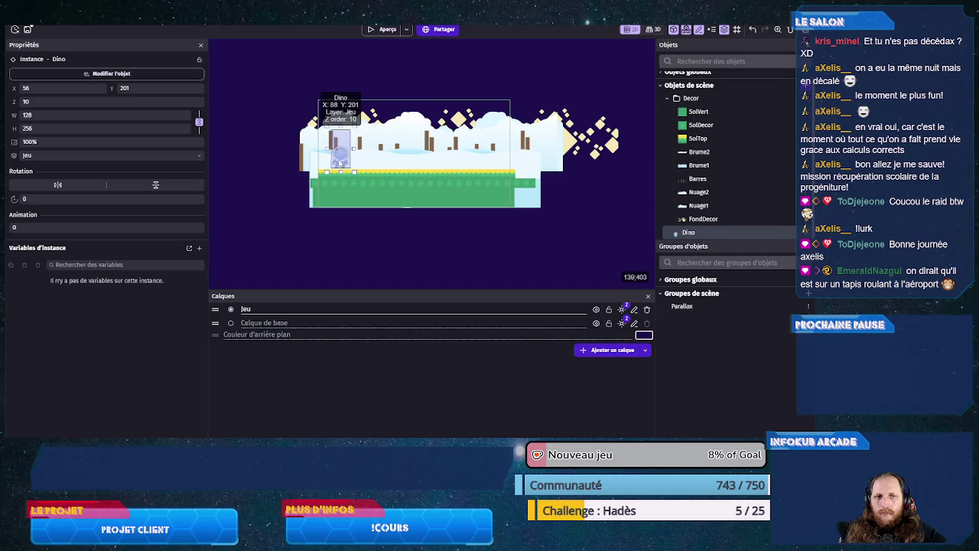
key("Right")
key("Right")
key("Right")
key("Left")
key("Left")
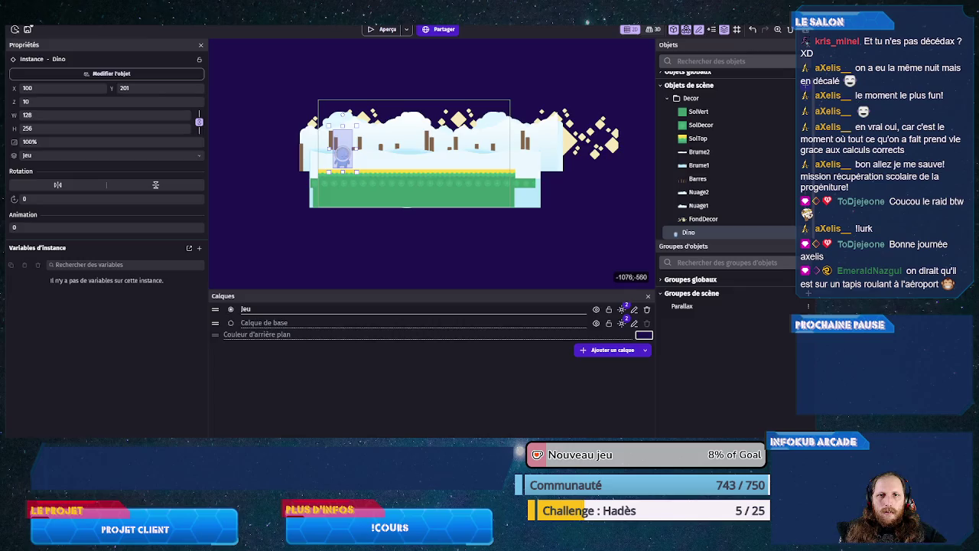
key("ctrl+Tab")
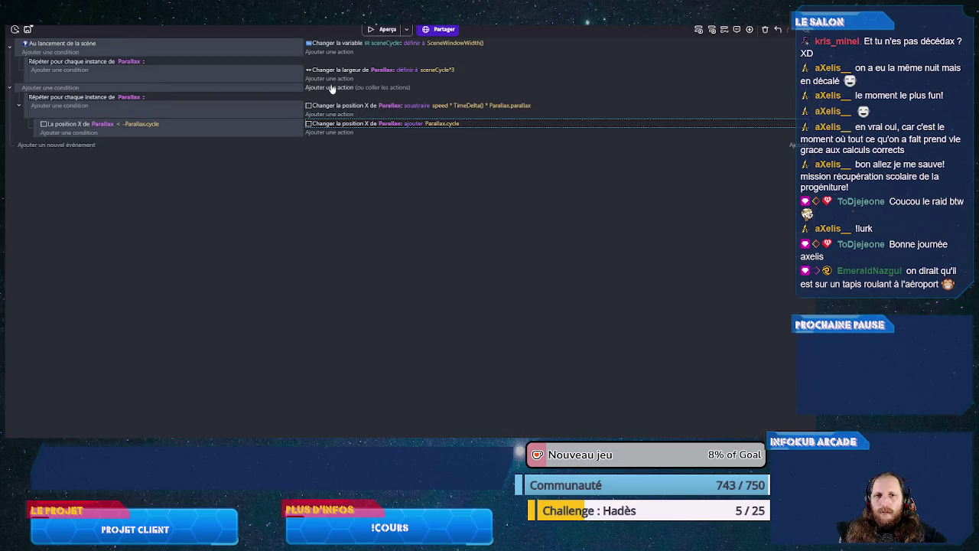
- Give the empty scene-start event a Dino Position X action with value 100
left_click(331, 89)
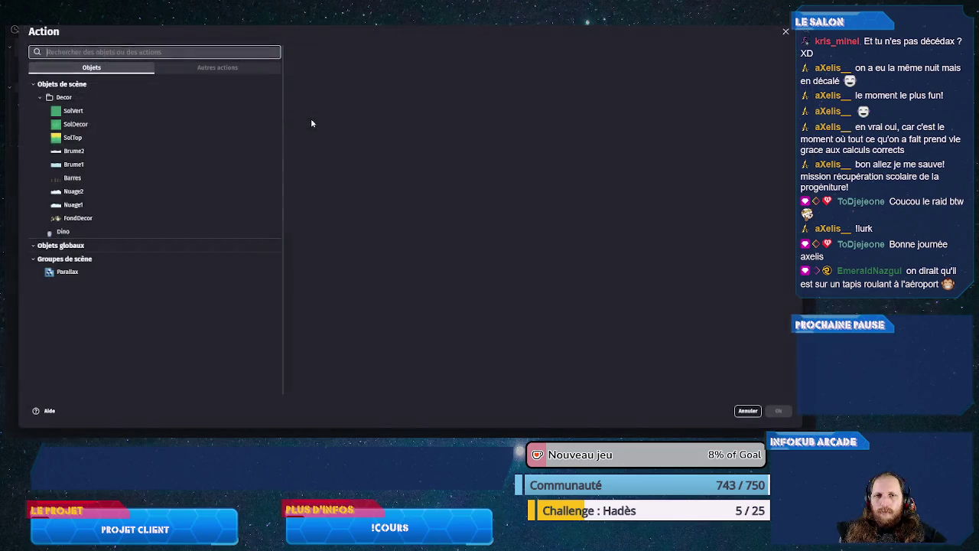
left_click(128, 238)
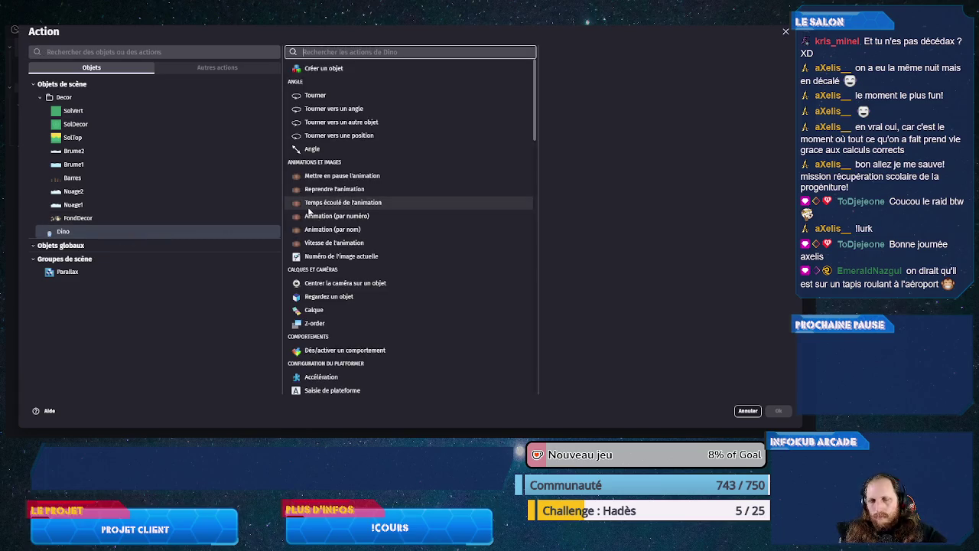
type("x")
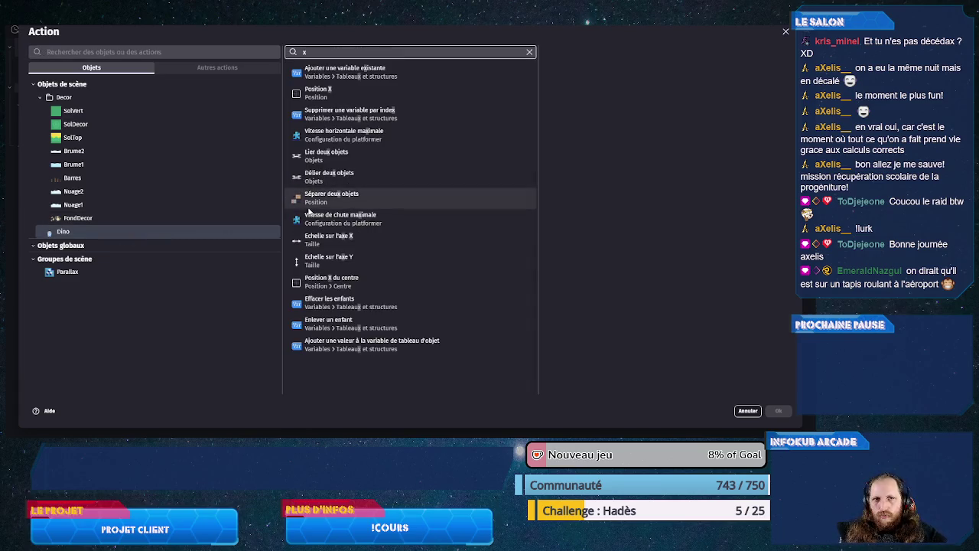
left_click(365, 100)
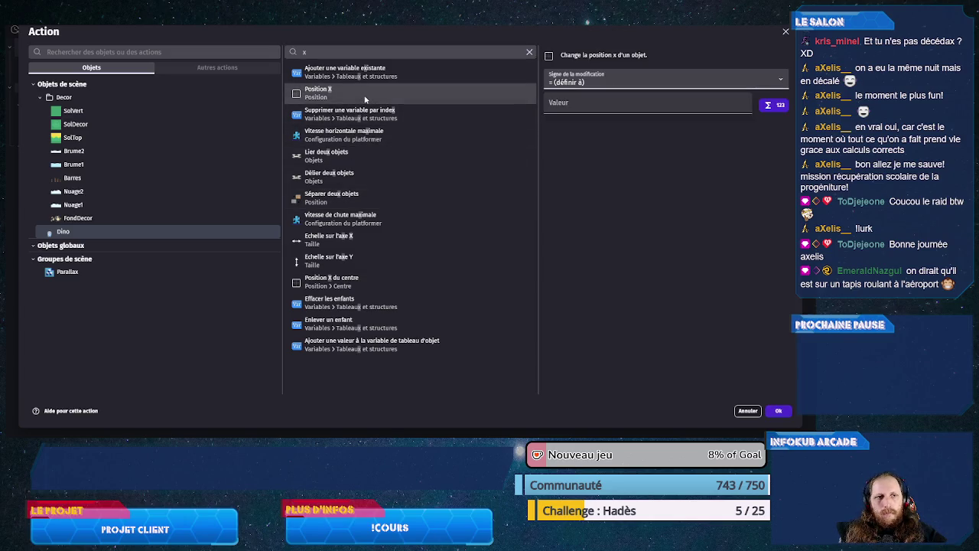
left_click(575, 101)
type("00")
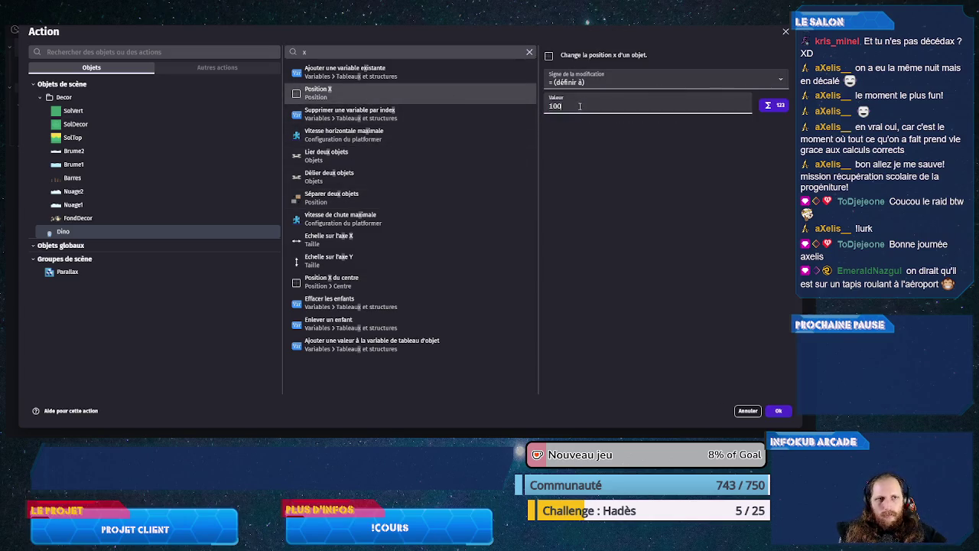
left_click(778, 411)
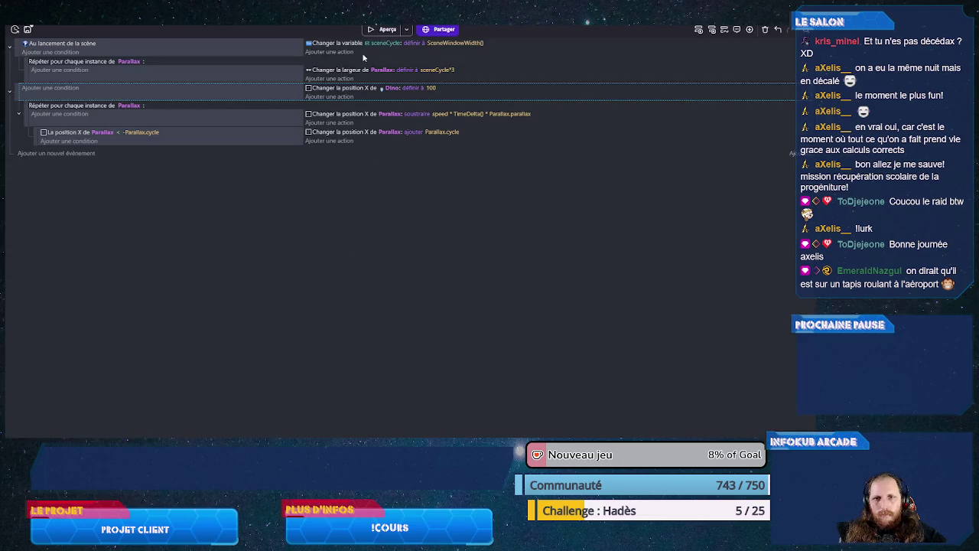
left_click(379, 29)
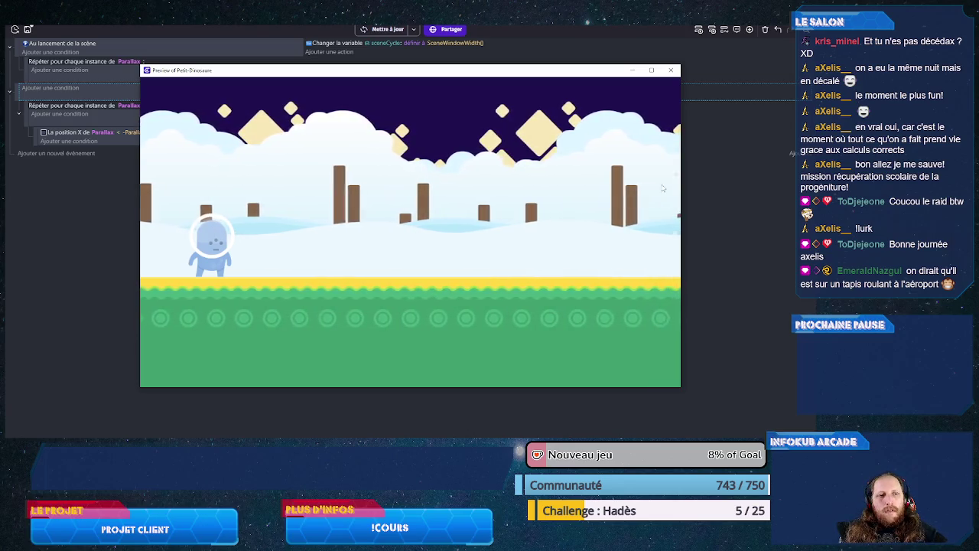
left_click(671, 70)
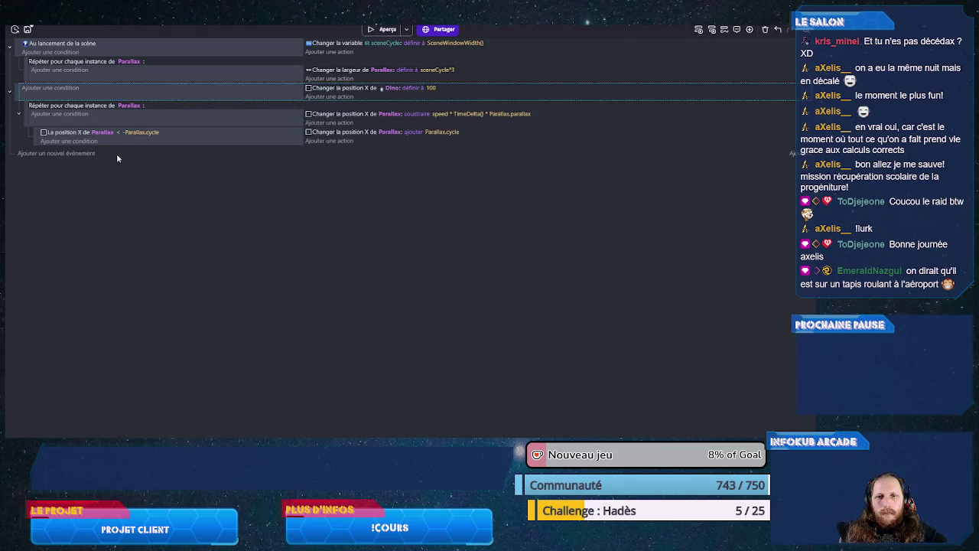
- Create a new event with a 'key just pressed' condition for the Space key
left_click(46, 153)
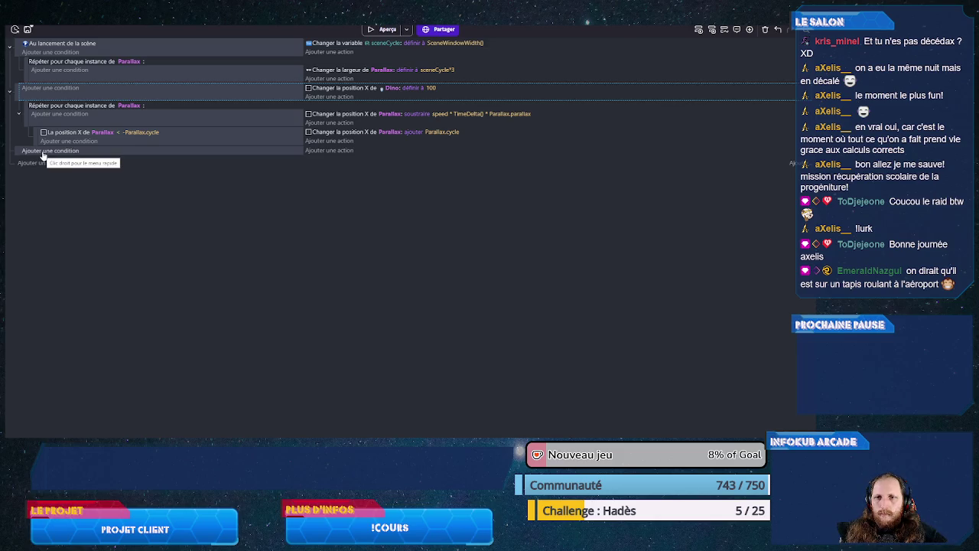
left_click(44, 151)
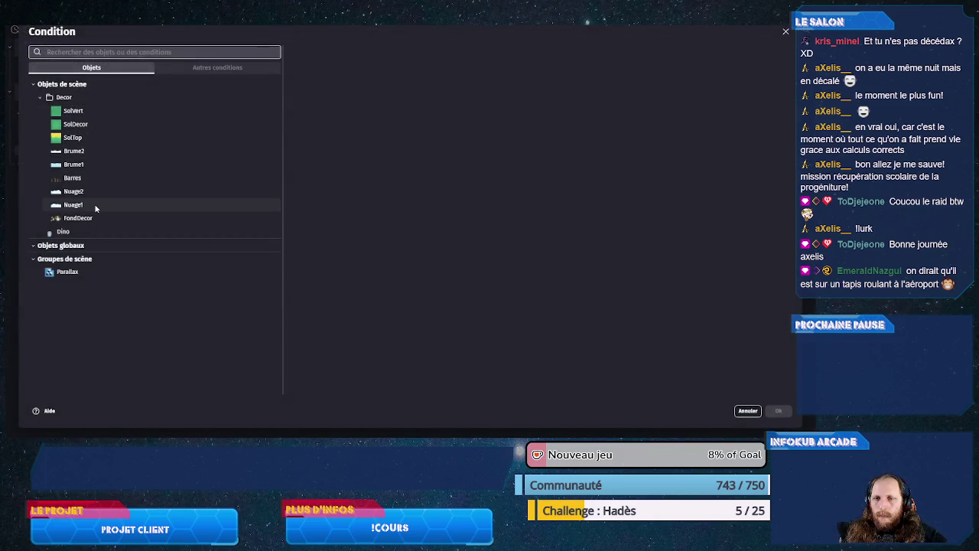
type("clav")
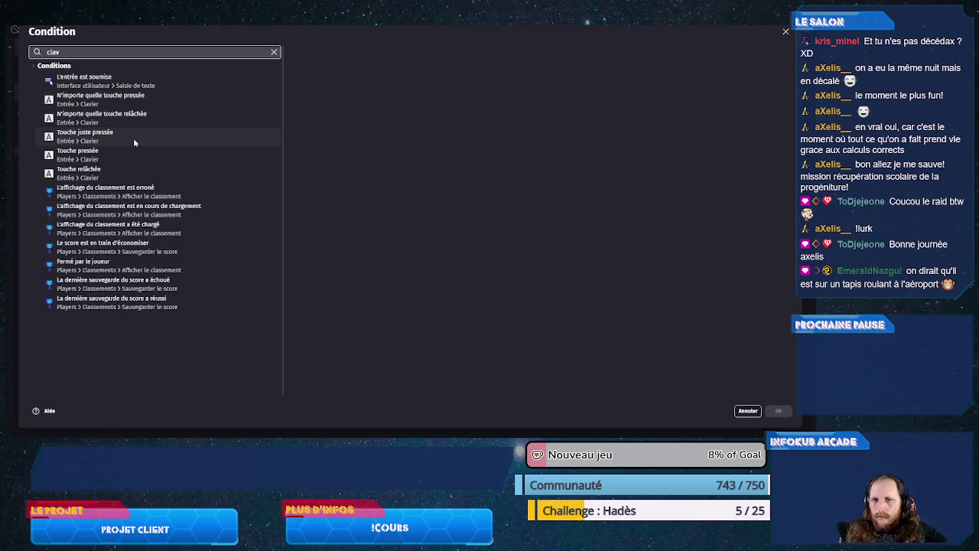
left_click(134, 142)
type("spa")
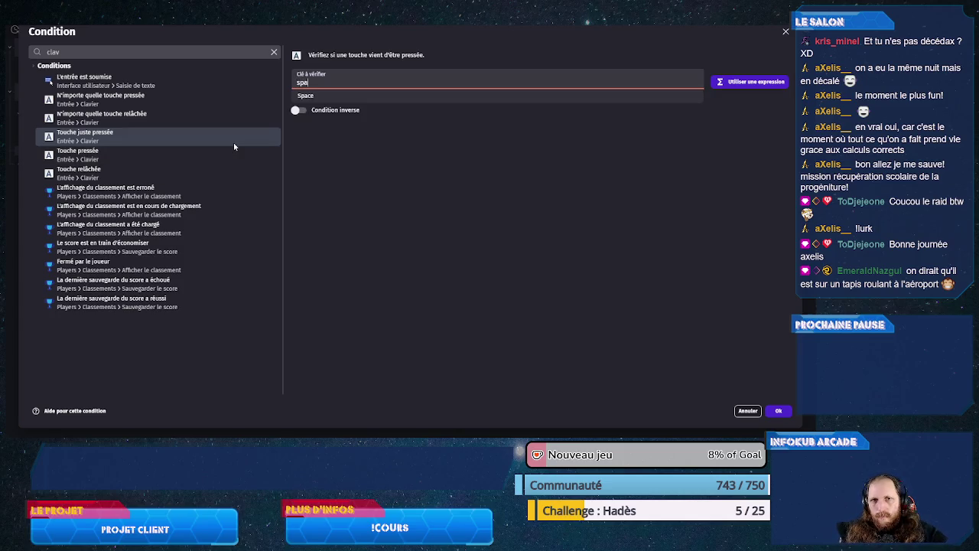
key("Down")
key("Return")
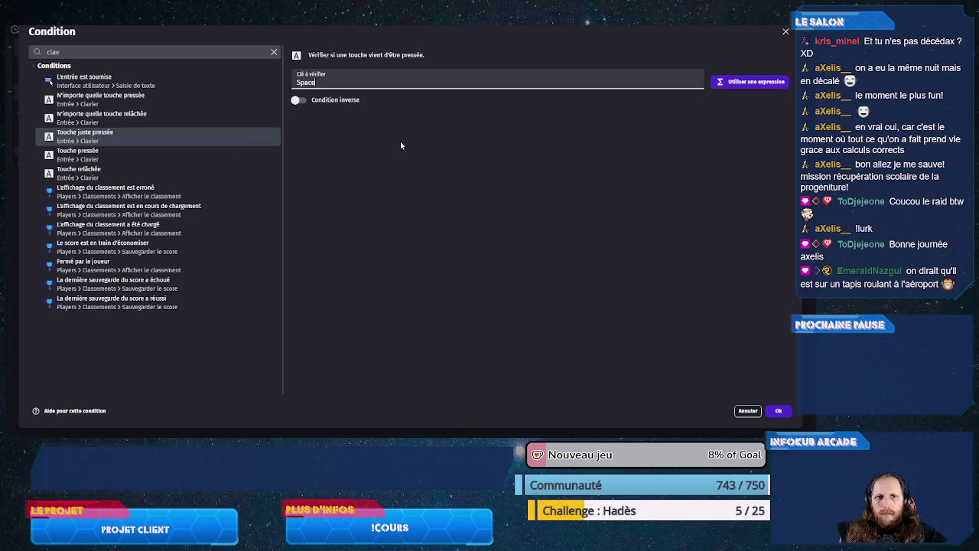
left_click(775, 411)
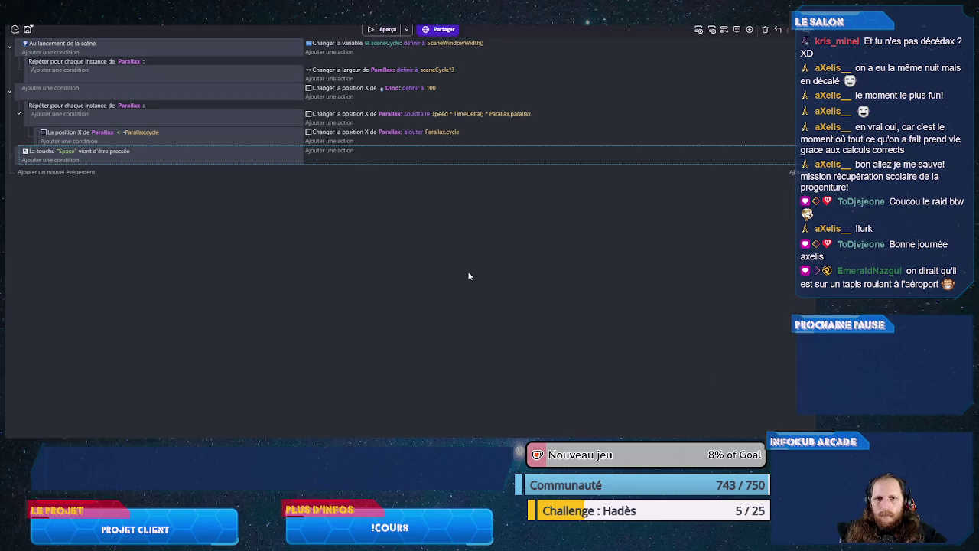
- Add a Dino action to the Space event that simulates a jump key press
left_click(337, 151)
left_click(140, 231)
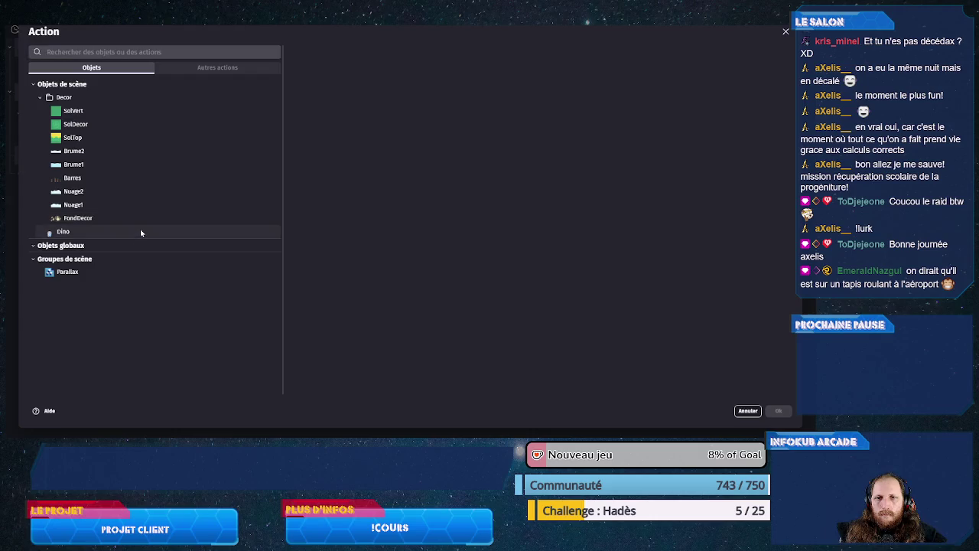
scroll(354, 248, "down", 5)
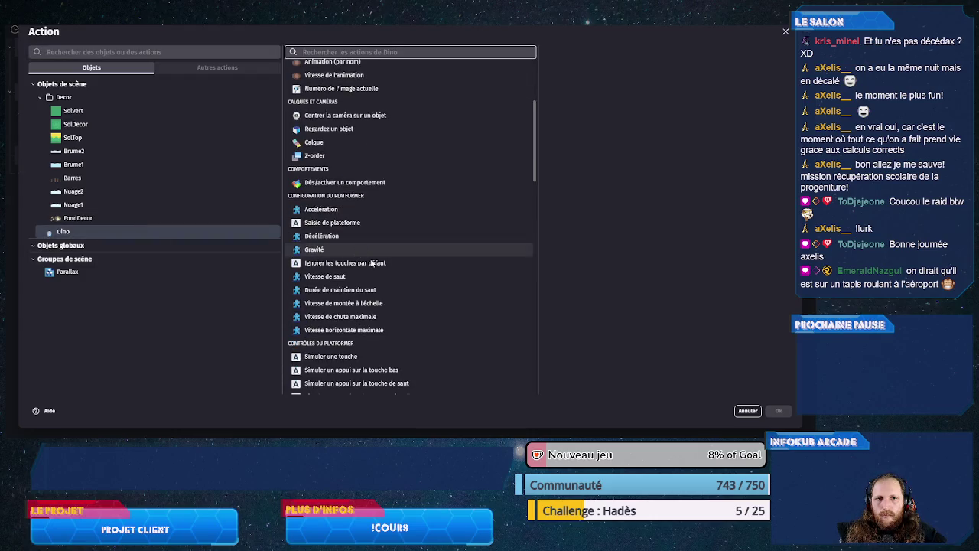
scroll(367, 242, "down", 1)
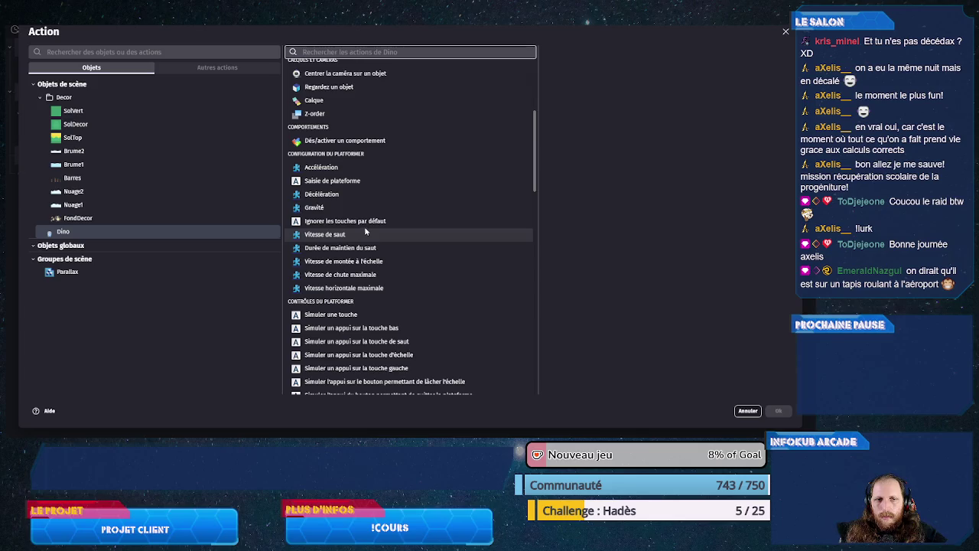
scroll(369, 272, "down", 2)
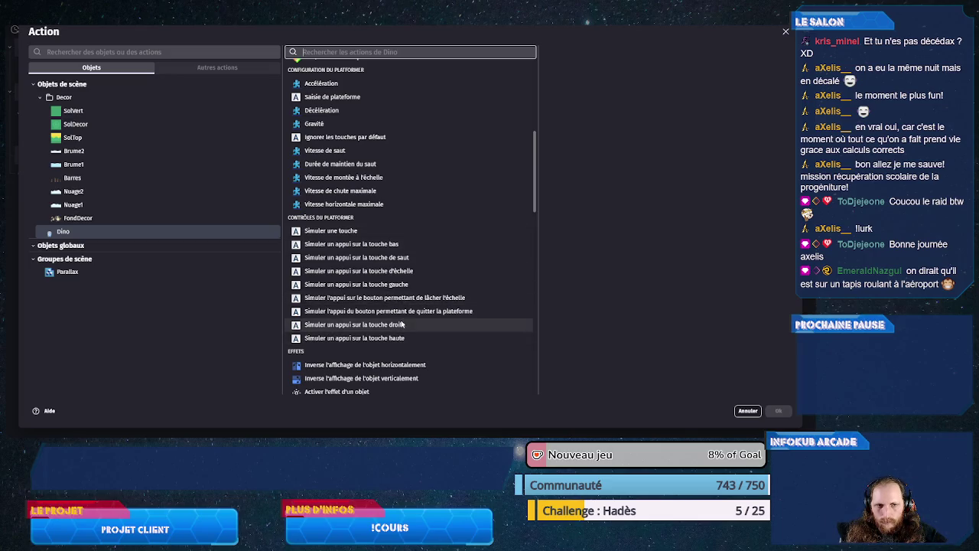
left_click(401, 260)
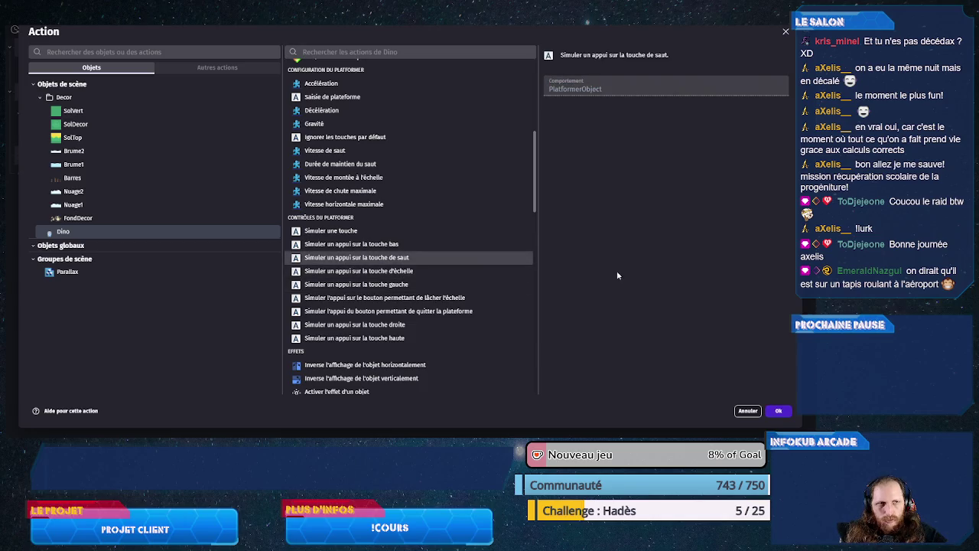
left_click(778, 411)
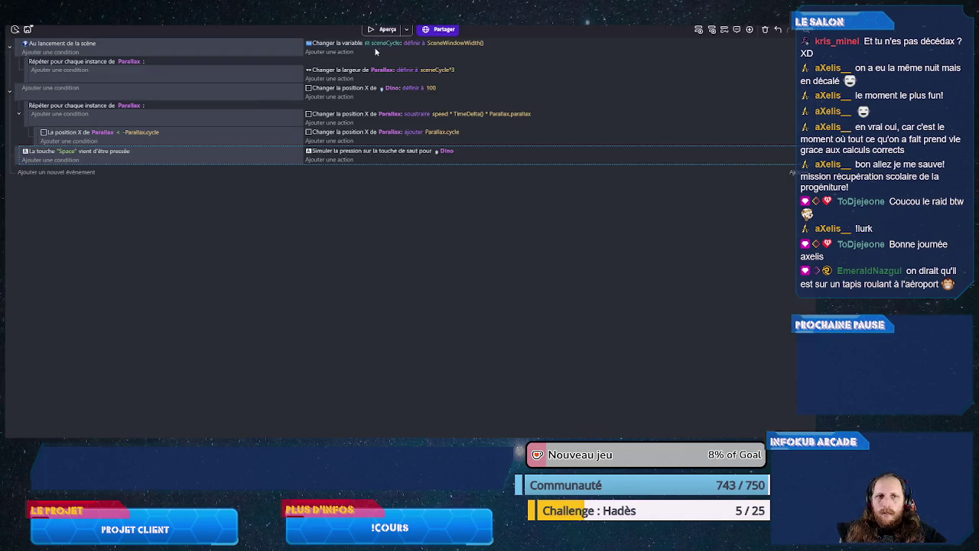
- Preview the game to test the Space jump, then close the preview window
left_click(383, 29)
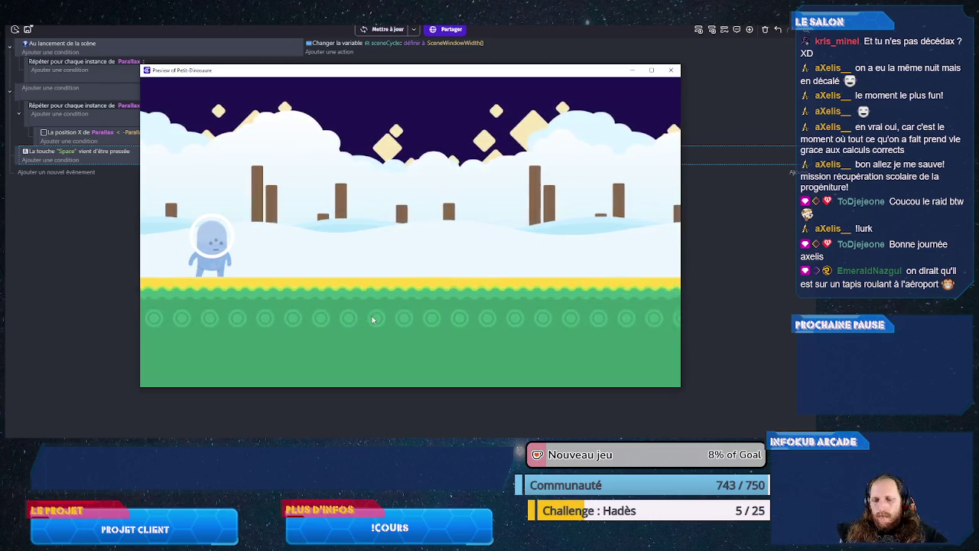
left_click(669, 76)
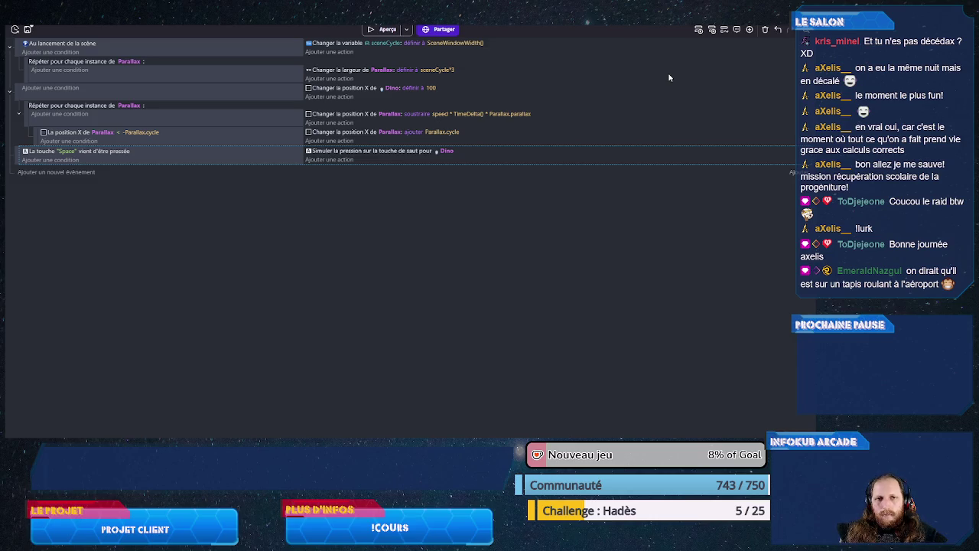
- In the scene editor, collapse the Decor folder and add a new folder to the Objects list
left_click(132, 39)
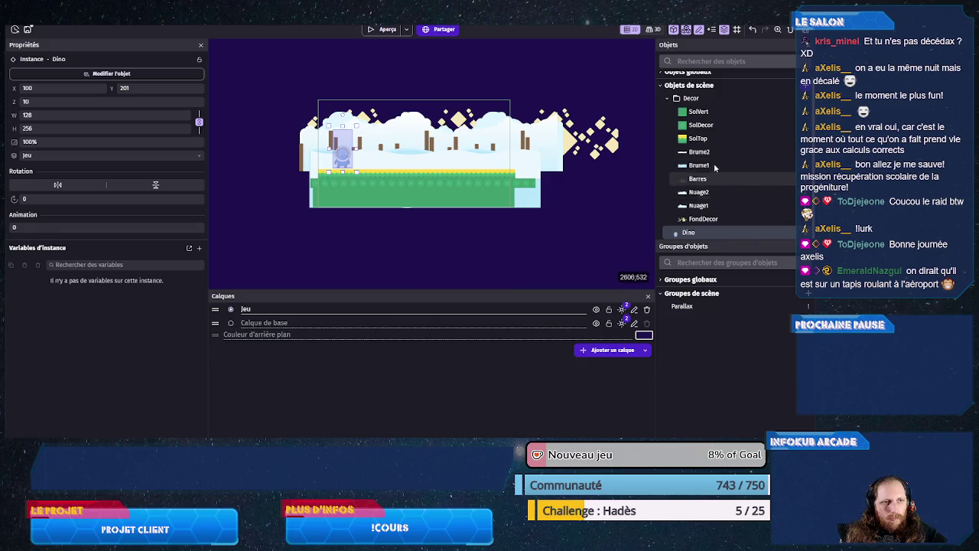
left_click(670, 100)
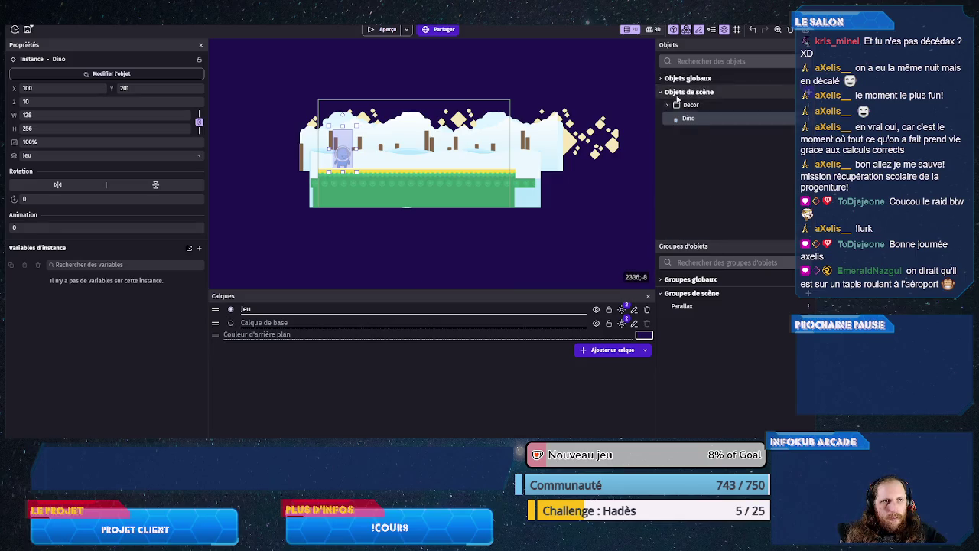
right_click(714, 101)
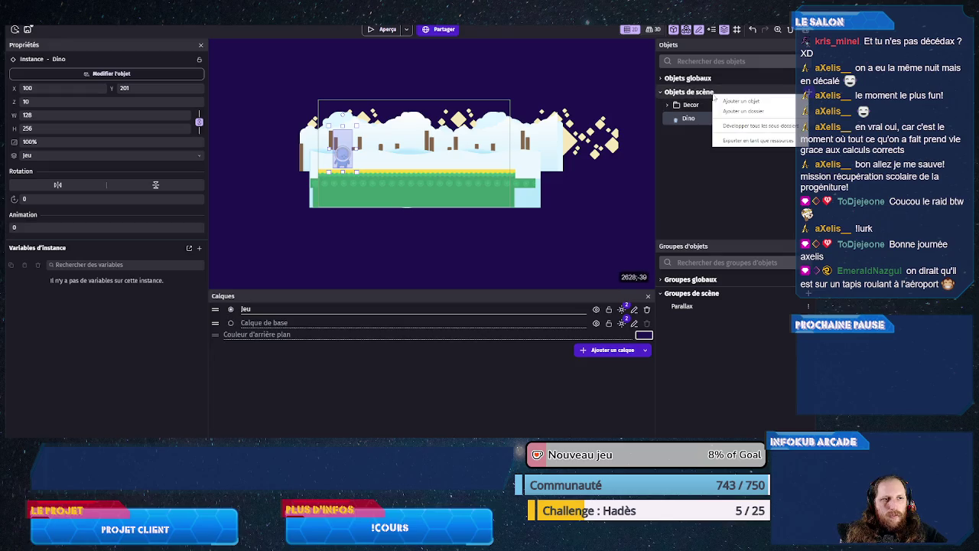
left_click(731, 110)
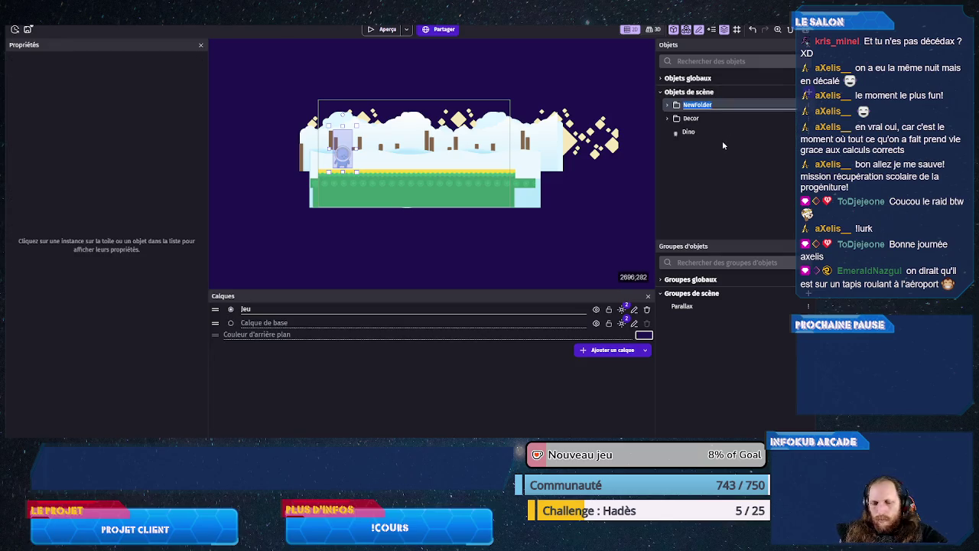
- Name the folder Obstacles and add a new sprite object called Cactus inside it
type("d")
key("Return")
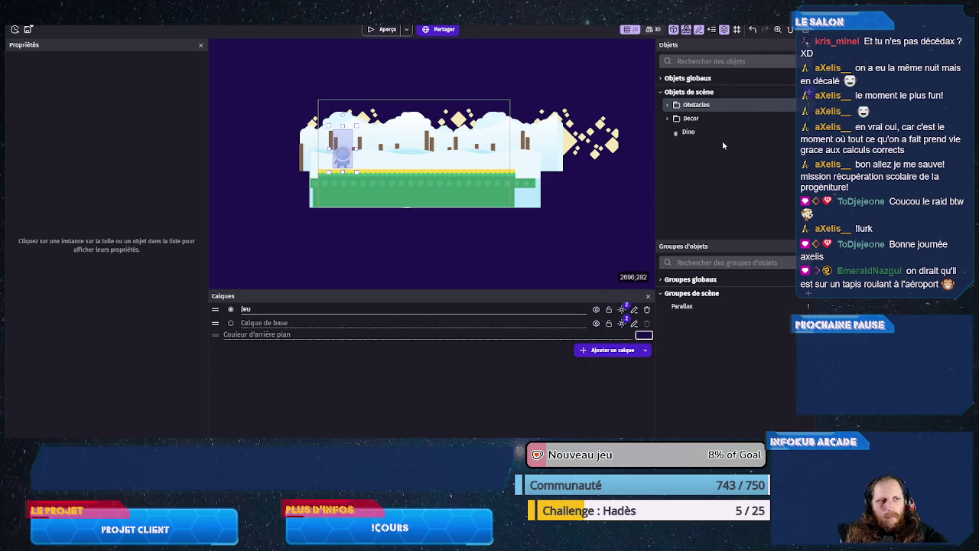
right_click(698, 105)
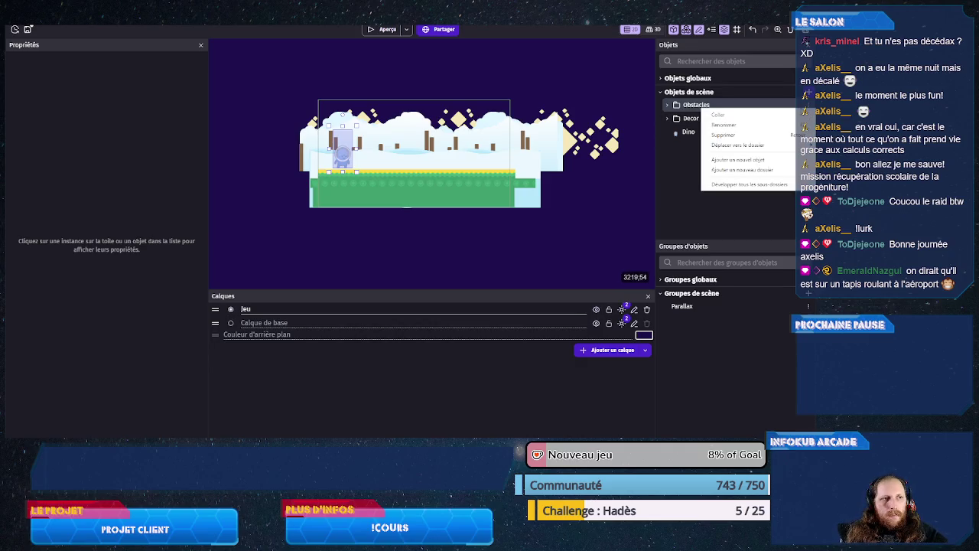
left_click(738, 160)
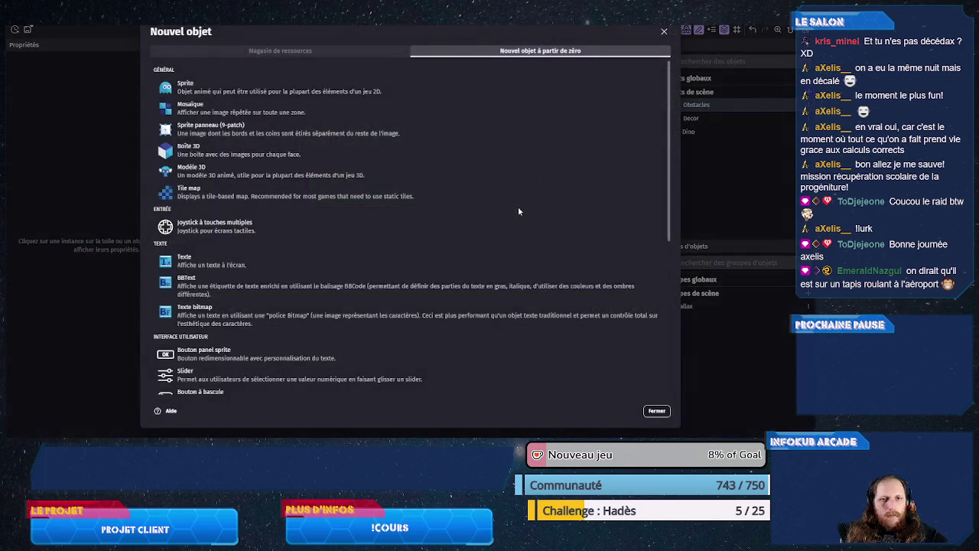
left_click(280, 92)
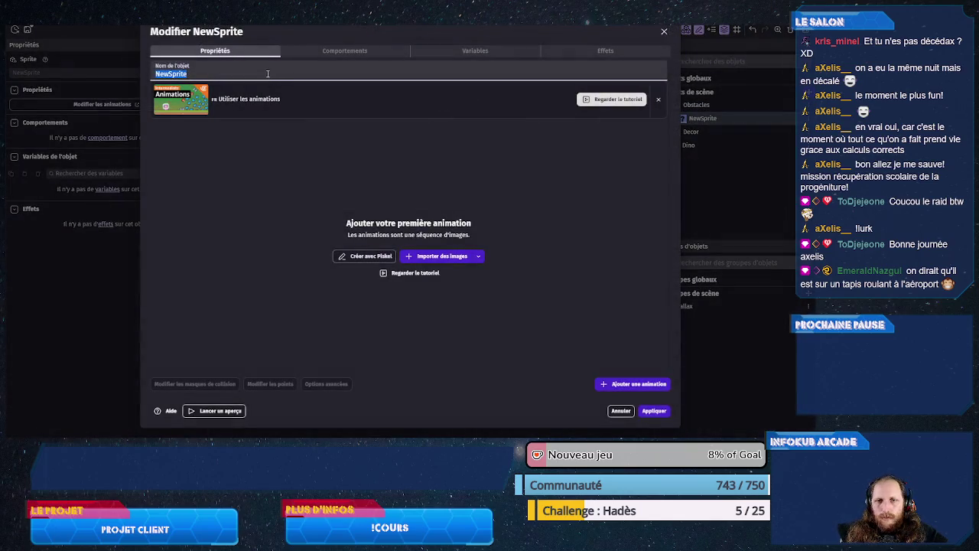
type("Cactus")
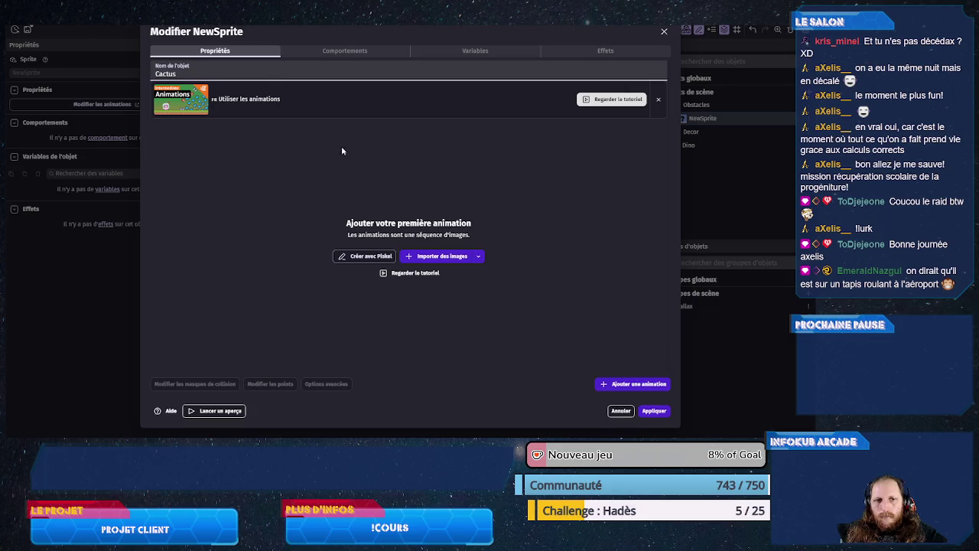
- Give Cactus three animations using cactus1.png, cactus2.png and cactus3.png, and apply
left_click(441, 256)
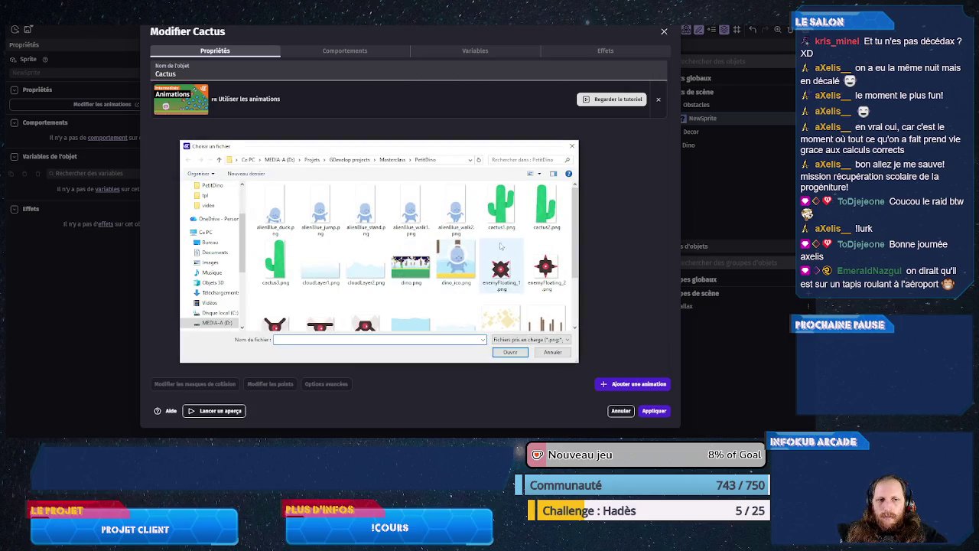
double_click(499, 218)
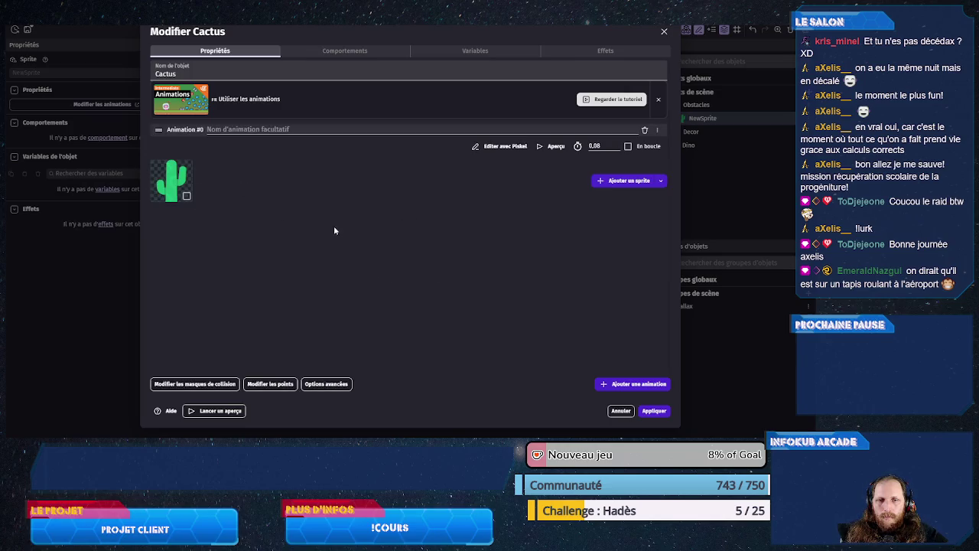
left_click(621, 385)
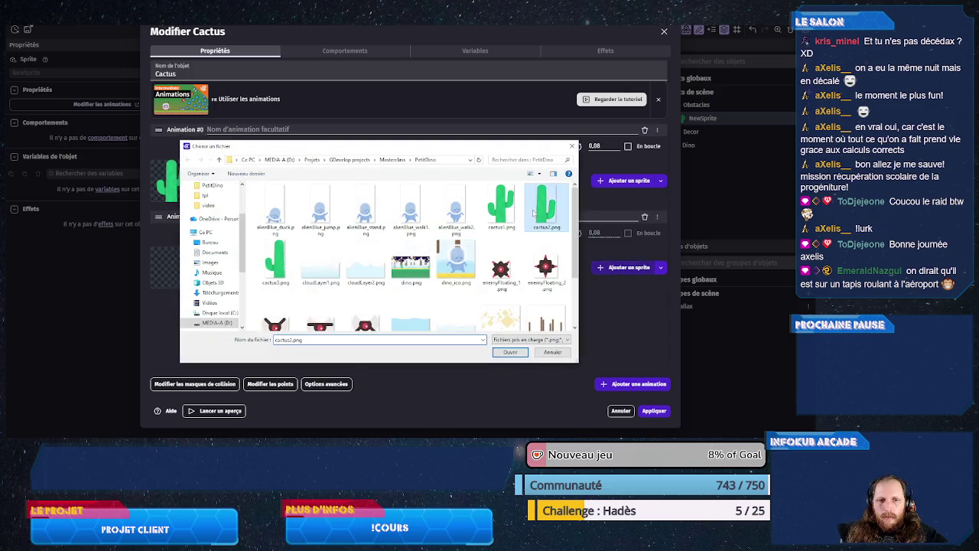
double_click(501, 215)
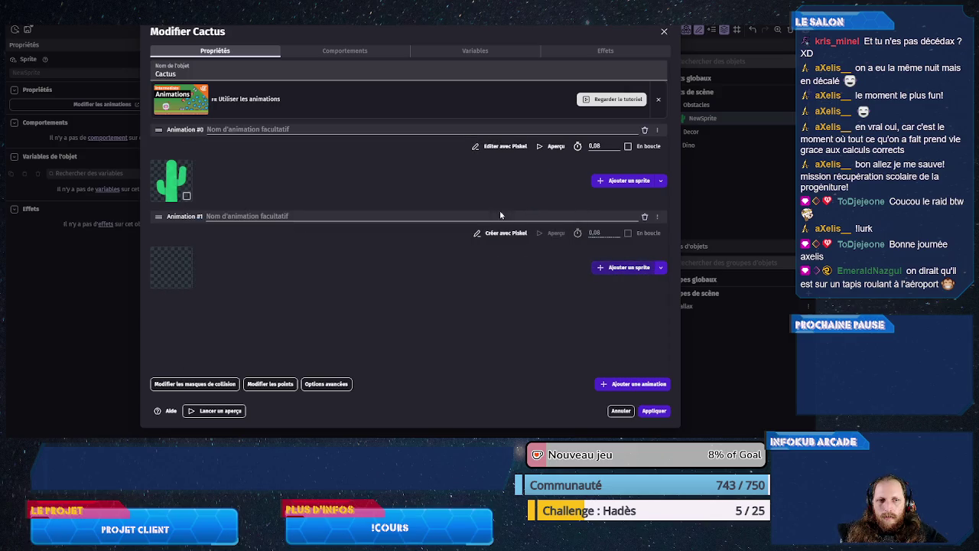
left_click(626, 385)
left_click(612, 346)
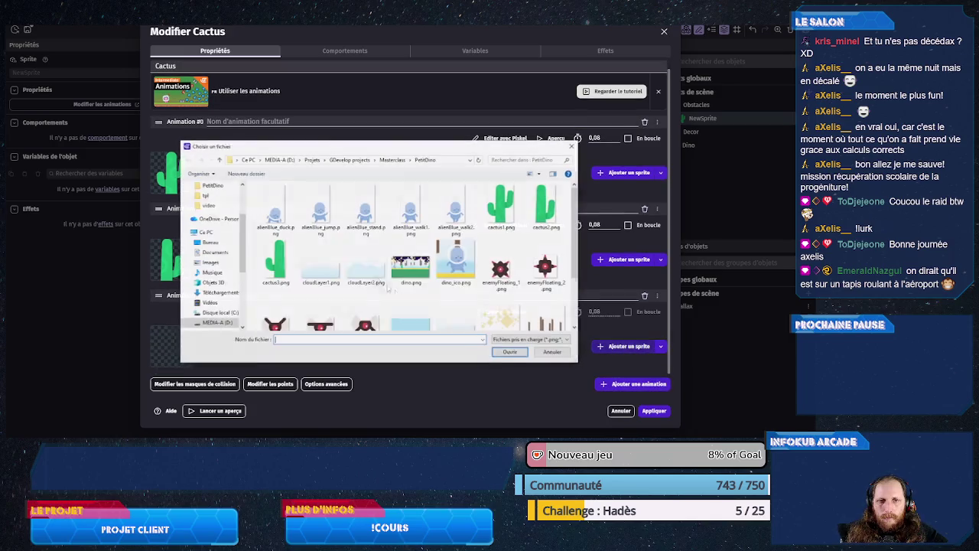
double_click(277, 260)
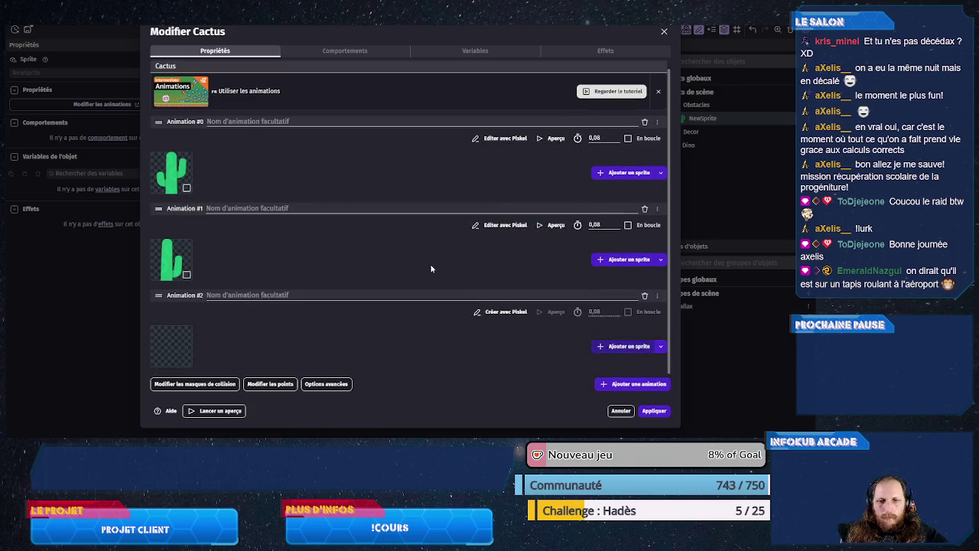
left_click(654, 413)
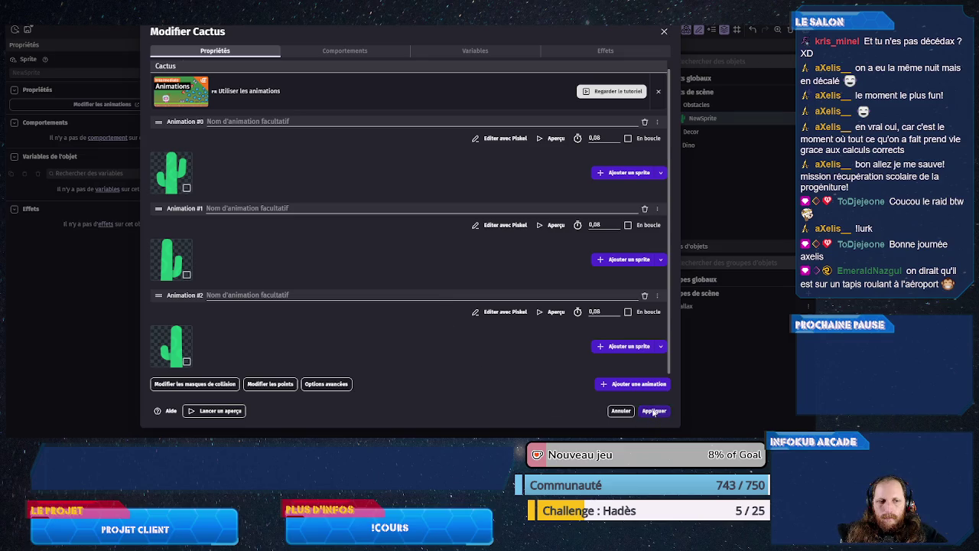
right_click(700, 108)
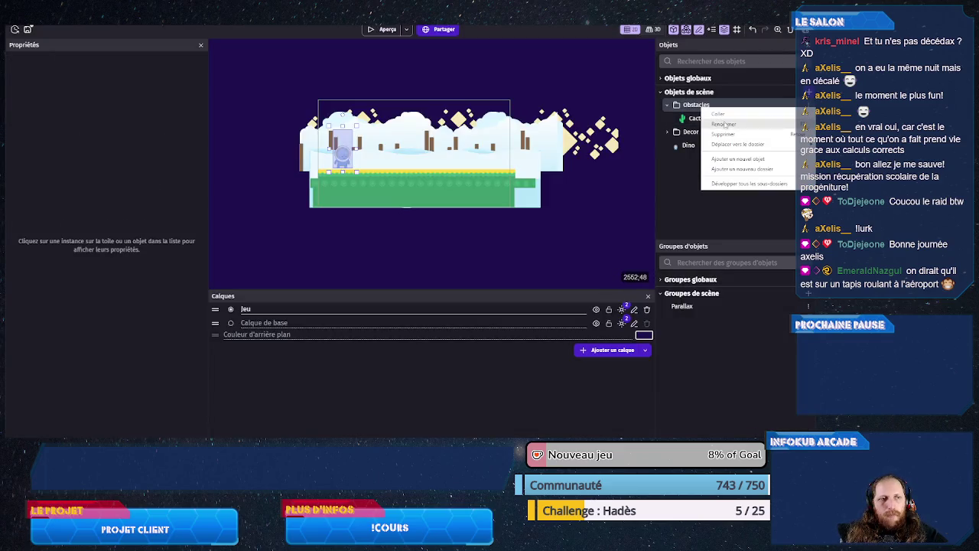
- Create a Drone sprite in Obstacles with enemyFloating_1.png as its first frame
left_click(738, 158)
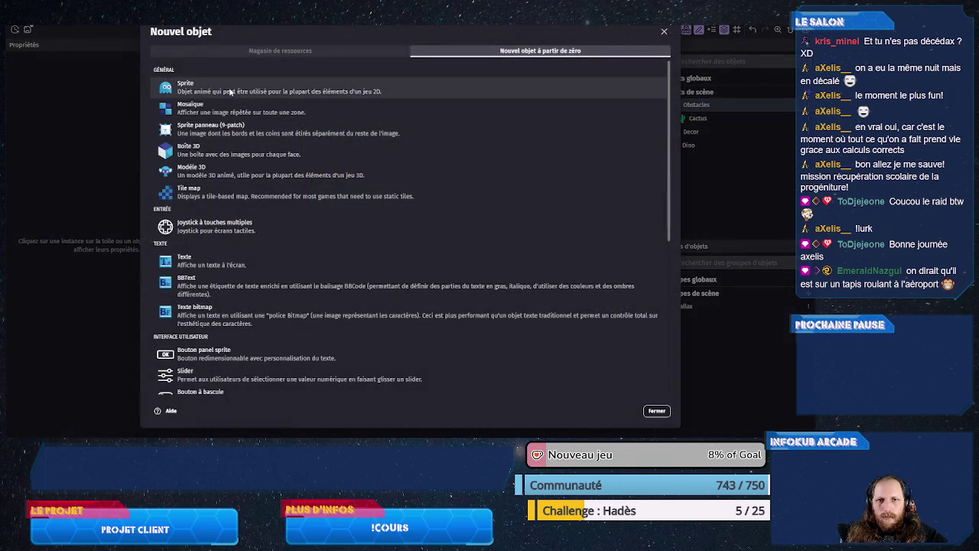
left_click(230, 88)
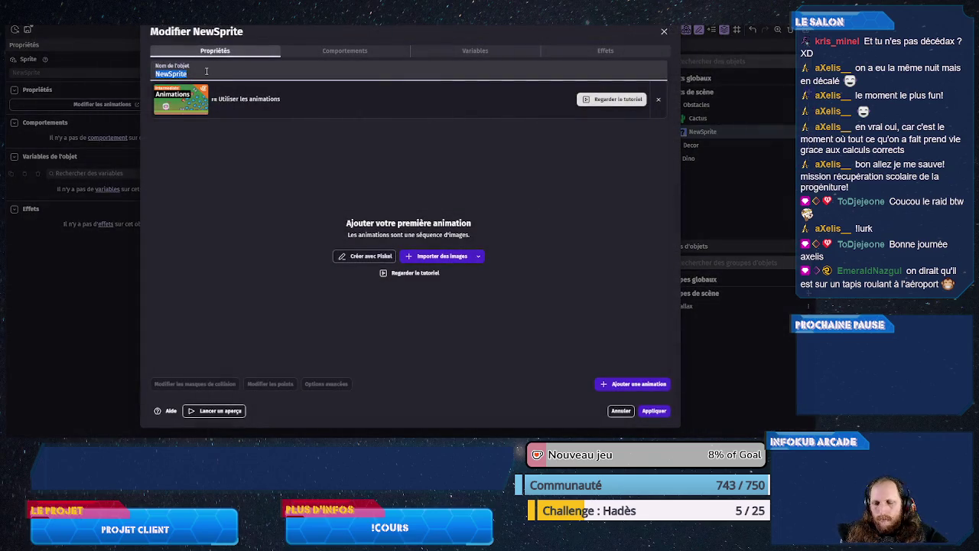
type("Drone")
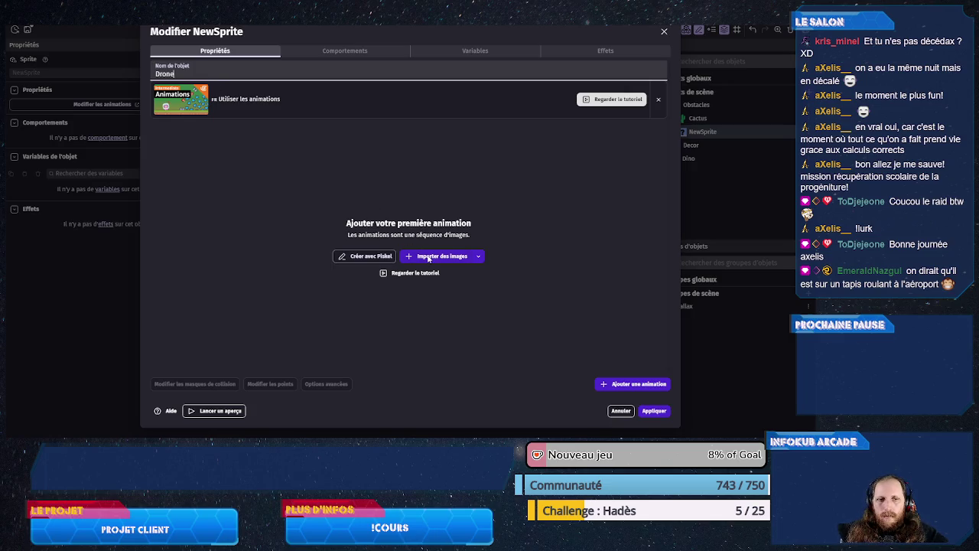
left_click(429, 258)
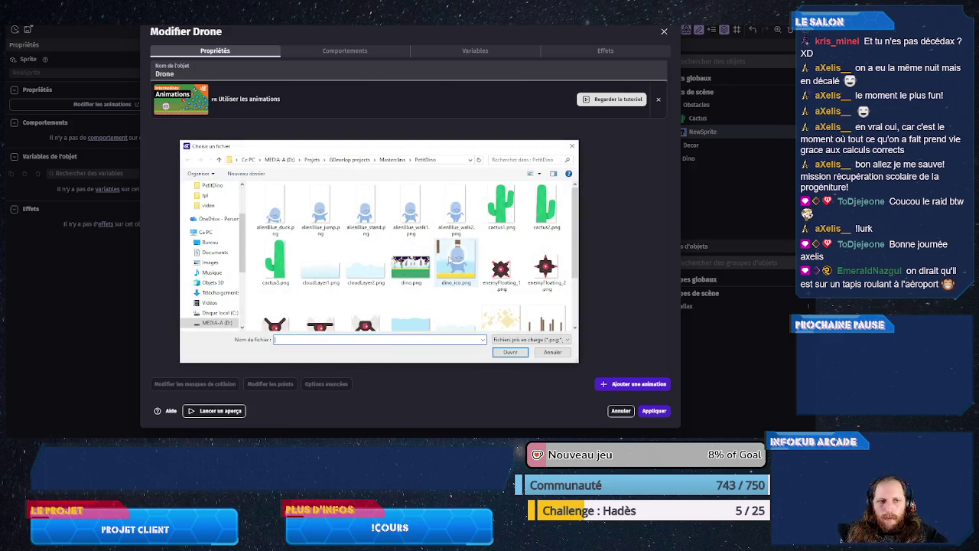
scroll(459, 254, "down", 1)
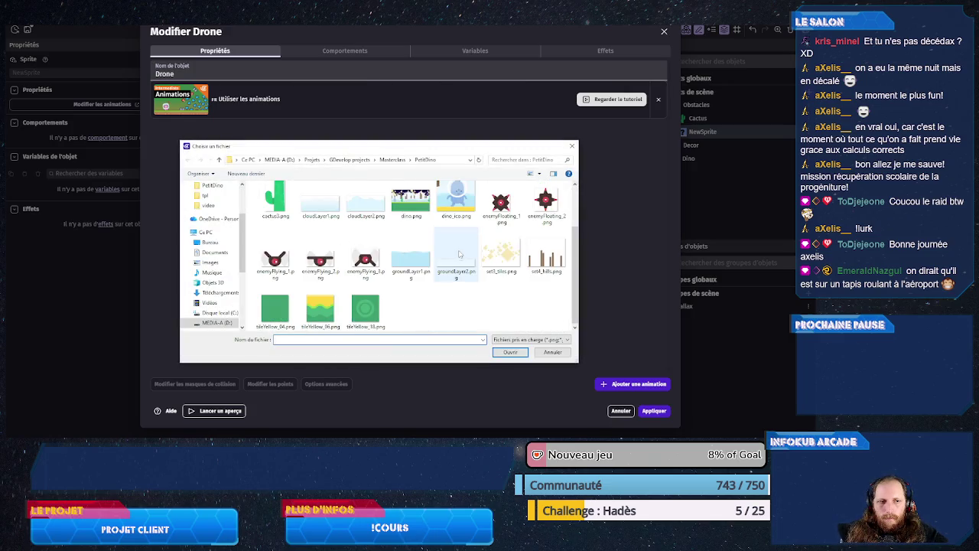
left_click(501, 206)
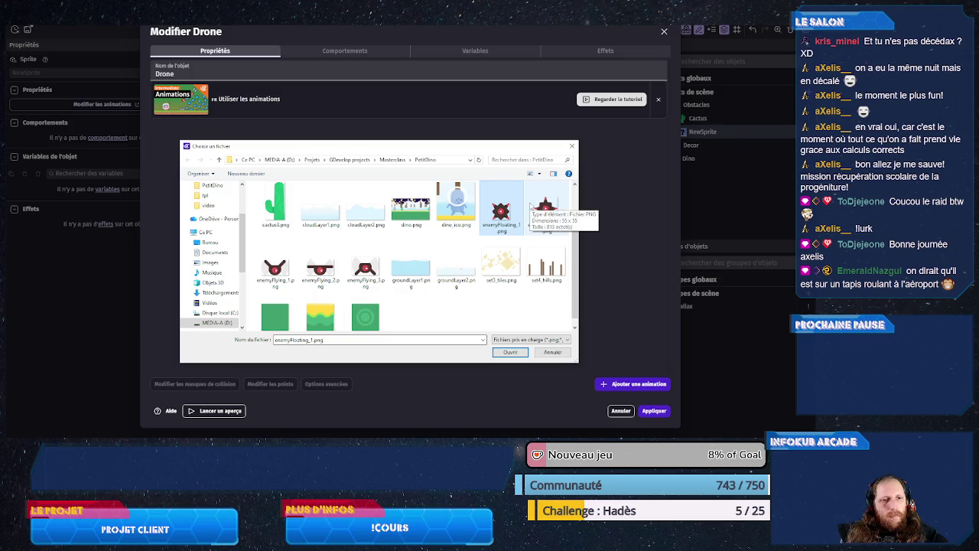
left_click(510, 353)
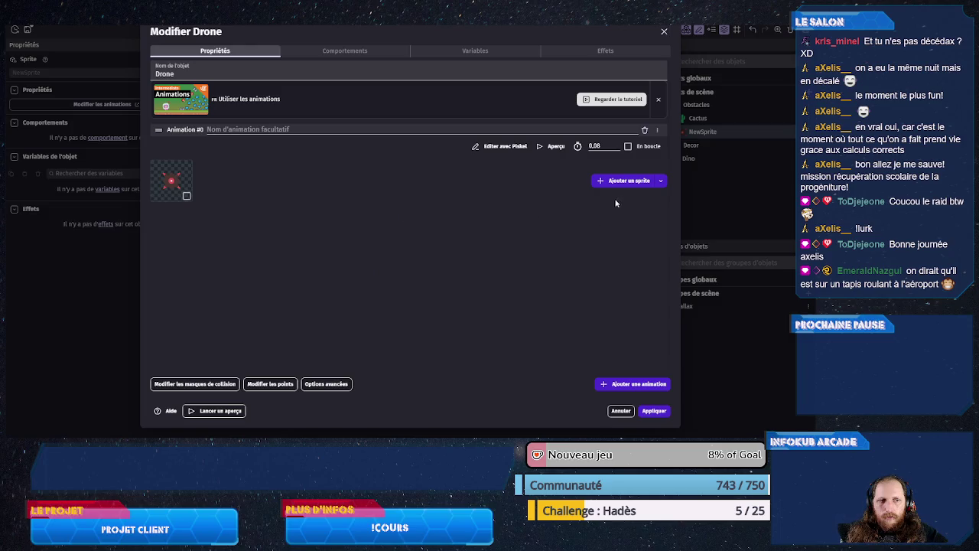
- Add enemyFloating_2.png as the second frame, make the animation loop, and preview it
left_click(627, 181)
double_click(547, 269)
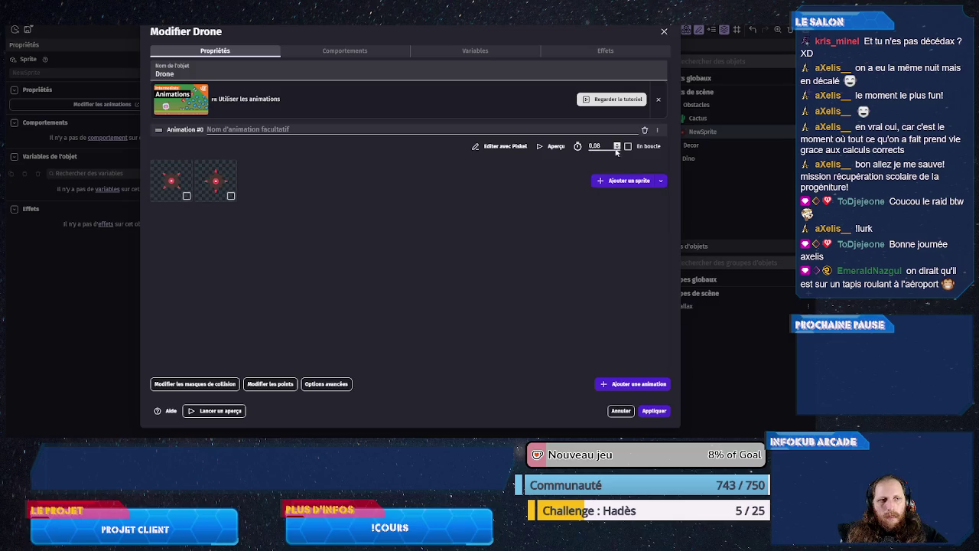
left_click(628, 146)
left_click(551, 147)
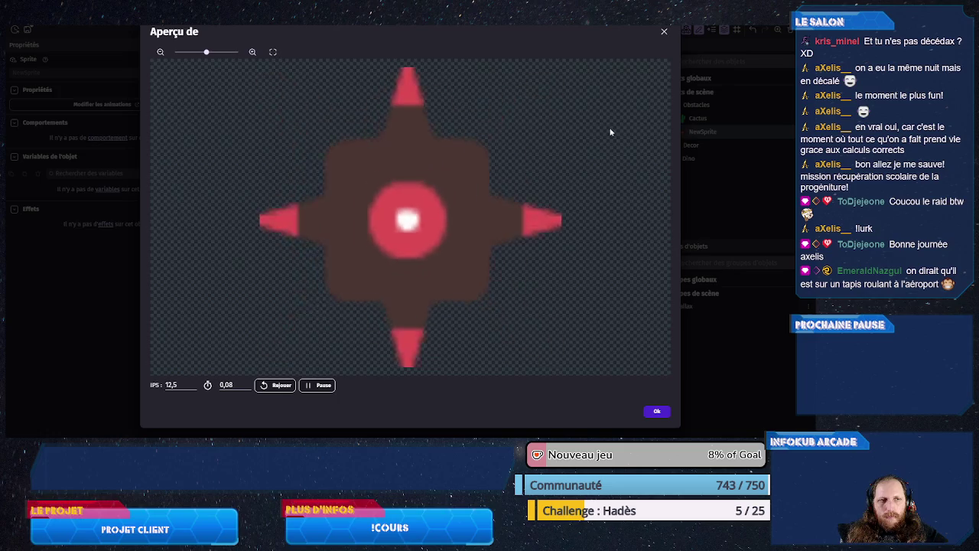
left_click(664, 33)
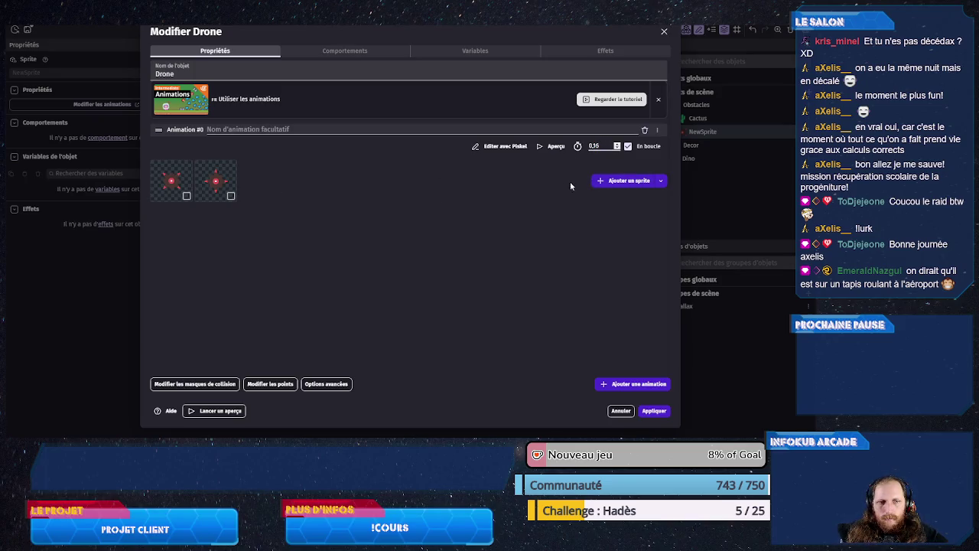
left_click(620, 182)
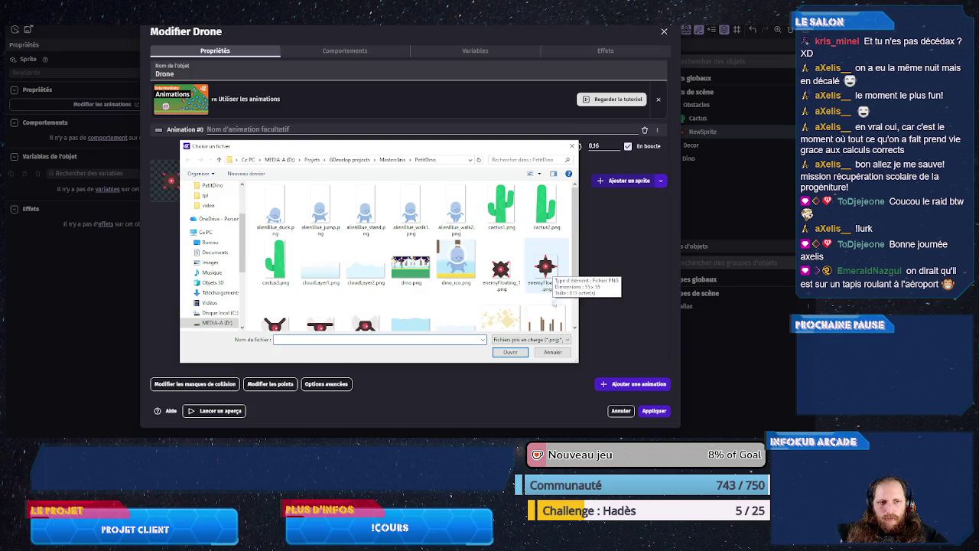
left_click(546, 266)
left_click(510, 352)
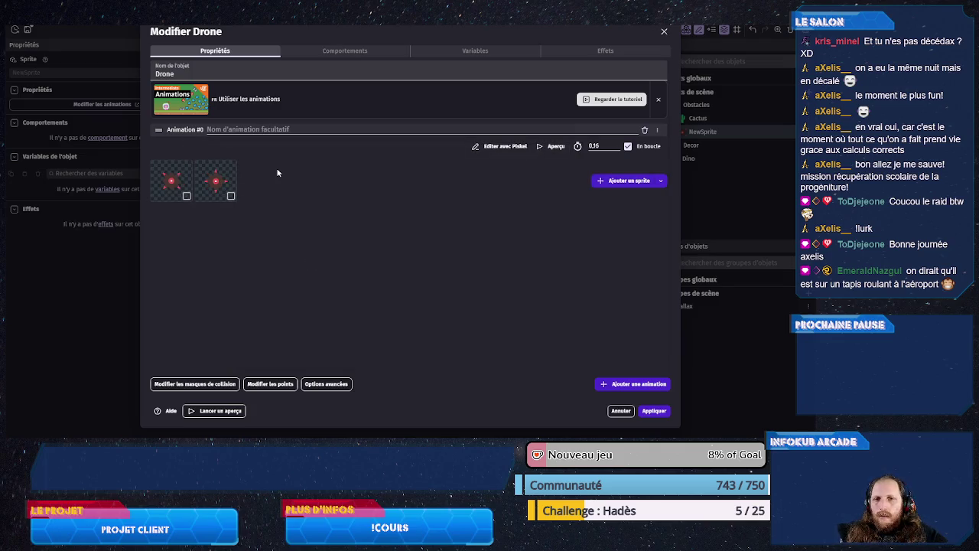
- Set the Drone's origin point to 21, 20 and stop sharing points across animations
left_click(273, 384)
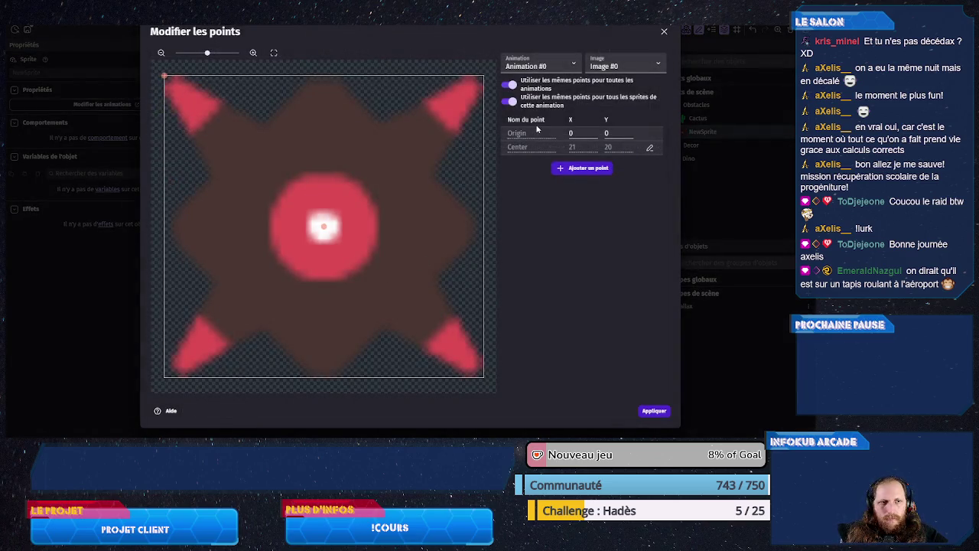
left_click(577, 132)
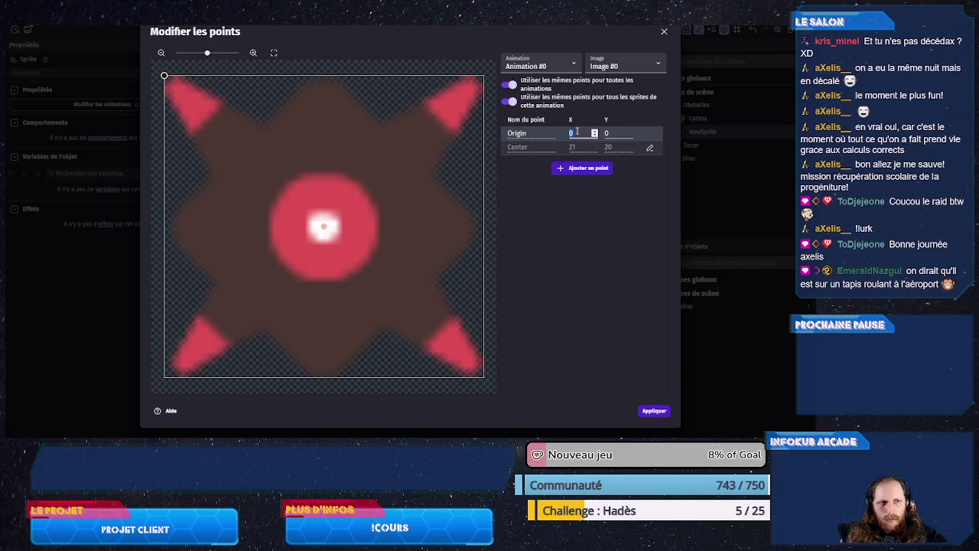
type("21")
key("Tab")
type("20")
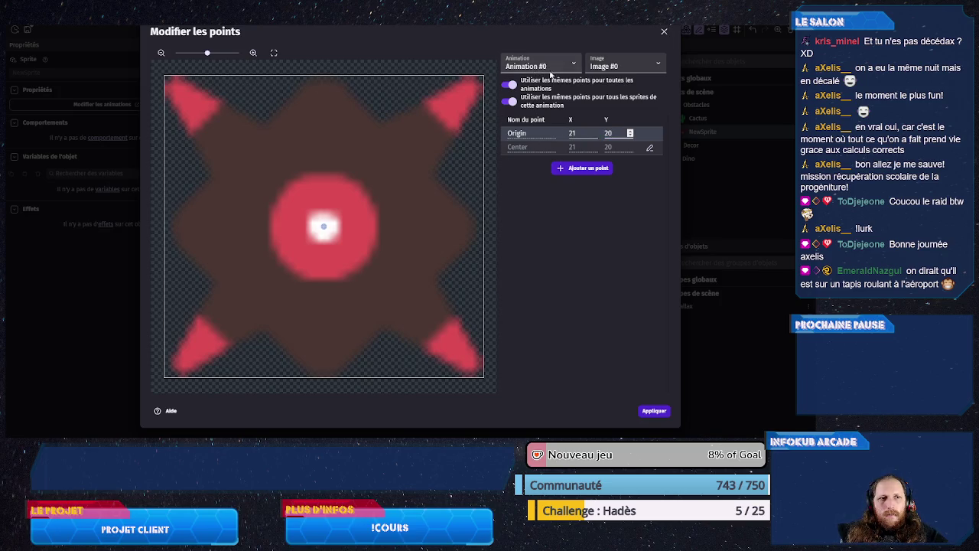
left_click(508, 86)
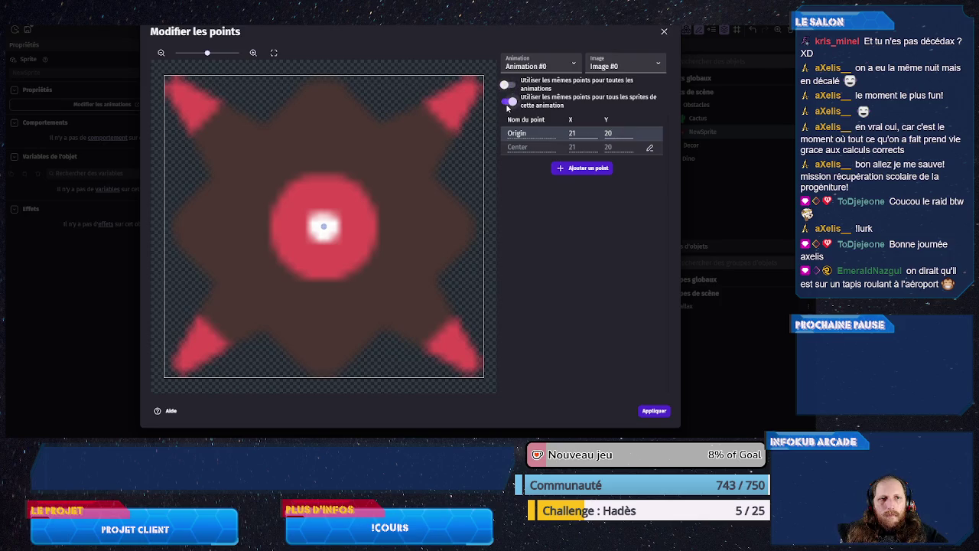
- Set the second frame's origin to 27.5, 27.5, giving each frame its own points
left_click(612, 66)
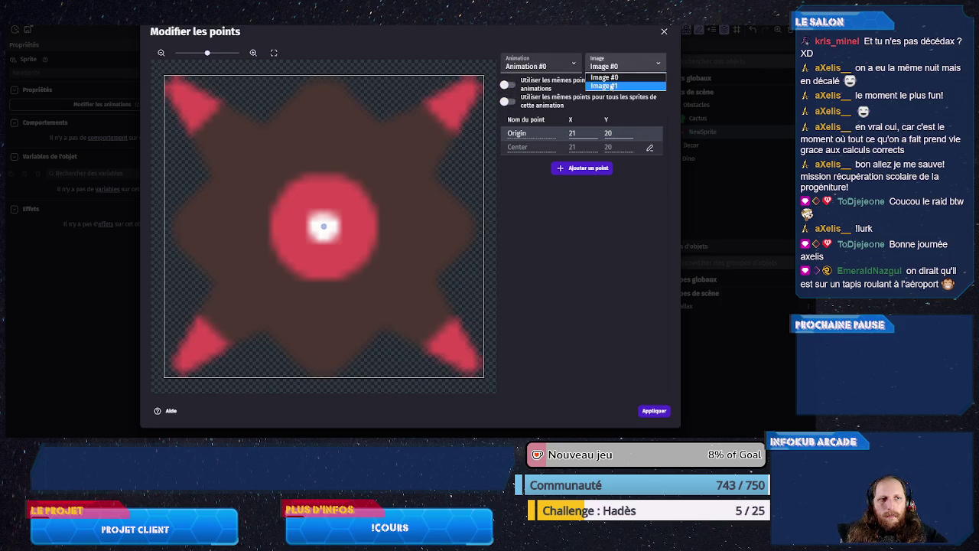
left_click(609, 90)
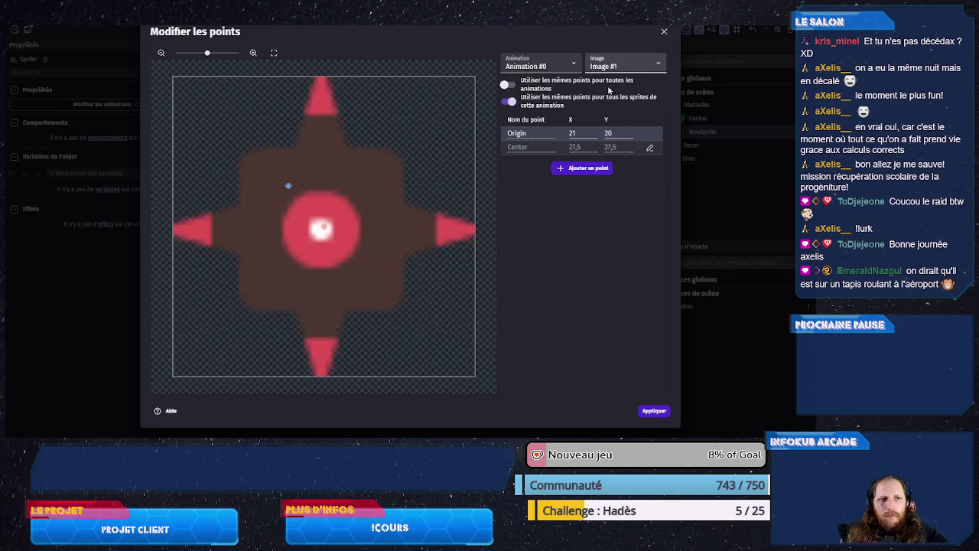
double_click(580, 133)
type("27.5")
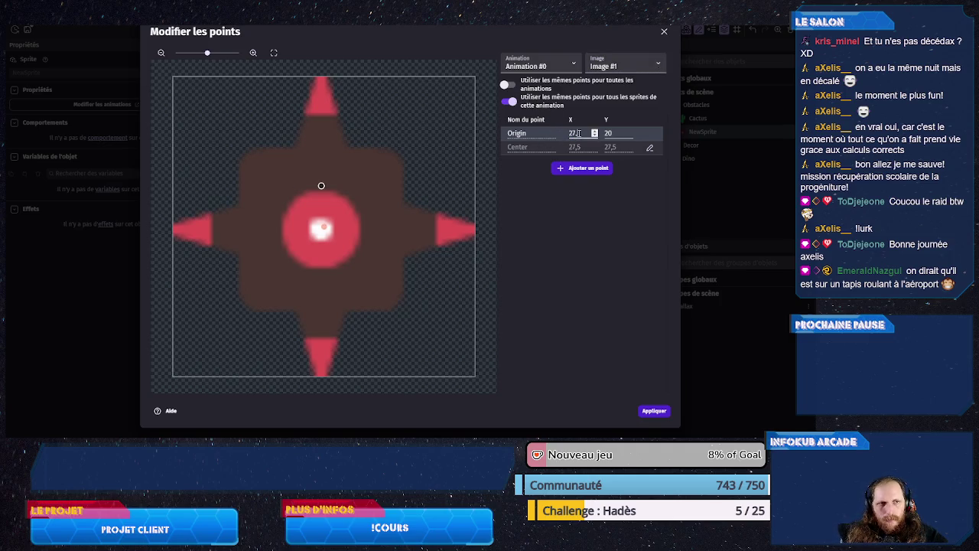
key("Tab")
type(".5")
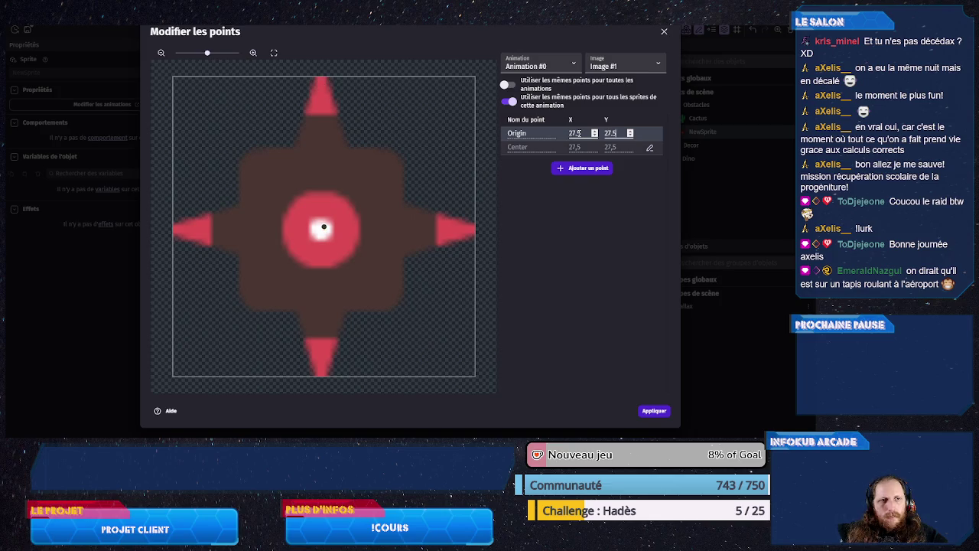
left_click(509, 101)
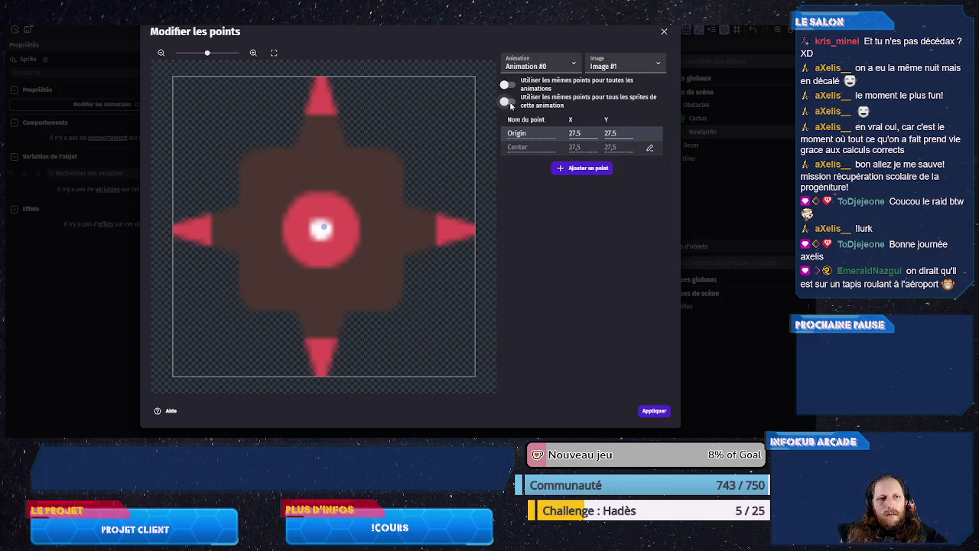
- Re-enter origin 21, 20 on the first frame, check both frames, and apply the points
left_click(601, 68)
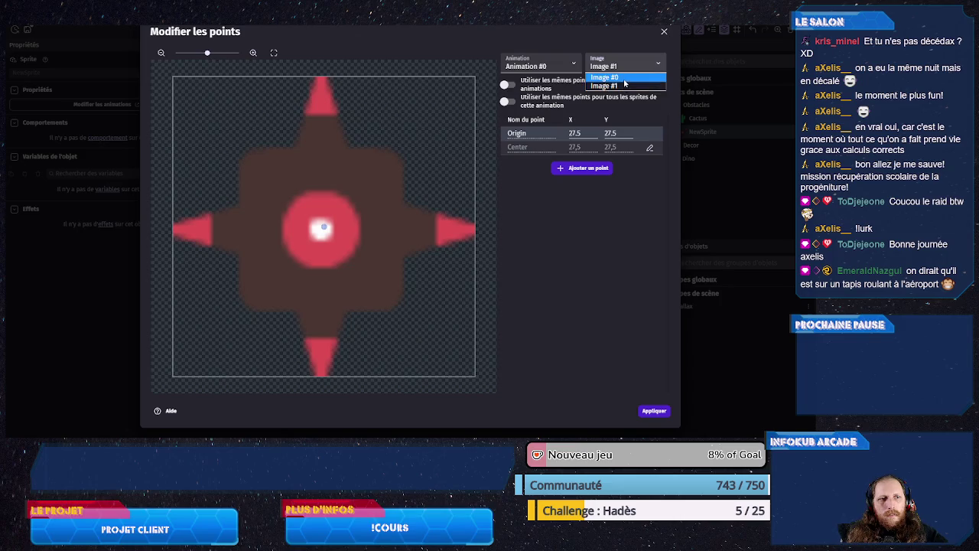
left_click(625, 80)
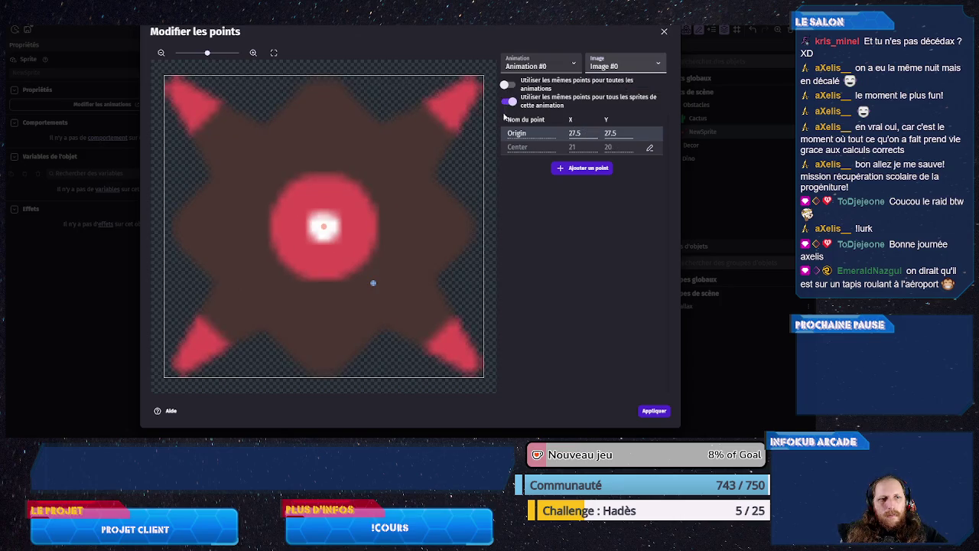
double_click(590, 133)
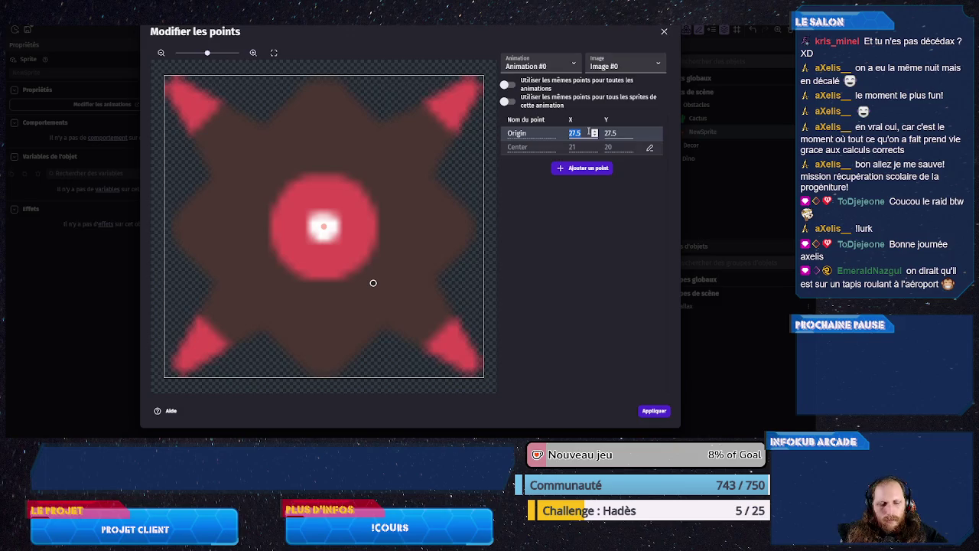
type("21")
key("Tab")
type("20")
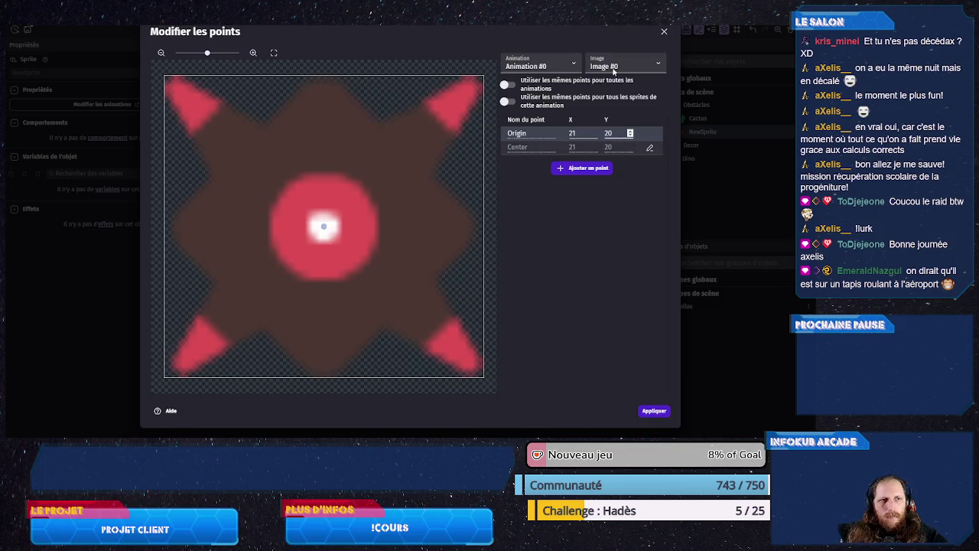
left_click(616, 68)
left_click(616, 85)
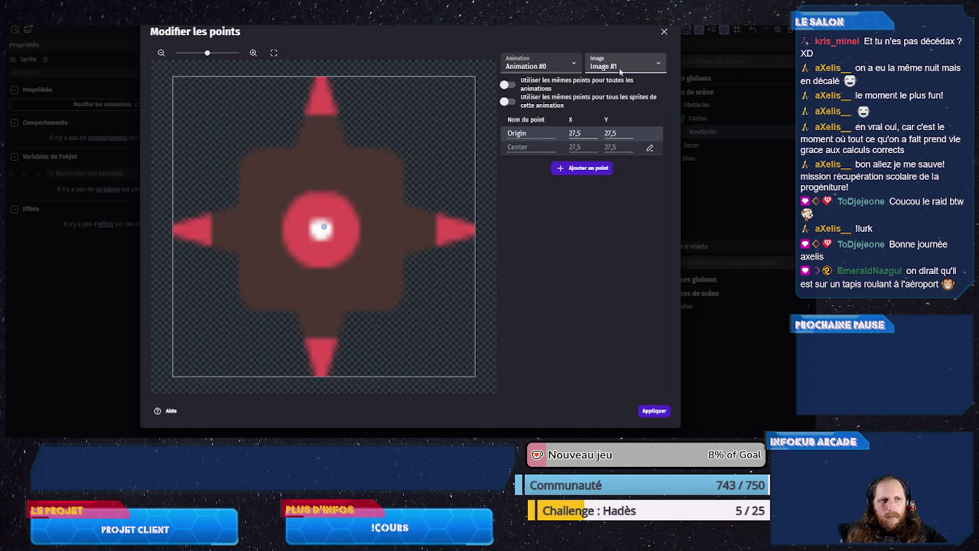
left_click(620, 69)
left_click(619, 76)
left_click(620, 66)
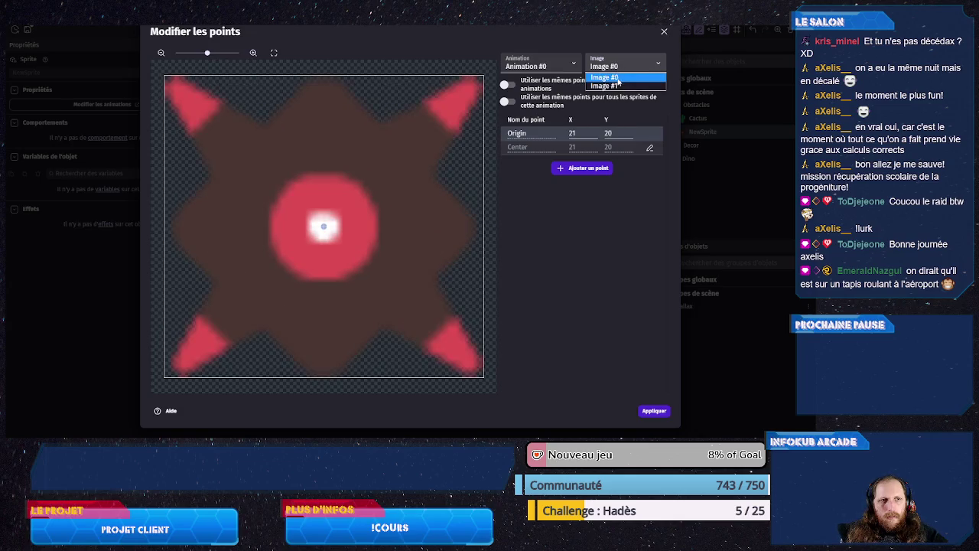
left_click(618, 84)
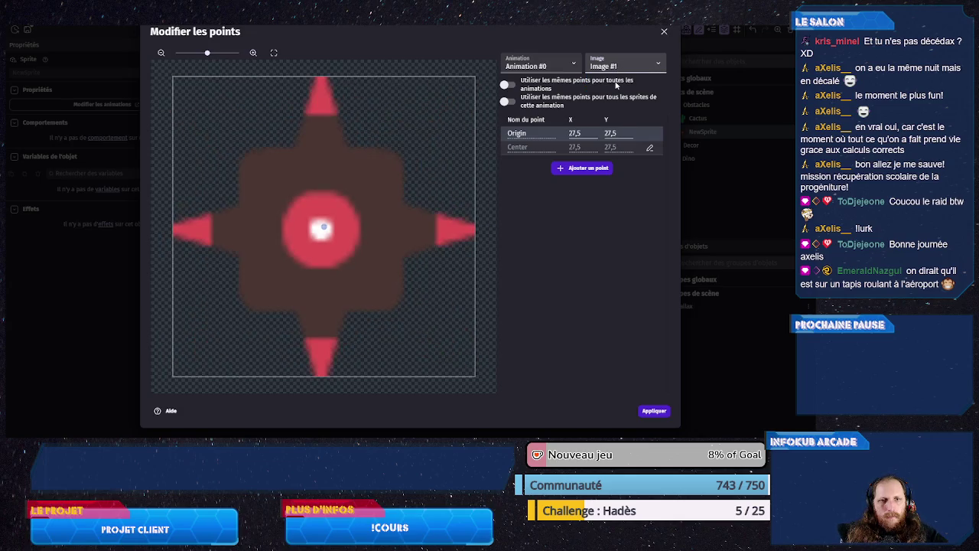
left_click(649, 411)
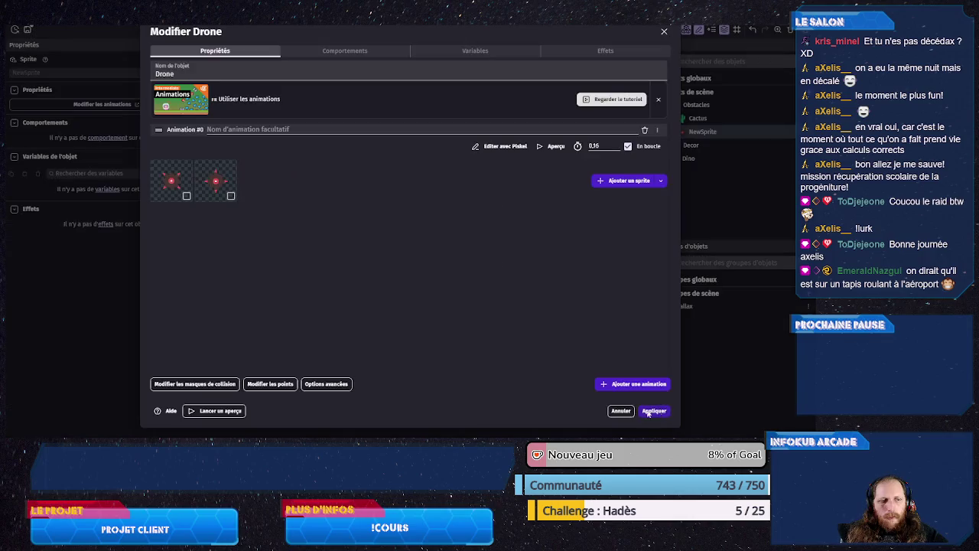
- Preview the floating animation, then add Animation #1 from enemyFlying_1–3.png and preview it
left_click(551, 147)
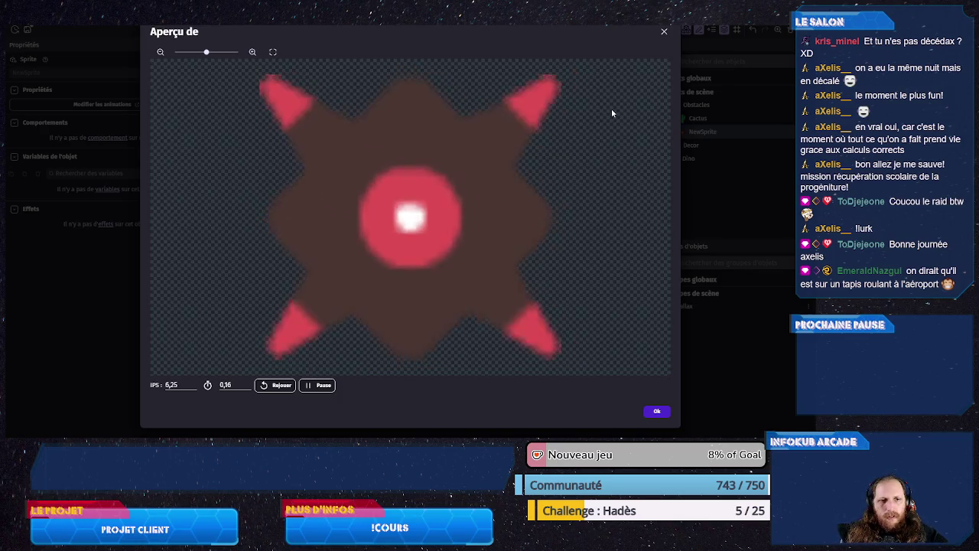
left_click(654, 411)
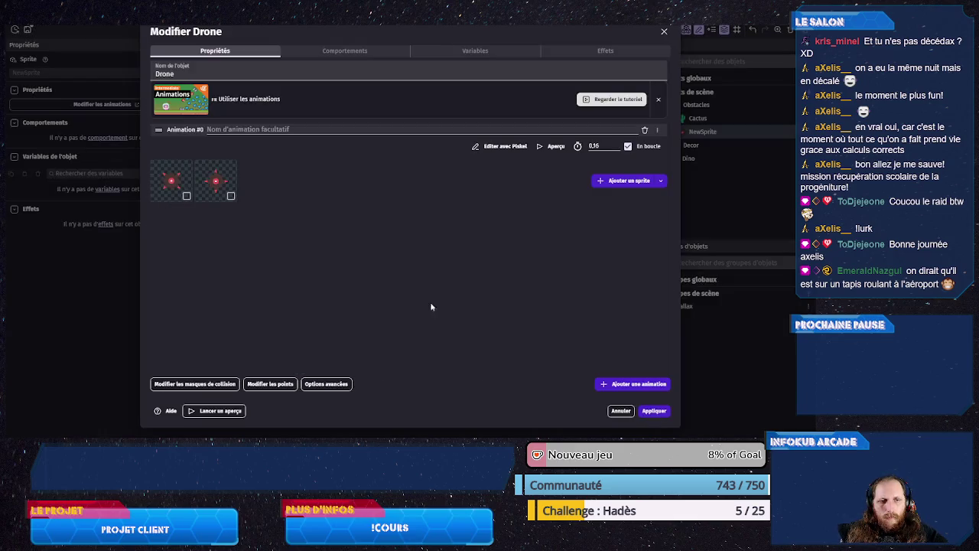
left_click(636, 387)
left_click(616, 267)
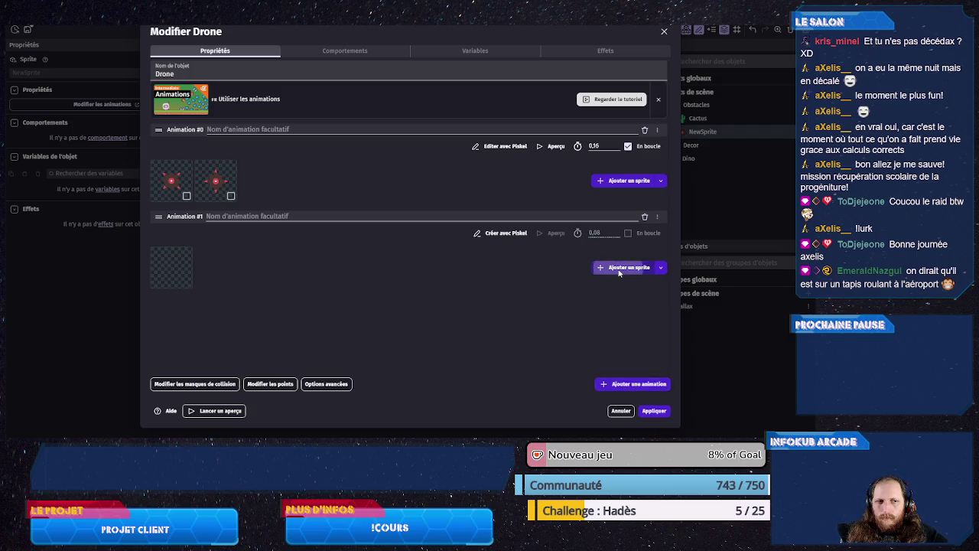
scroll(469, 277, "down", 1)
left_click(275, 307)
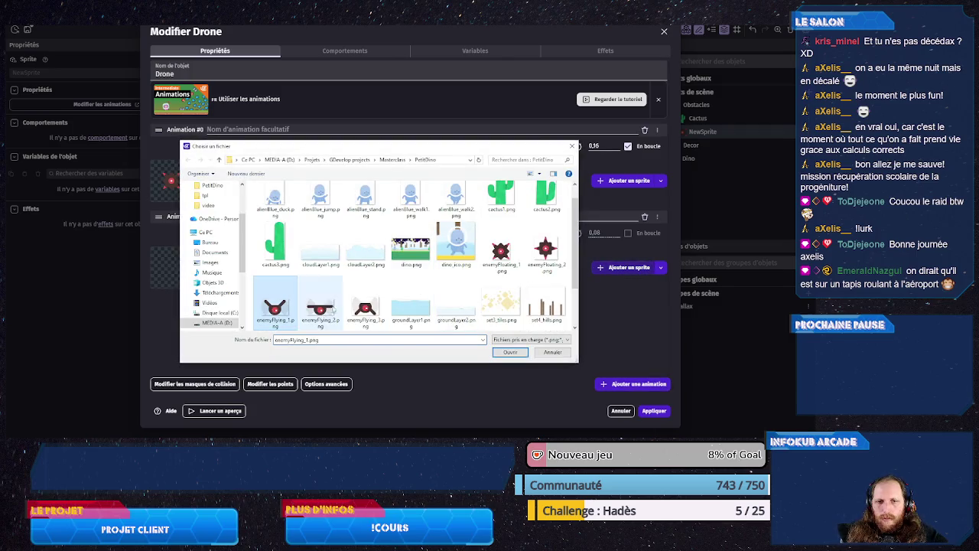
left_click(365, 307, "shift")
left_click(495, 352)
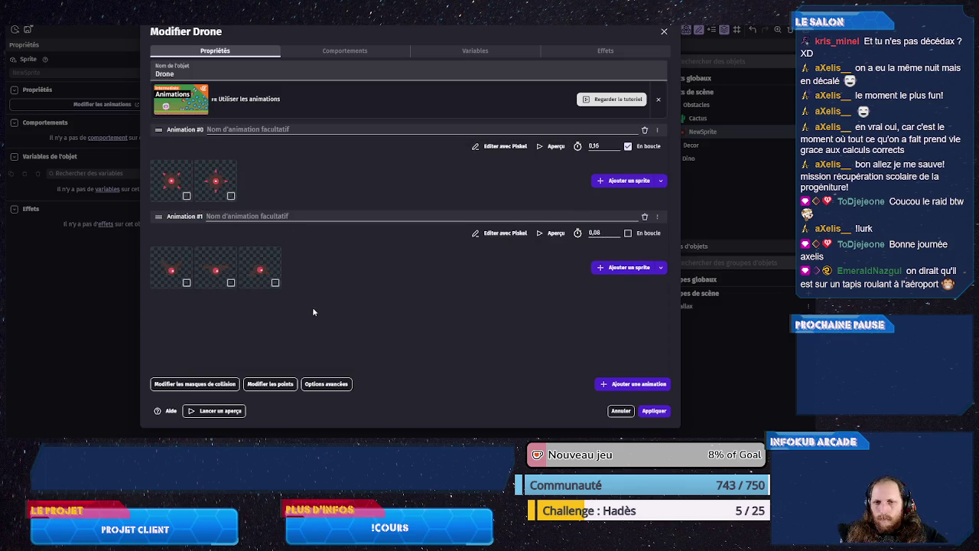
left_click(547, 234)
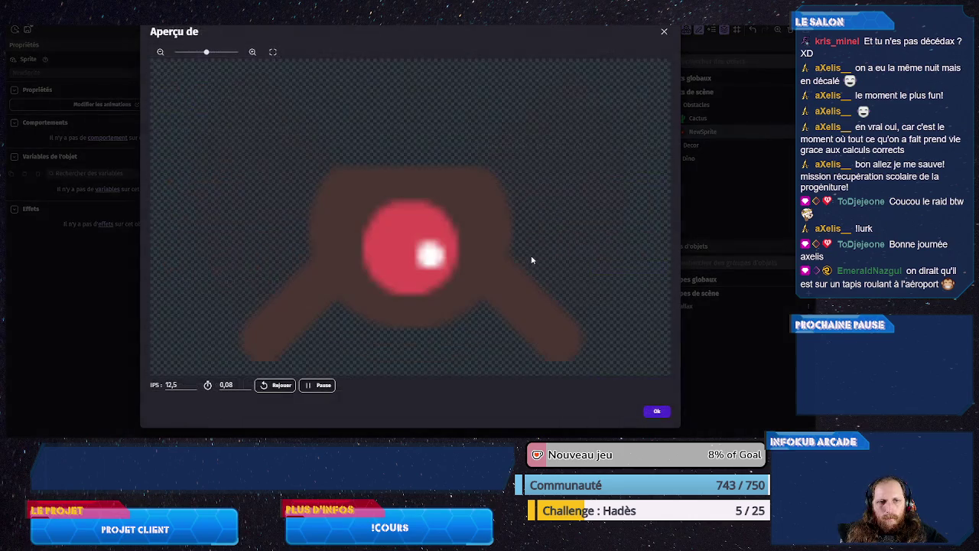
left_click(664, 32)
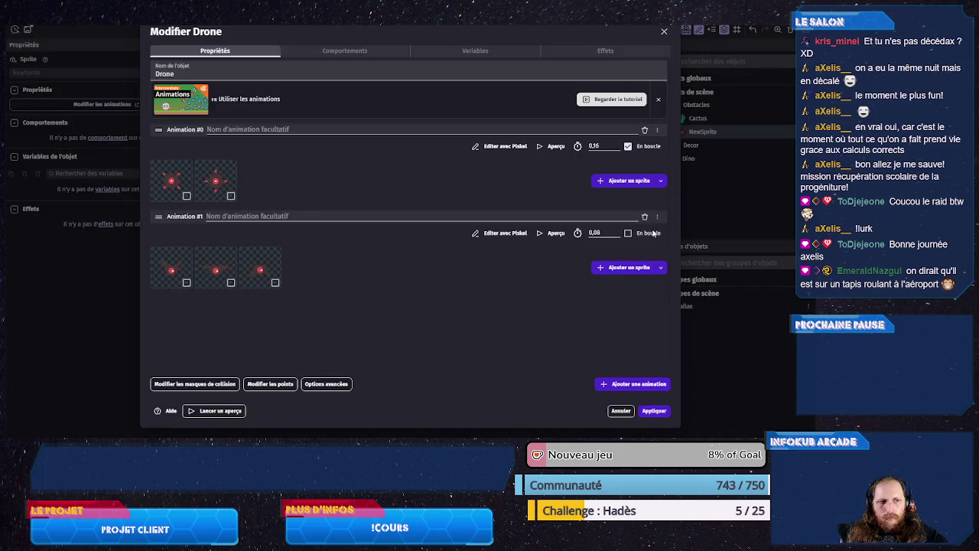
- Turn on looping for Drone's Animation #1 and preview it
left_click(650, 234)
left_click(540, 236)
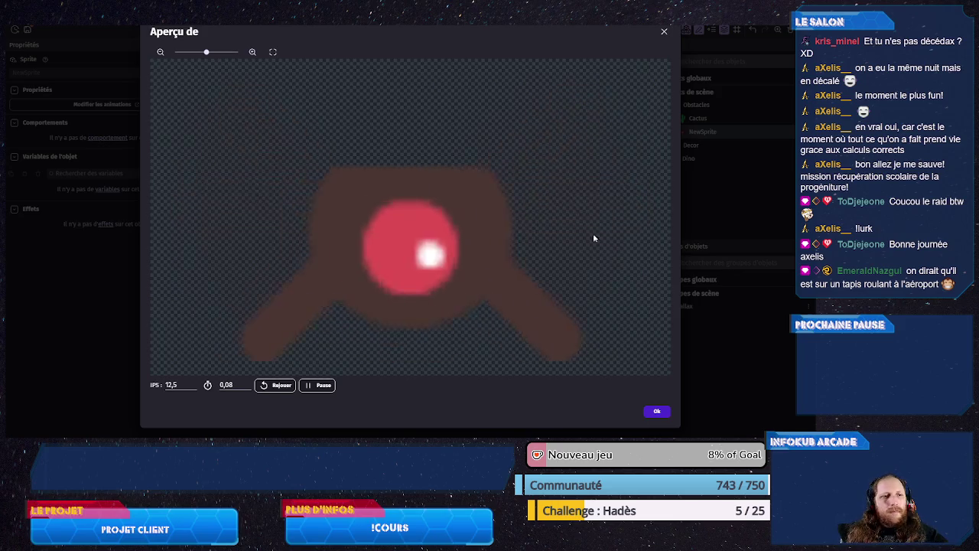
left_click(655, 412)
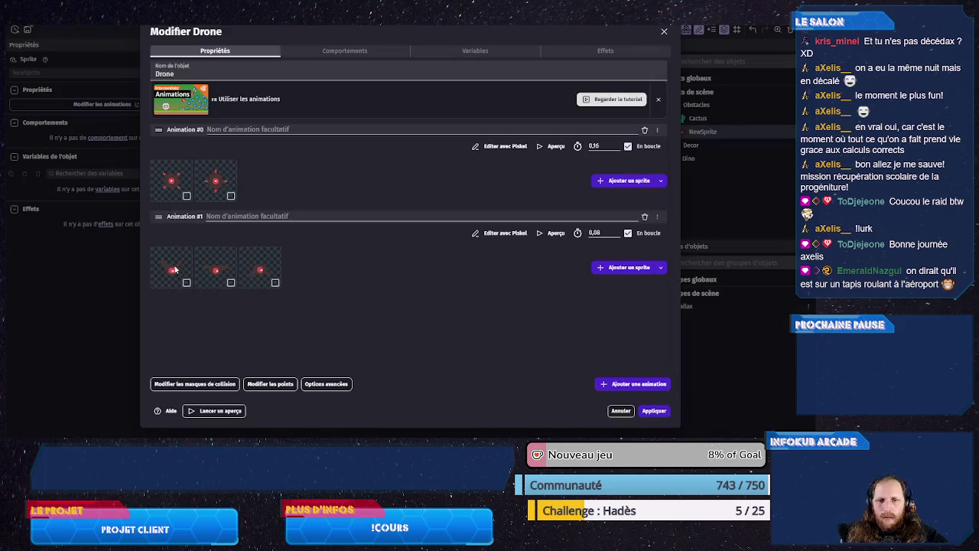
- Set Animation #1's origin to 32, 15 and stop sharing points across its frames
left_click(276, 384)
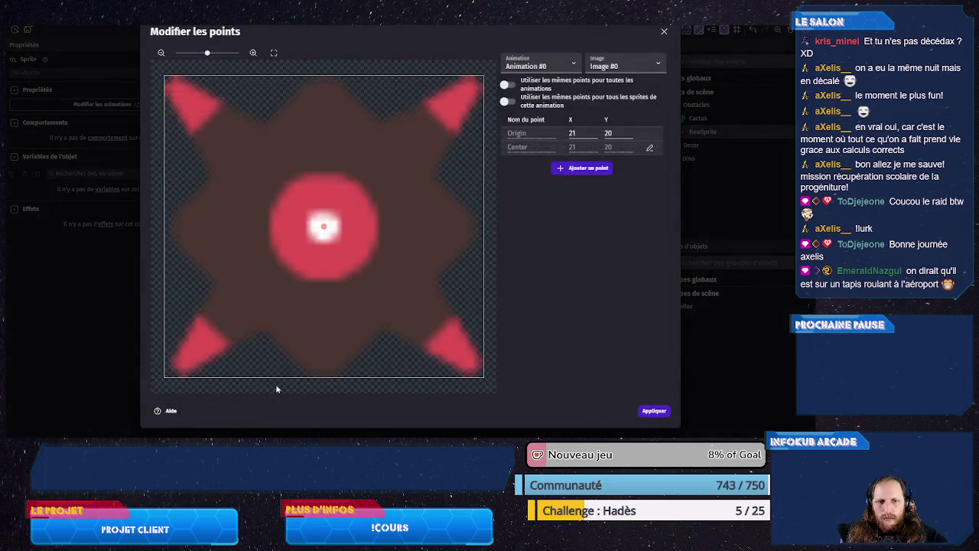
left_click(535, 65)
left_click(544, 84)
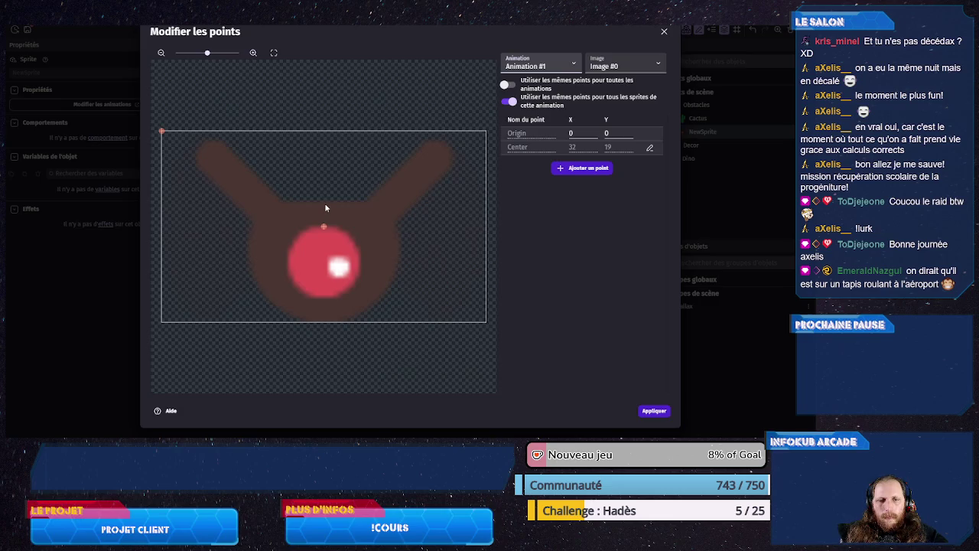
left_click(576, 136)
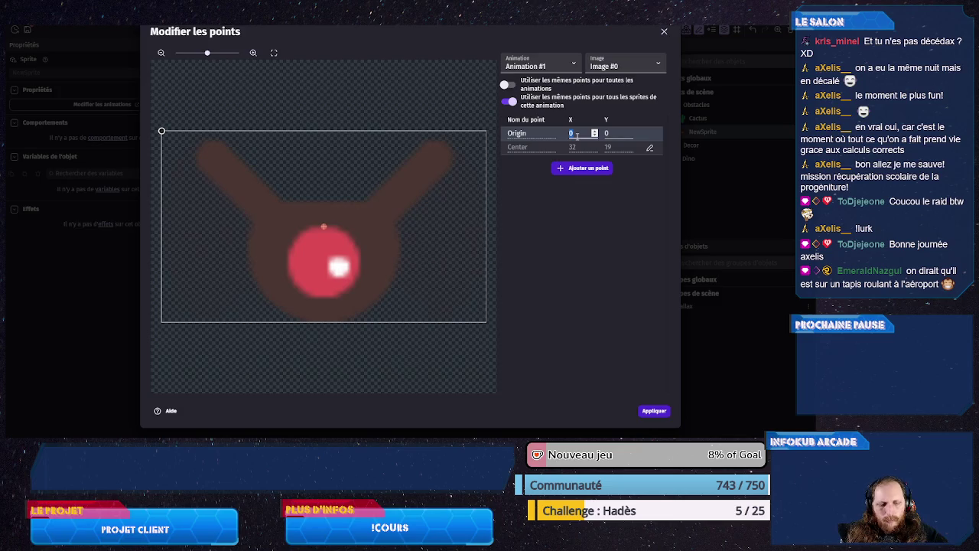
type("32")
left_click(607, 134)
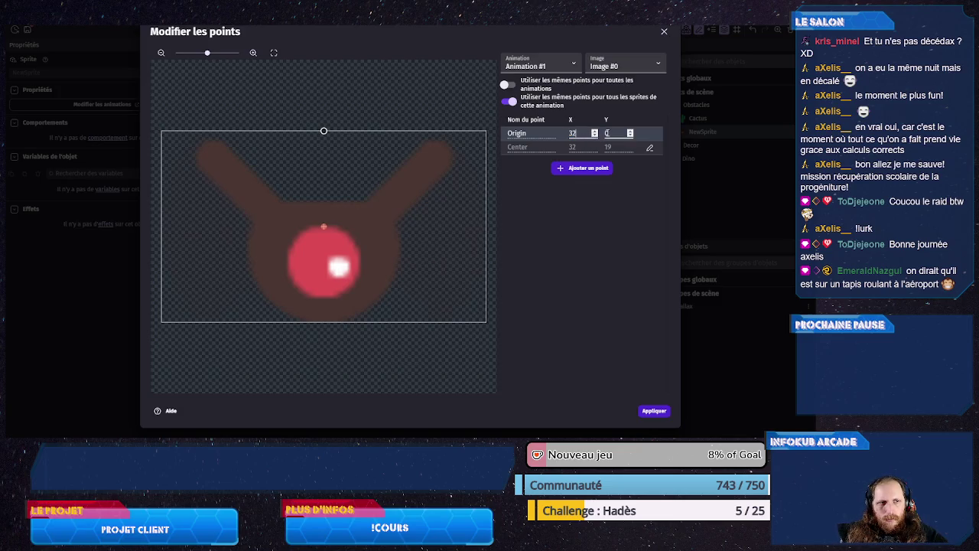
type("15")
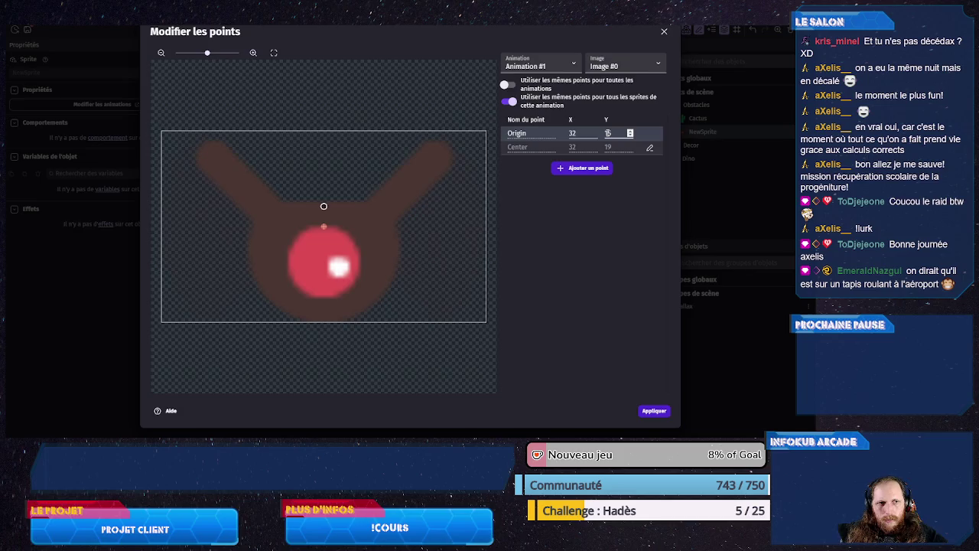
left_click(509, 101)
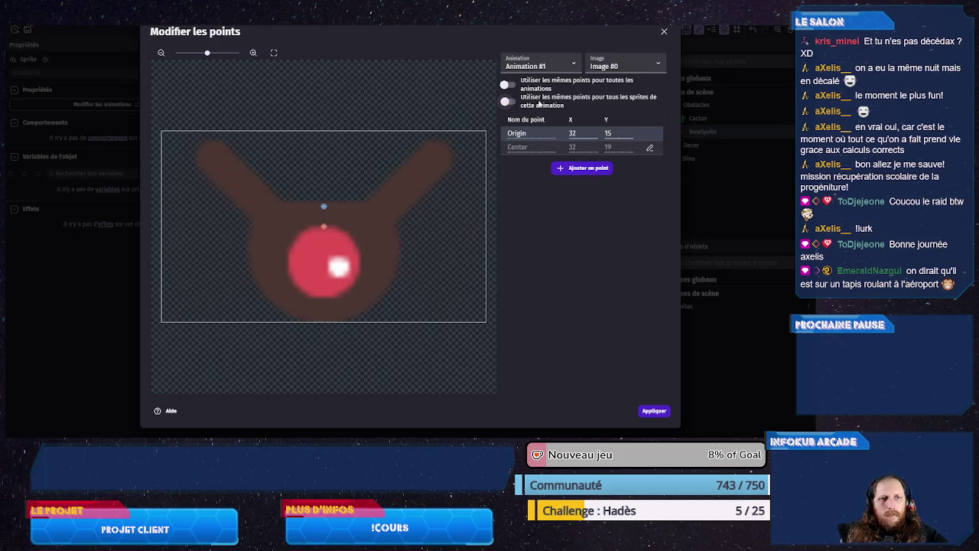
- Adjust the origin Y on Images #1 and #2, bringing Image #1 to 14
left_click(620, 67)
left_click(618, 86)
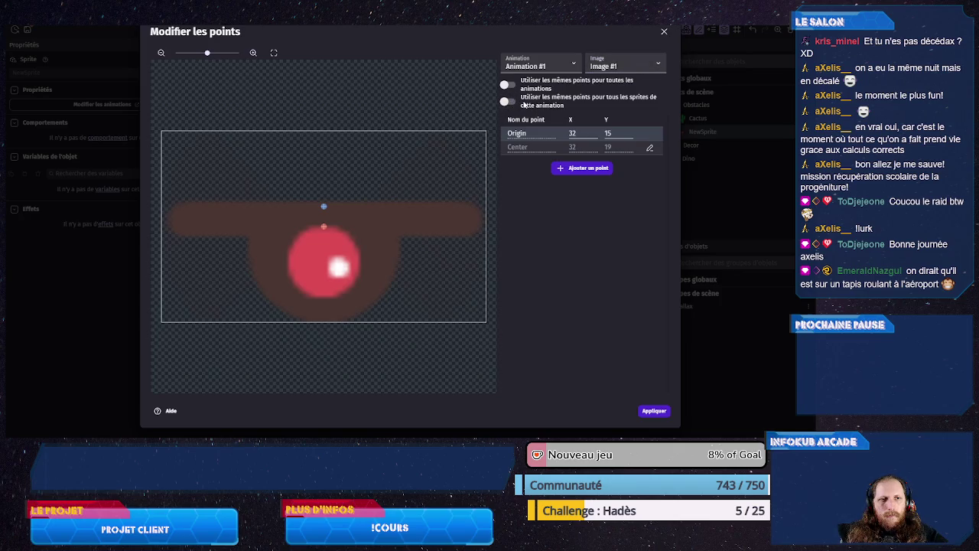
left_click(609, 67)
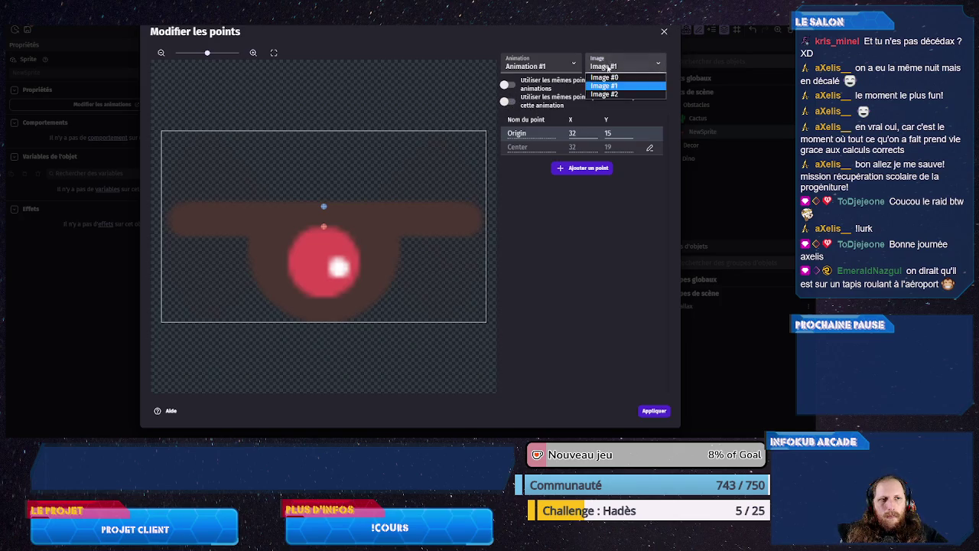
left_click(603, 93)
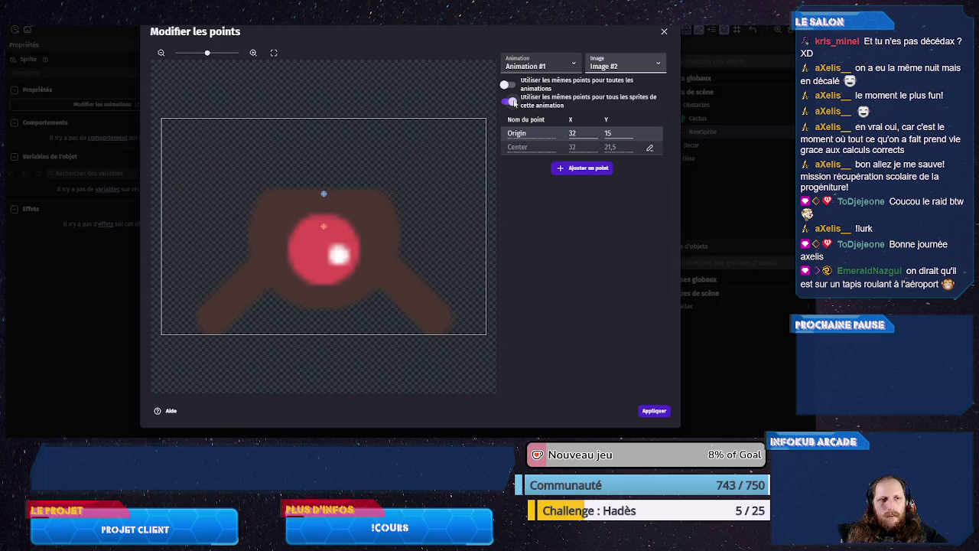
left_click(510, 102)
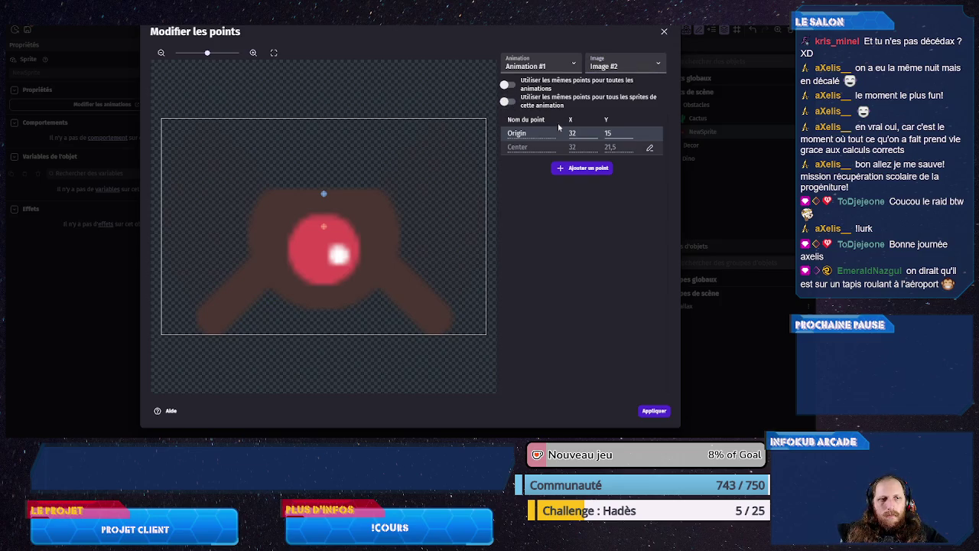
type("4,")
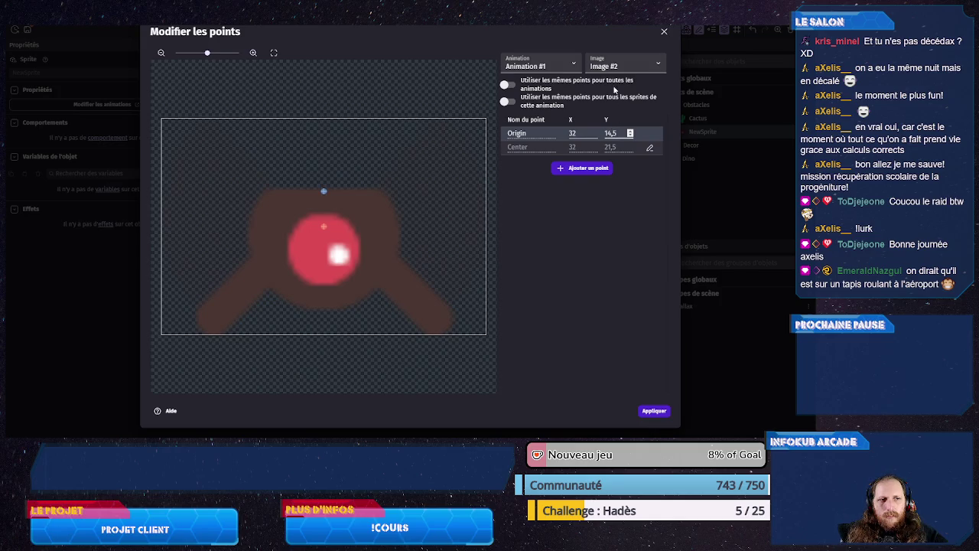
left_click(610, 67)
left_click(610, 86)
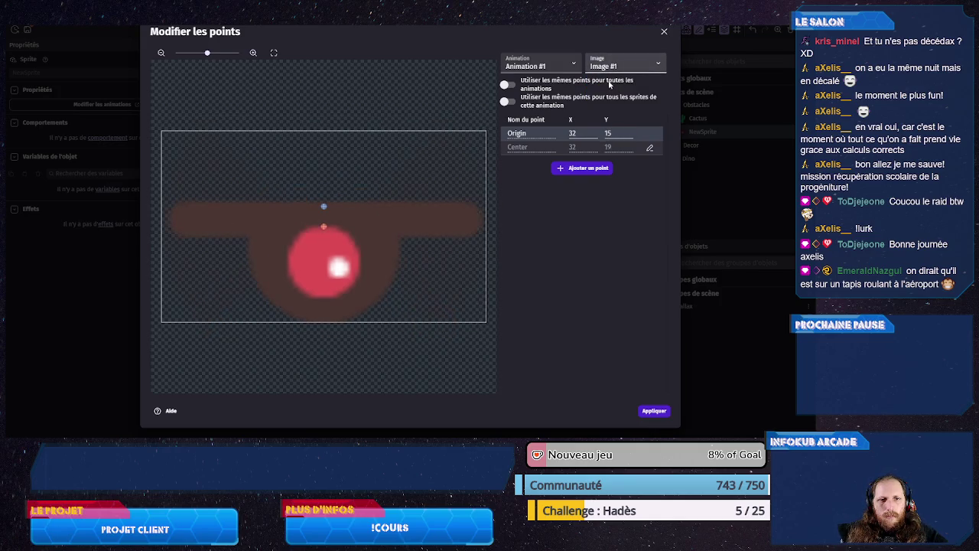
key("Up")
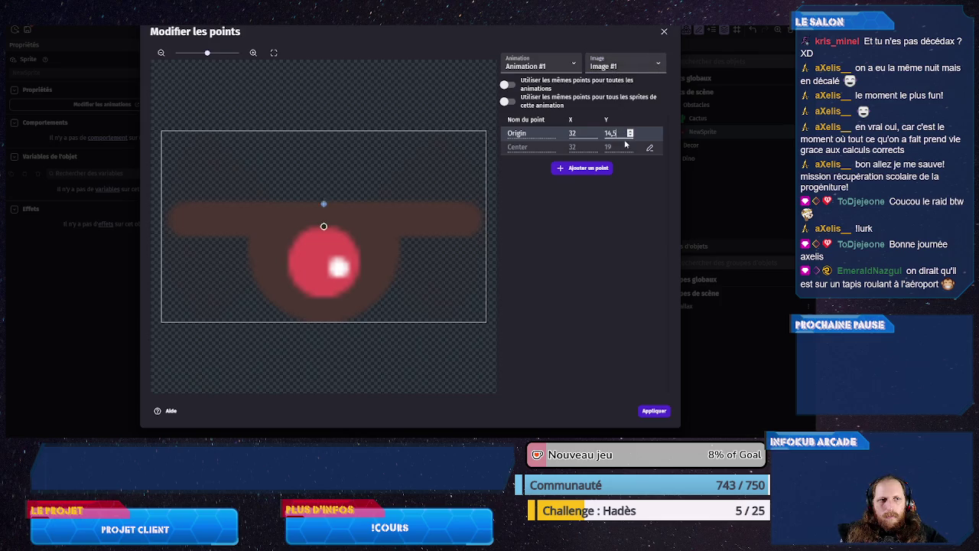
key("BackSpace")
key("BackSpace")
- Set Image #0's origin Y to 14 and Image #2's origin Y to 14,5
left_click(617, 66)
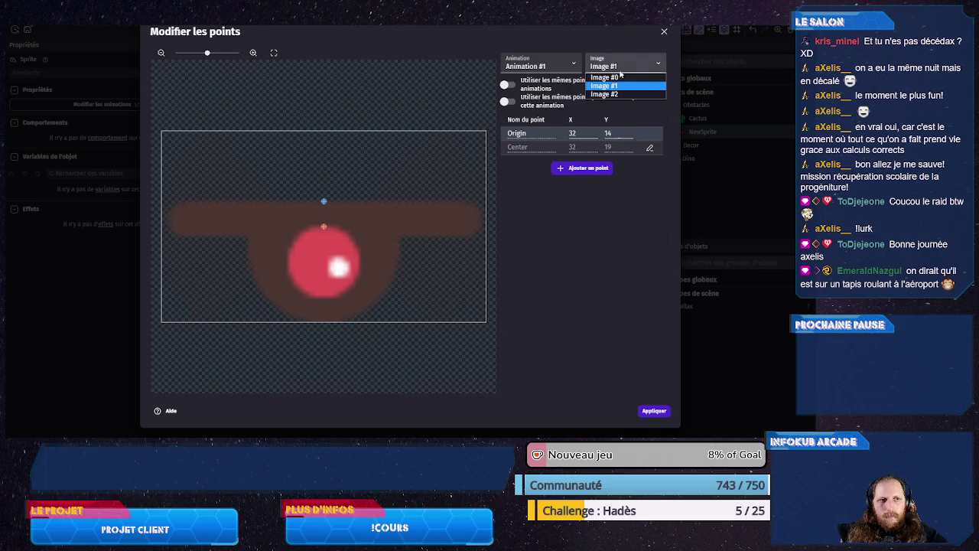
left_click(617, 78)
left_click(617, 132)
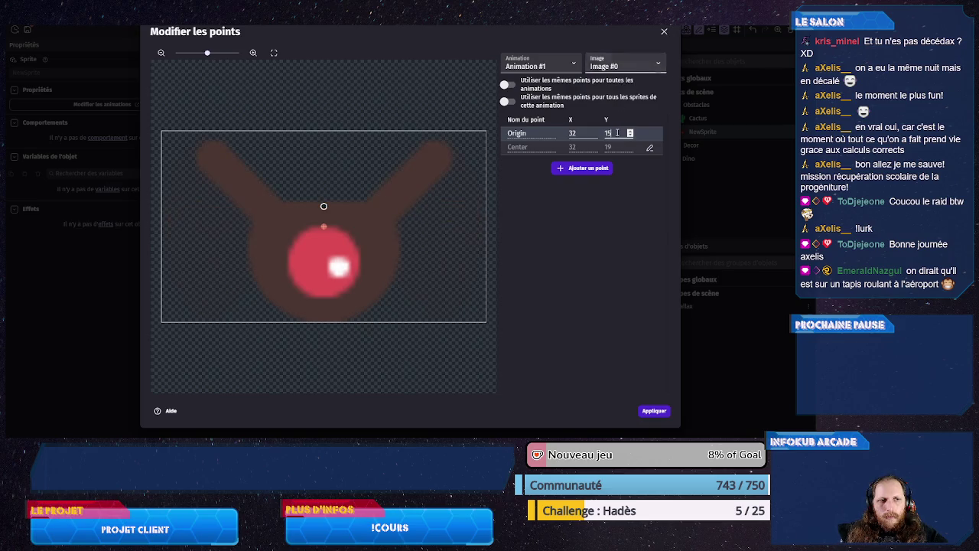
key("Down")
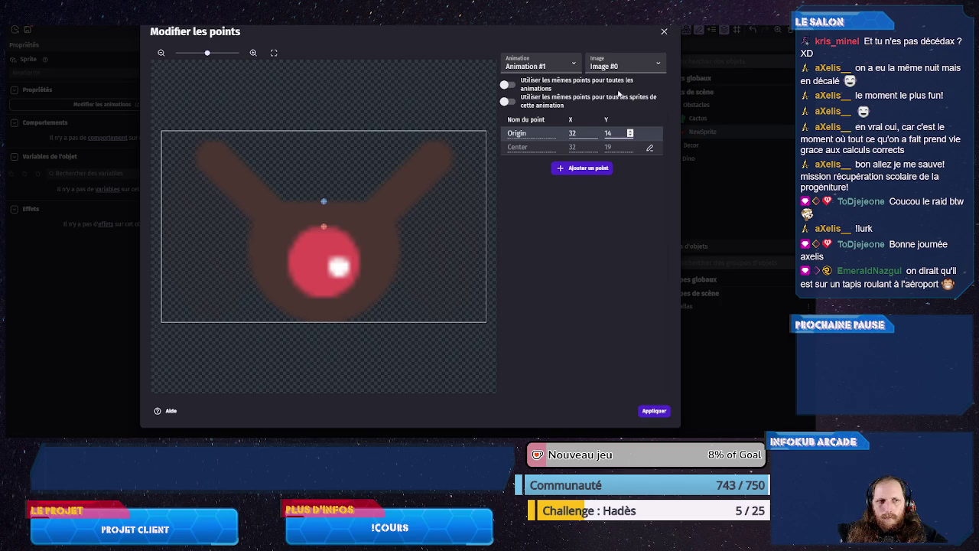
left_click(620, 68)
left_click(620, 87)
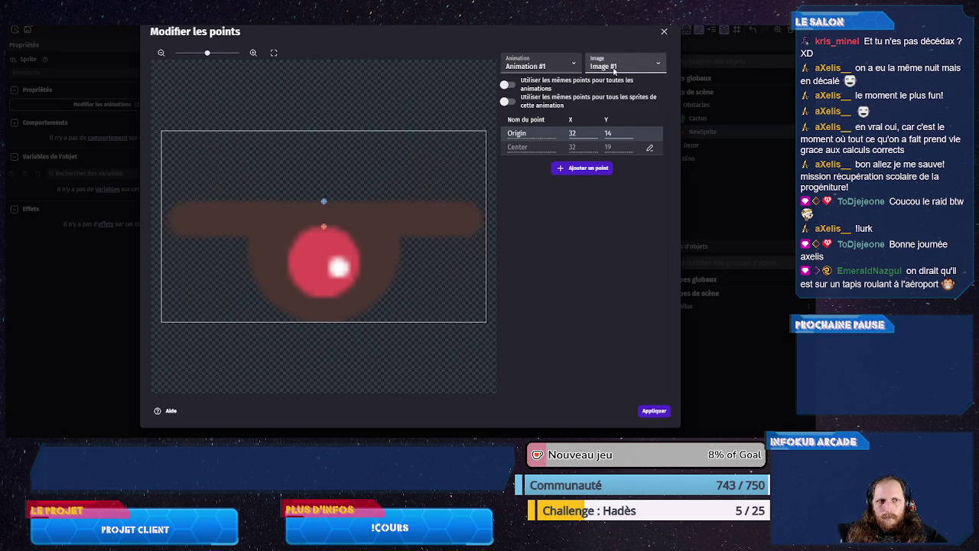
left_click(618, 67)
left_click(614, 100)
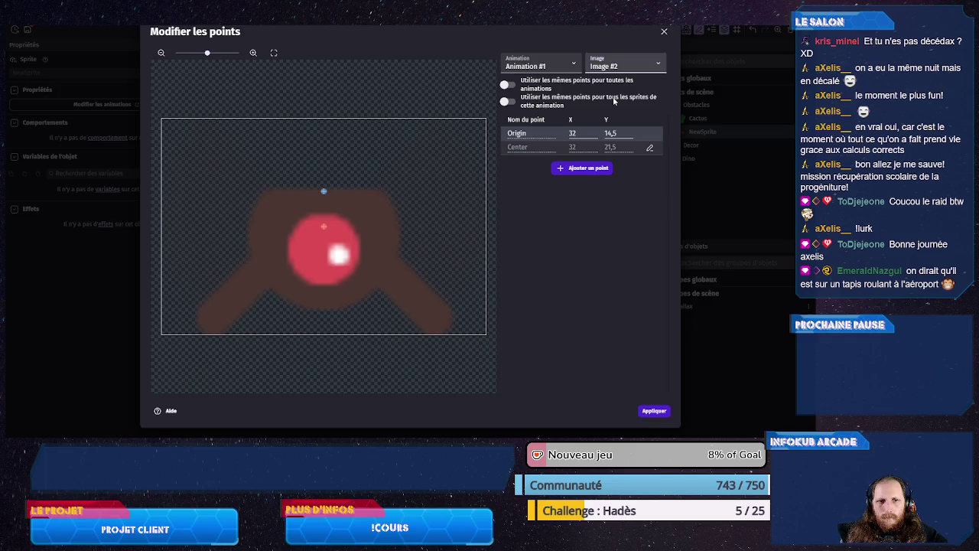
left_click(618, 133)
key("BackSpace")
key("BackSpace")
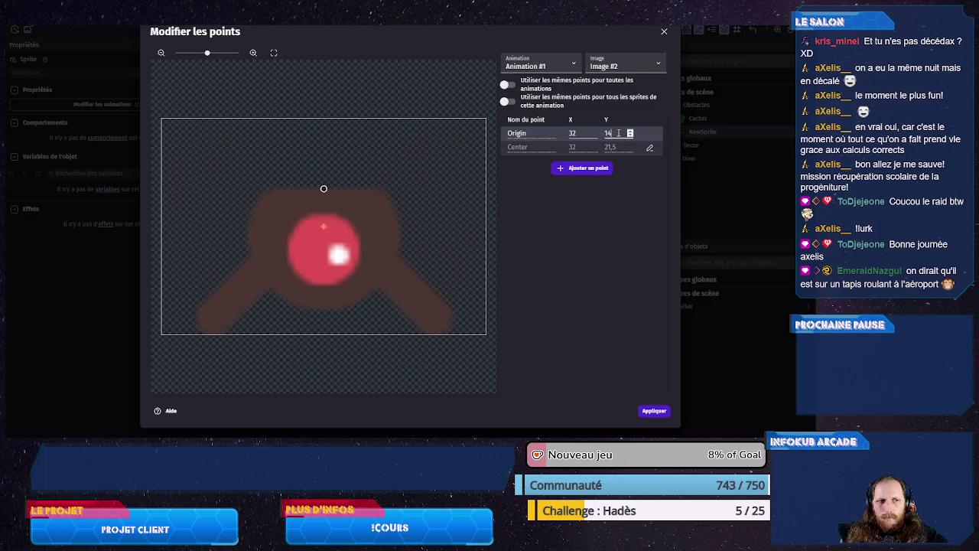
type(",5")
- Apply the edited origin points, preview Animation #1, then apply the Drone object editor
left_click(655, 410)
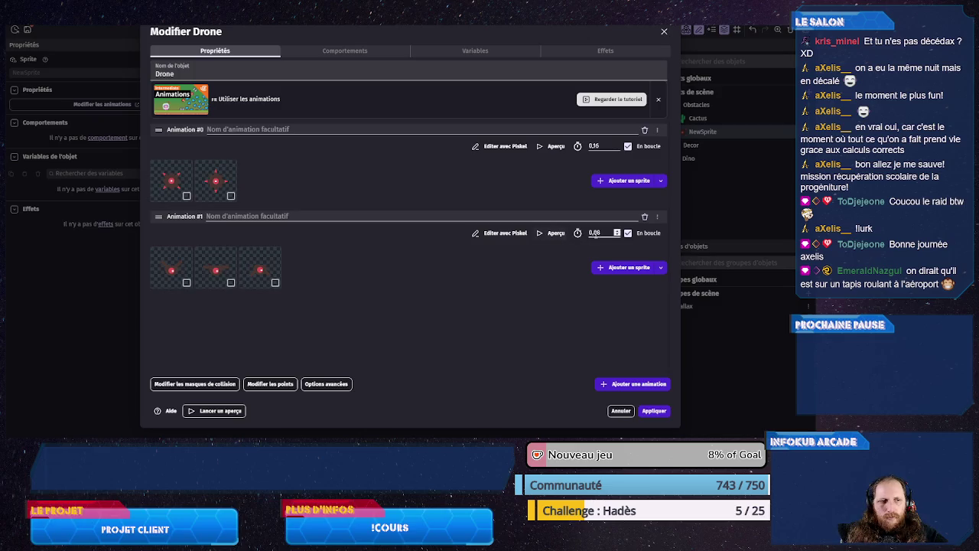
left_click(554, 232)
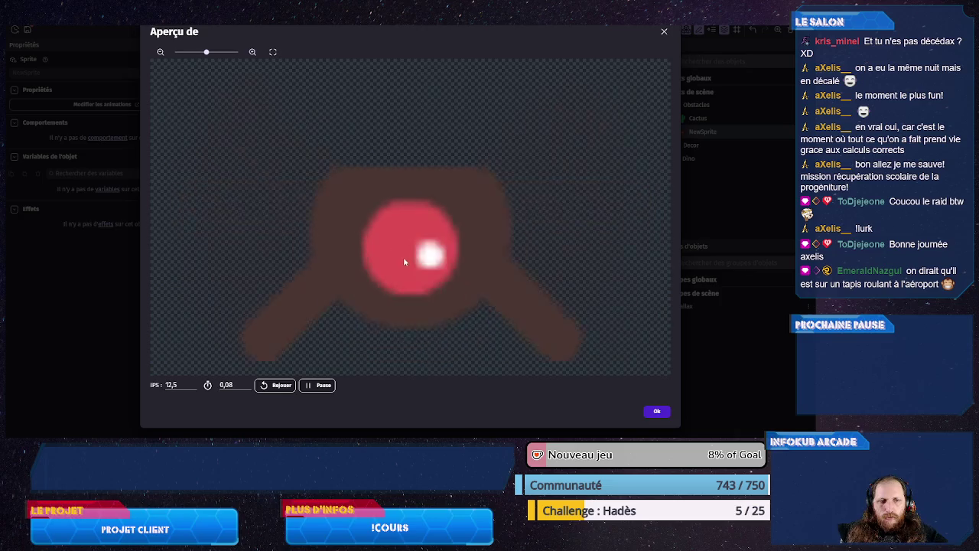
left_click(656, 411)
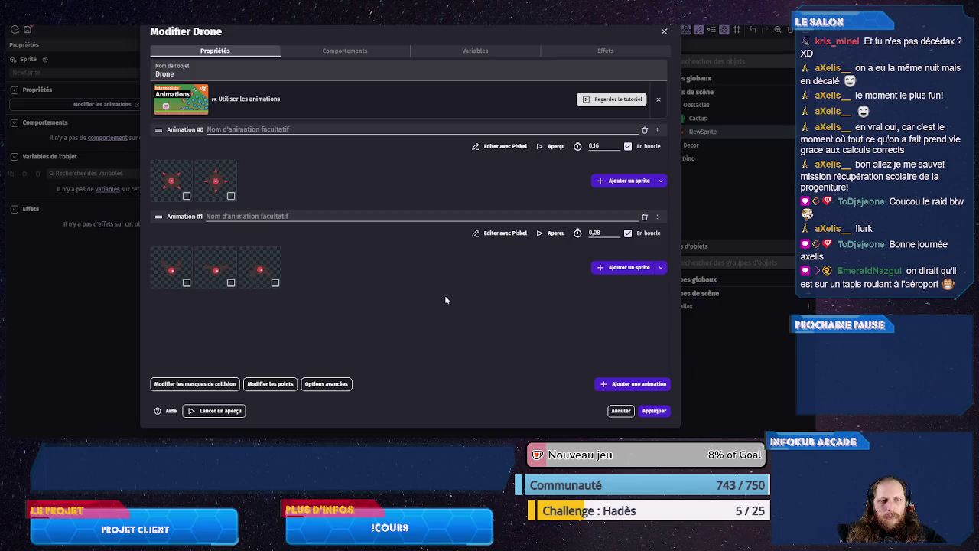
left_click(655, 411)
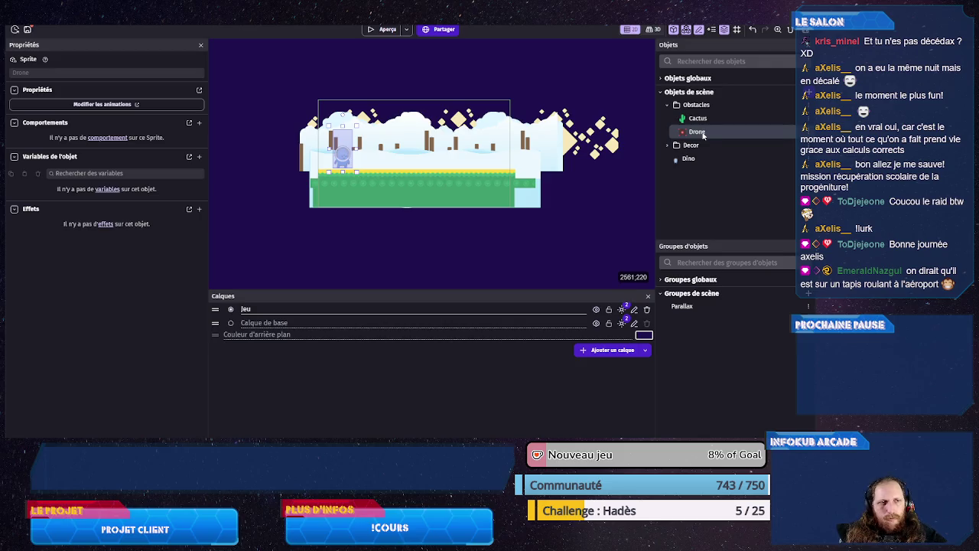
- Place a Cactus instance beside the Dino and test it in a game preview
left_click(698, 119)
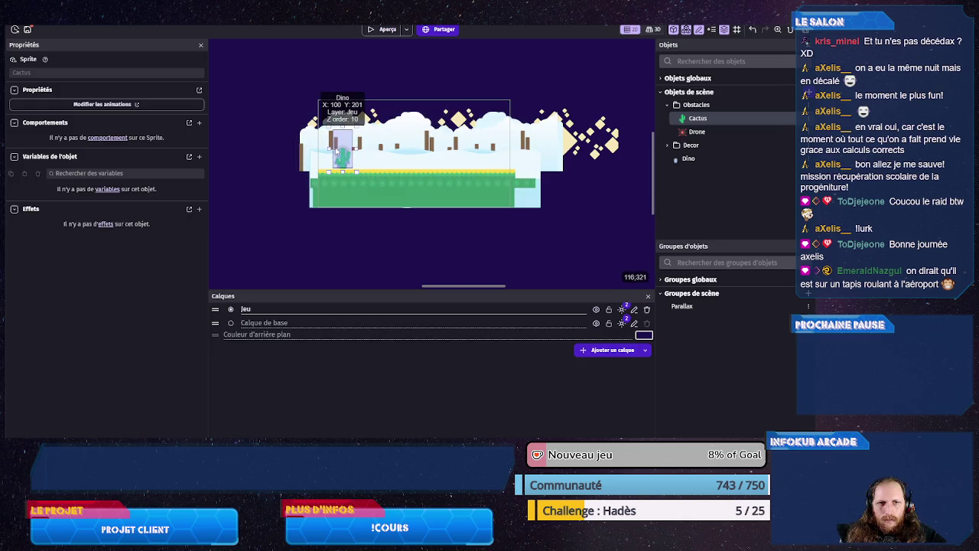
left_click(339, 151)
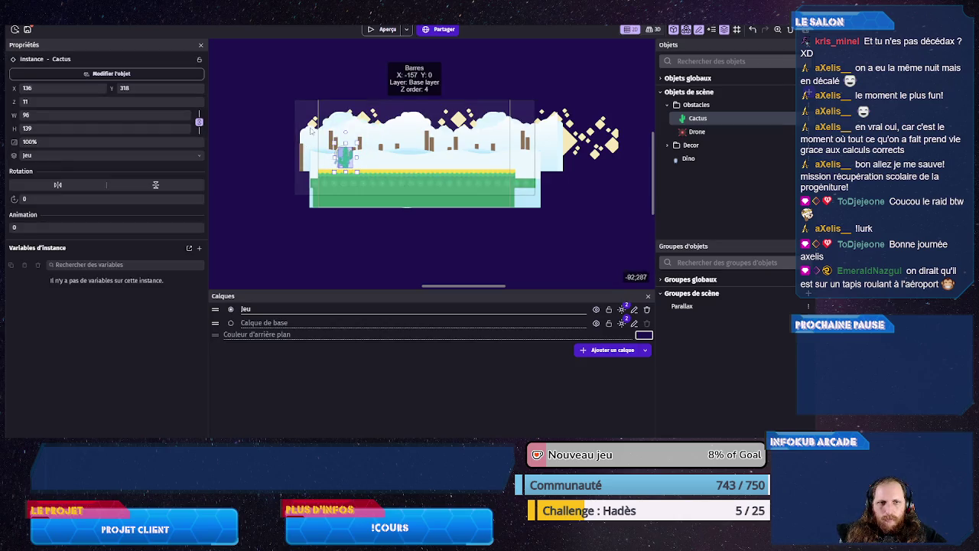
left_click(381, 29)
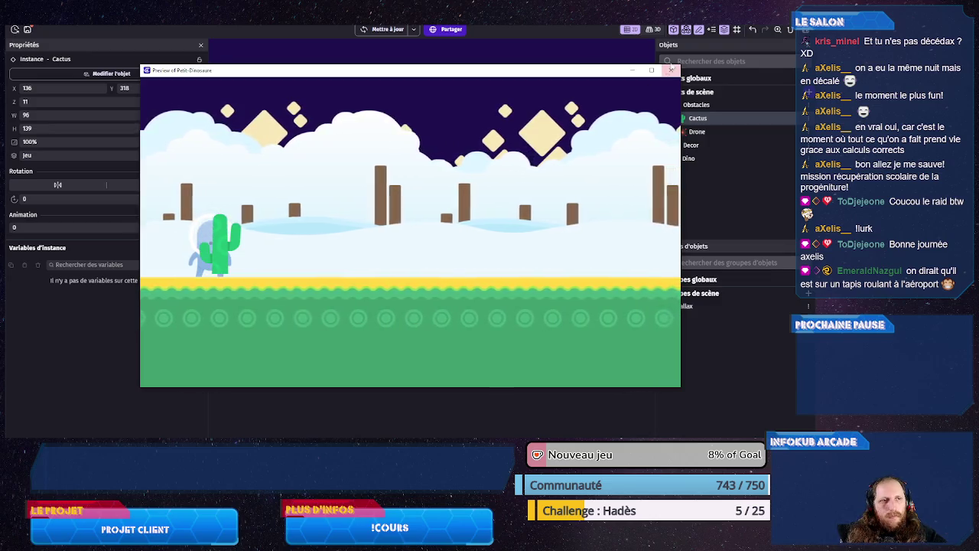
key("alt+F4")
- Lower the cactus to Y 325 and select Dino to show its platformer settings
scroll(251, 165, "up", 5)
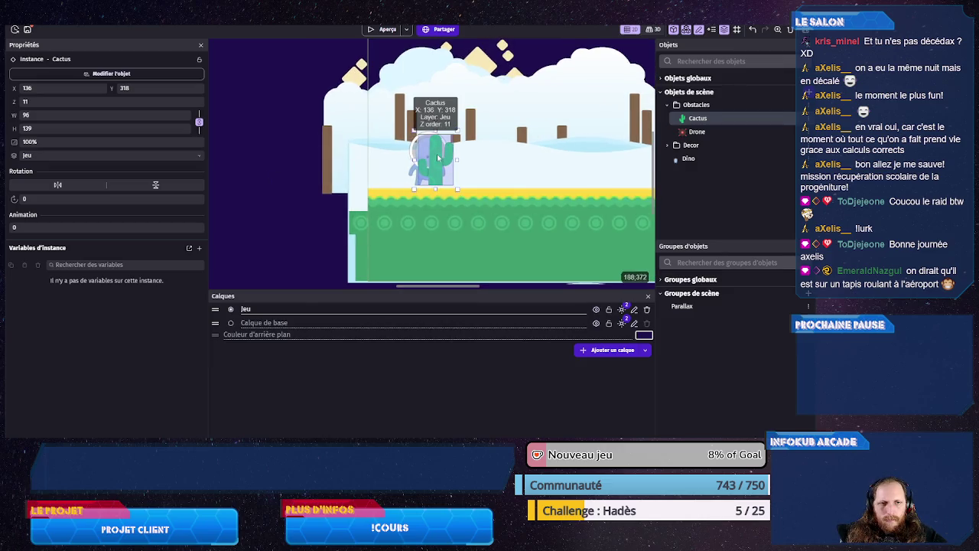
left_click_drag(438, 158, 439, 160)
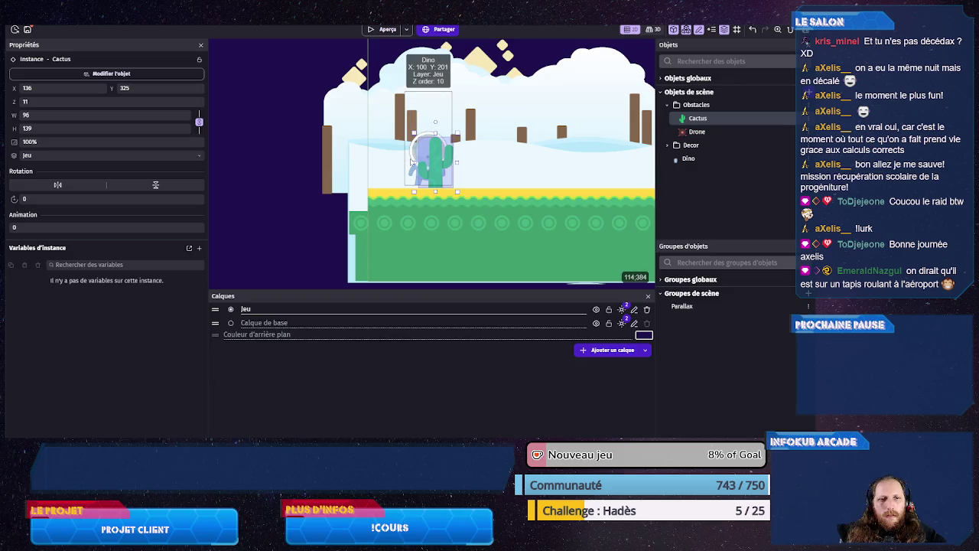
left_click(695, 160)
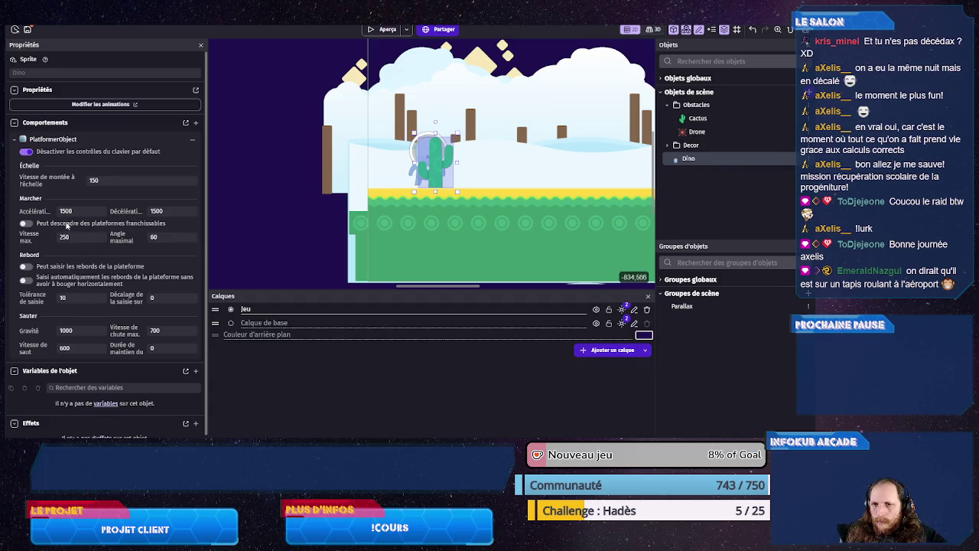
- Raise Dino's jump speed from 600 and test it in a game preview
scroll(42, 197, "down", 1)
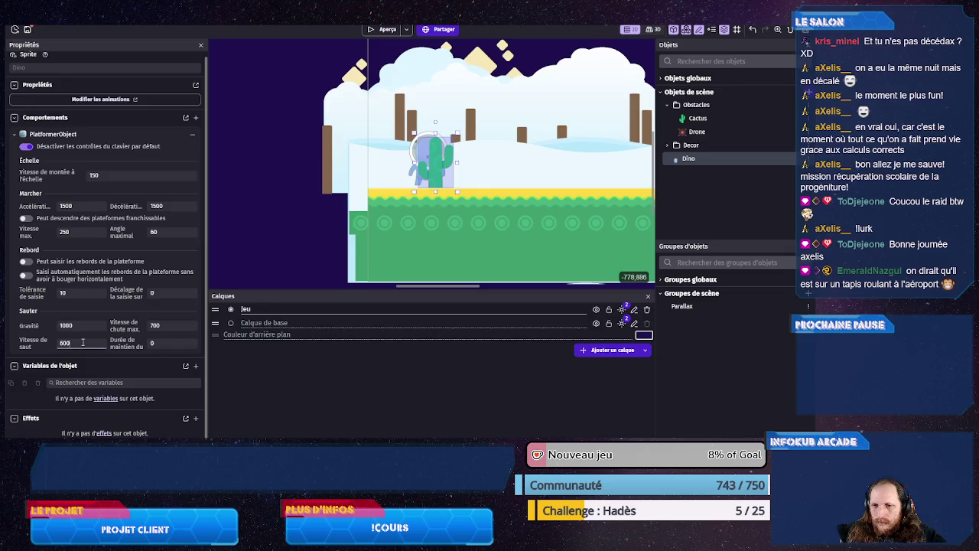
double_click(83, 342)
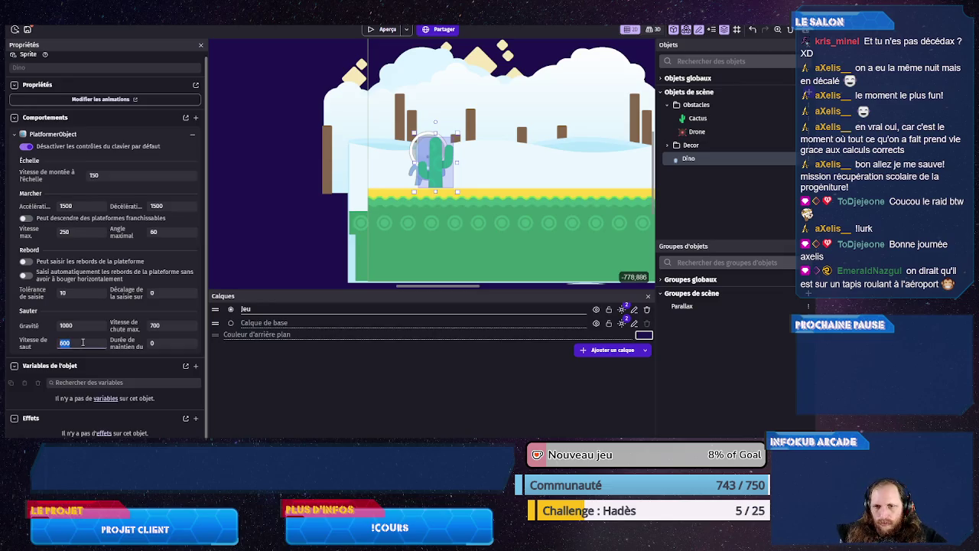
type("80")
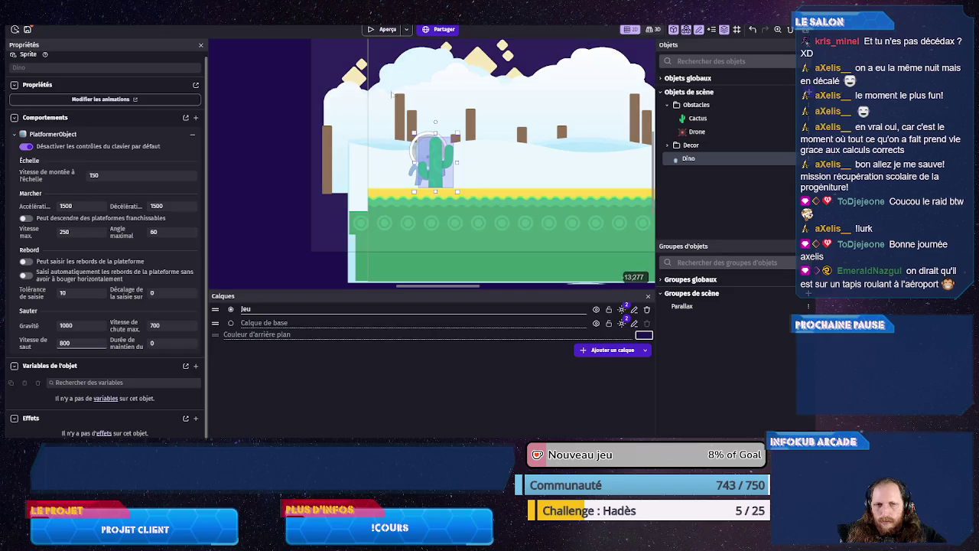
left_click(383, 30)
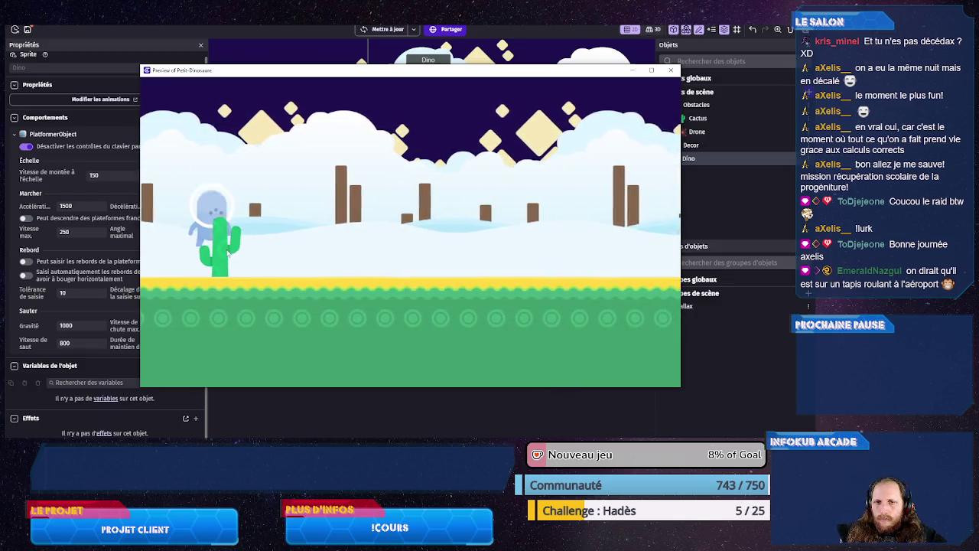
- Change Dino's gravity and jump speed, then test jumping with Space in a preview
left_click(672, 70)
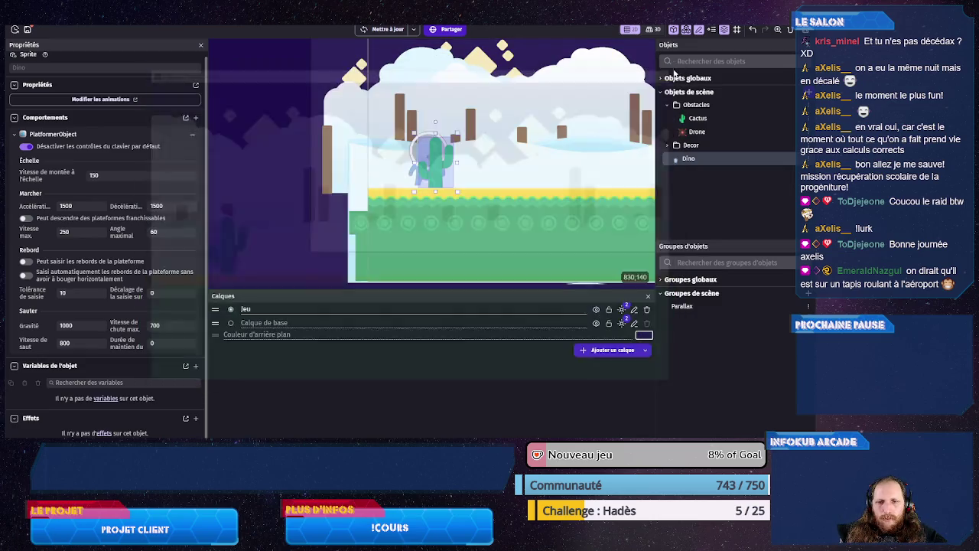
double_click(88, 325)
type("12")
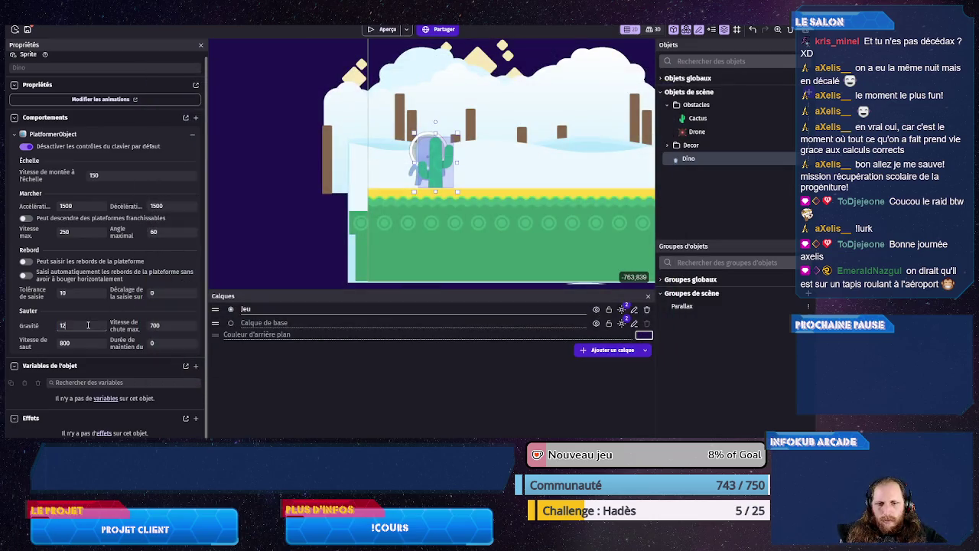
double_click(86, 343)
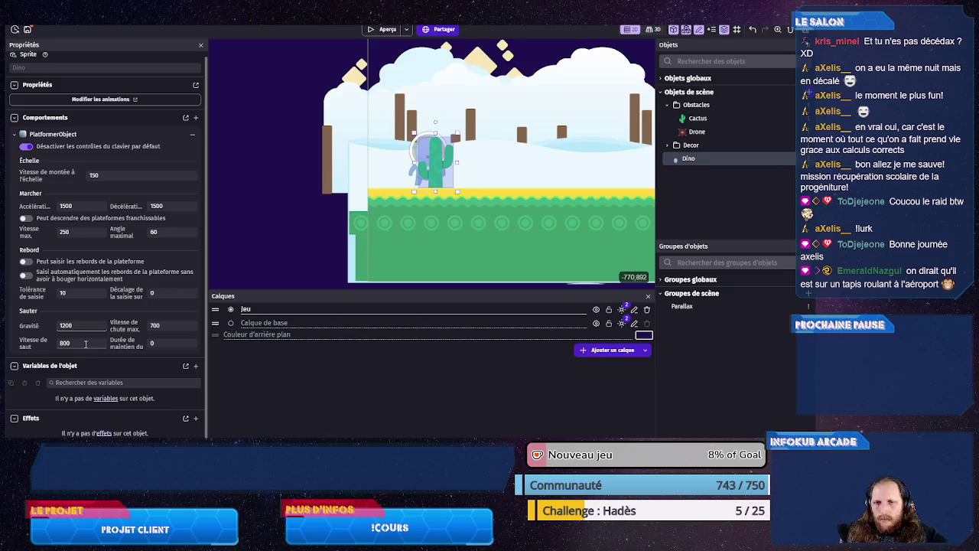
type("1000")
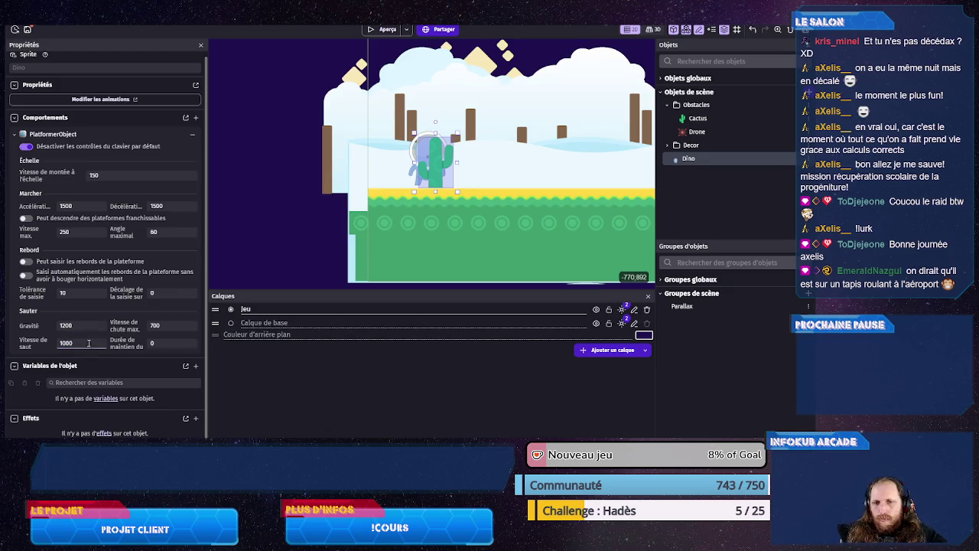
left_click(383, 29)
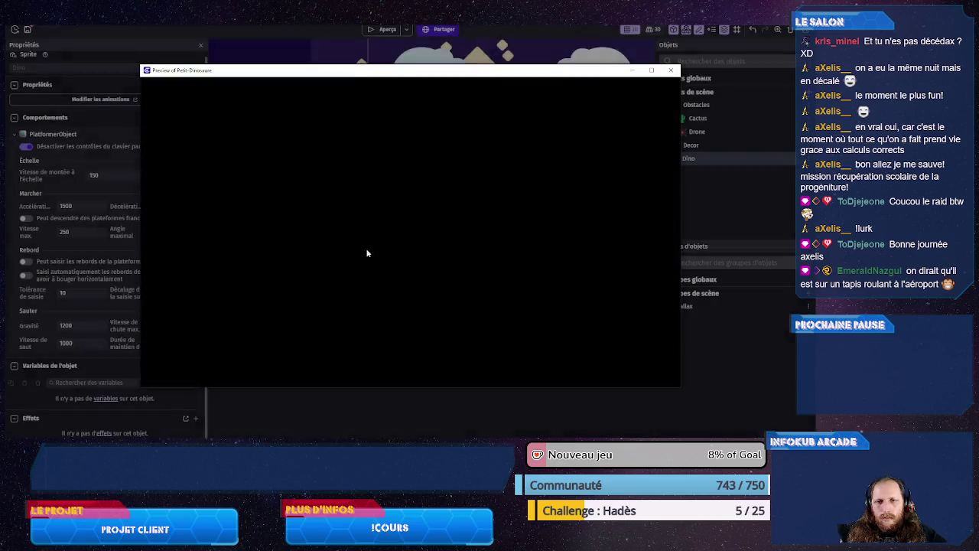
key("space")
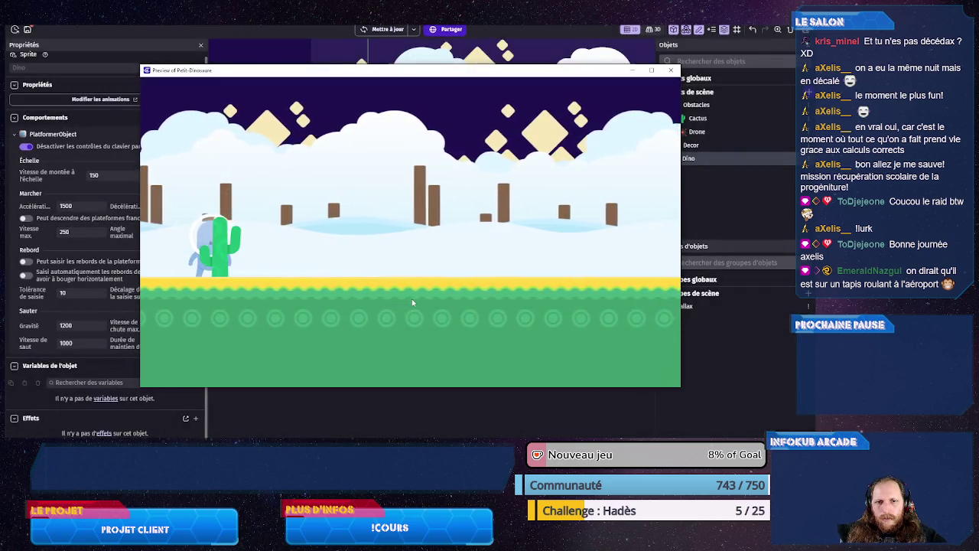
key("space")
key("space")
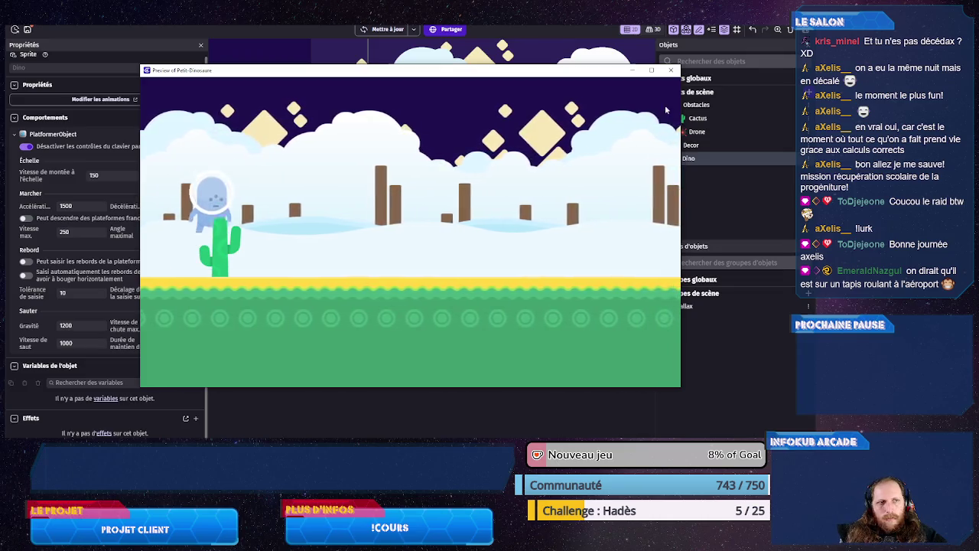
left_click(671, 69)
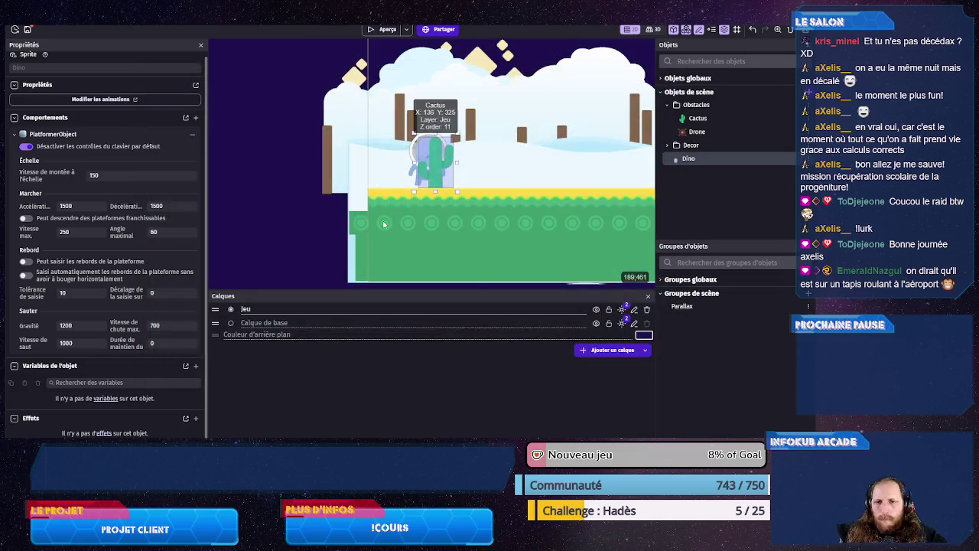
- Set maximum falling speed to 1000 and jump speed to 900, then preview the game
double_click(170, 324)
type("10")
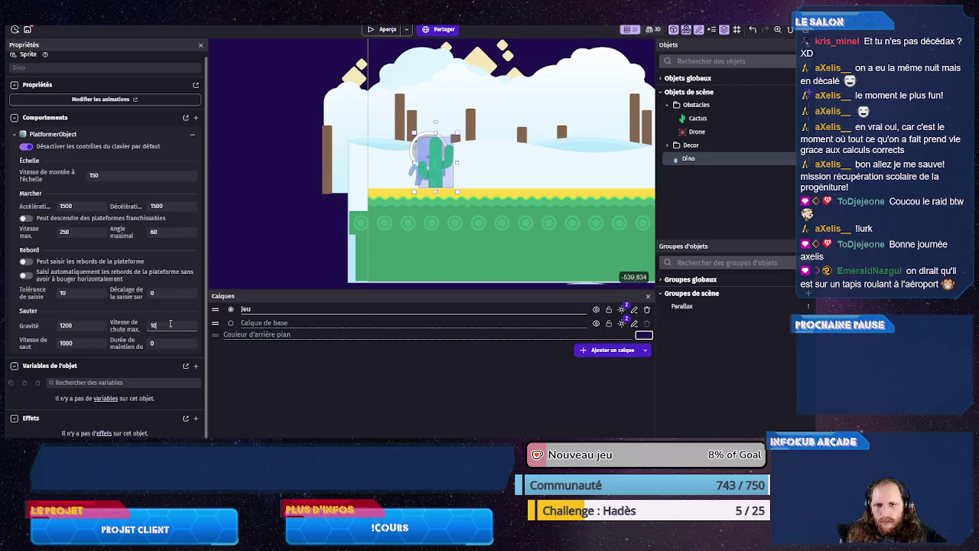
double_click(77, 342)
type("900")
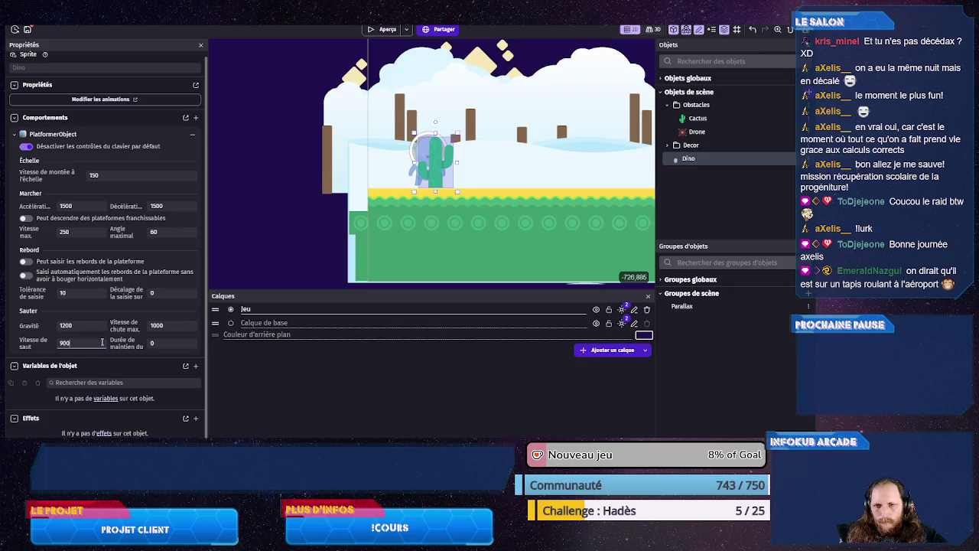
left_click(379, 29)
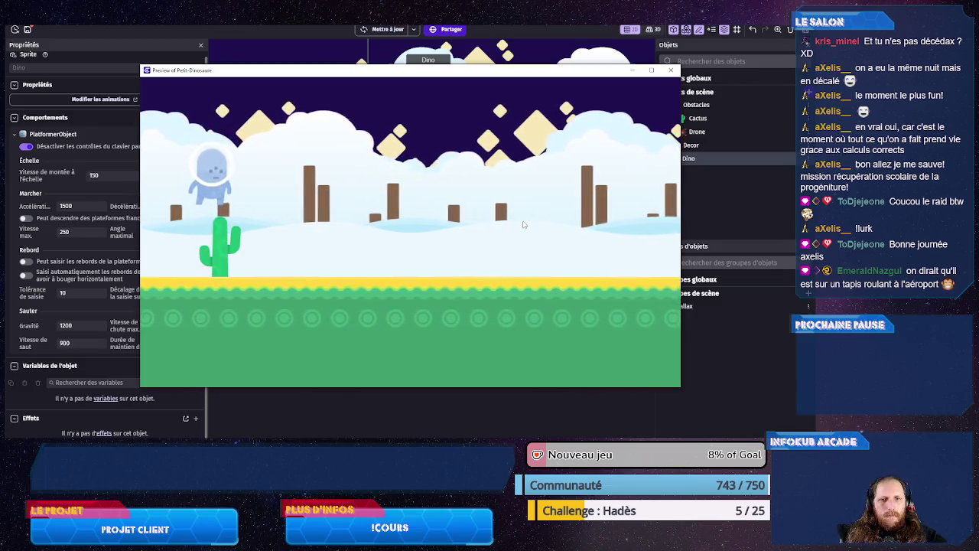
left_click(671, 71)
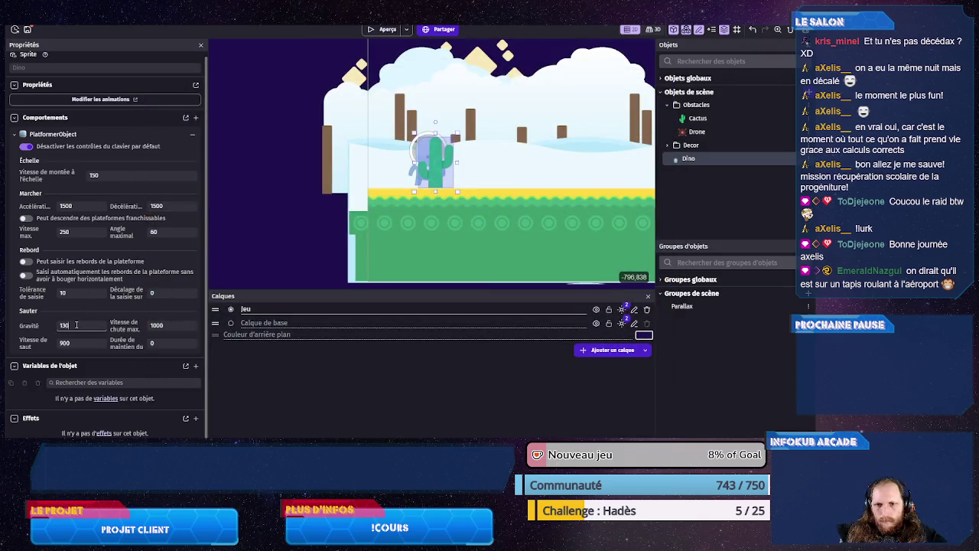
type("0")
- Preview with jump speed 950 and gravity 1400, jumping Dino over the cactus
left_click(383, 29)
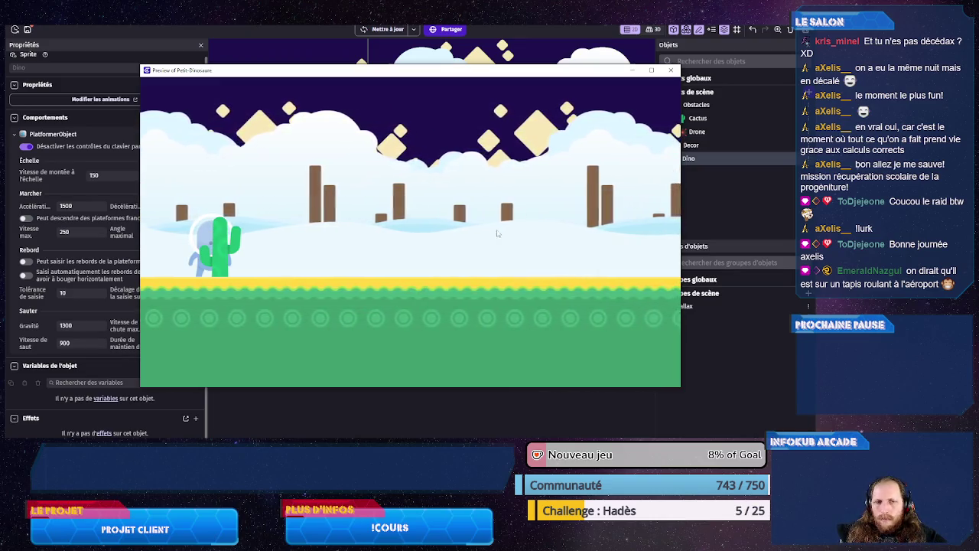
left_click(671, 70)
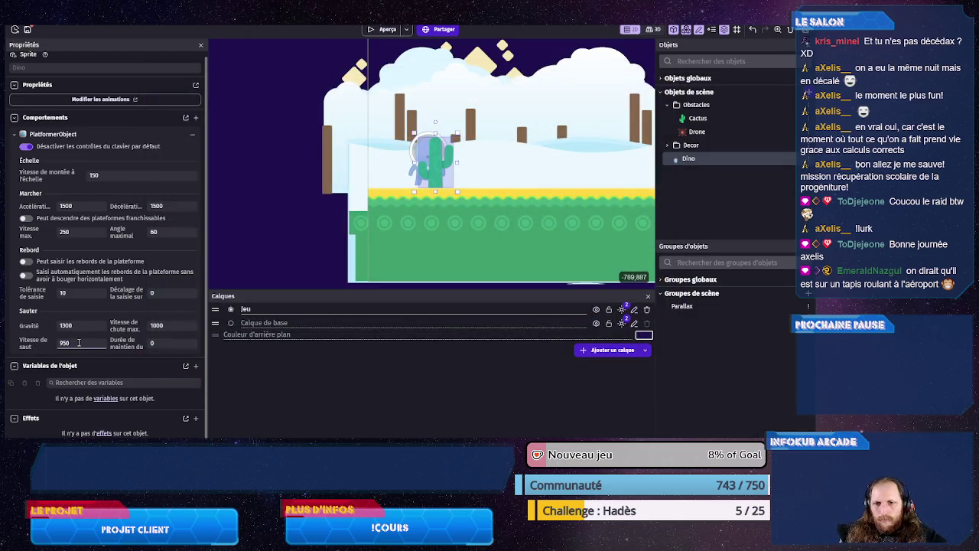
left_click(370, 31)
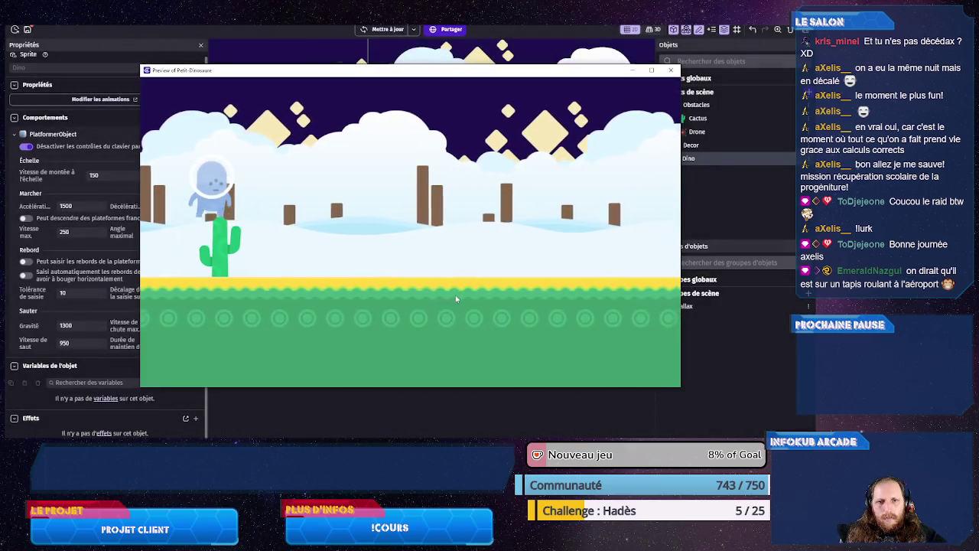
key("space")
key("space")
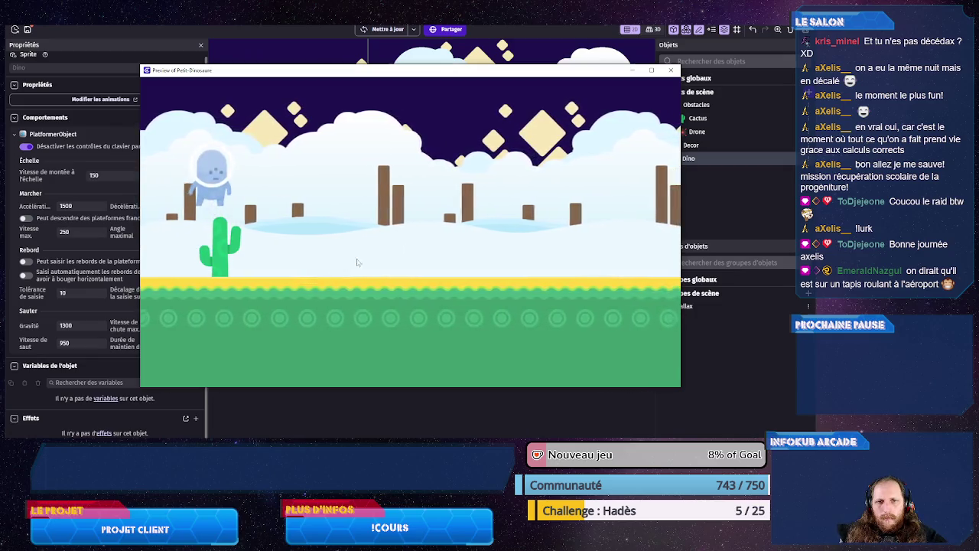
left_click(670, 71)
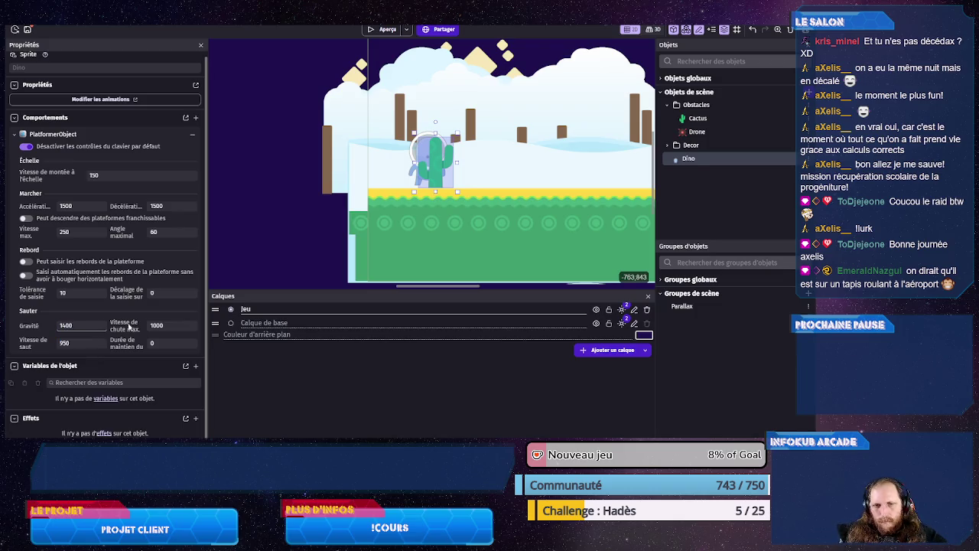
left_click(388, 29)
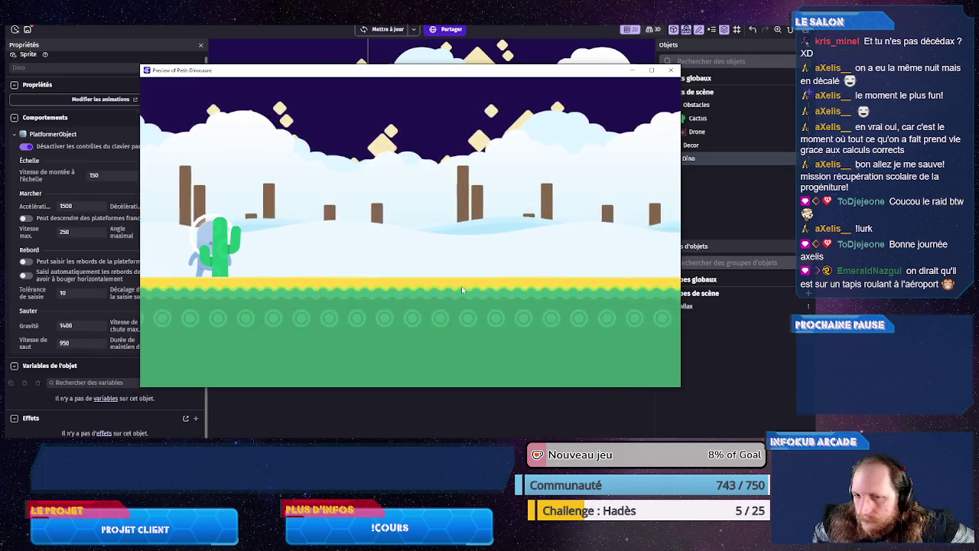
key("space")
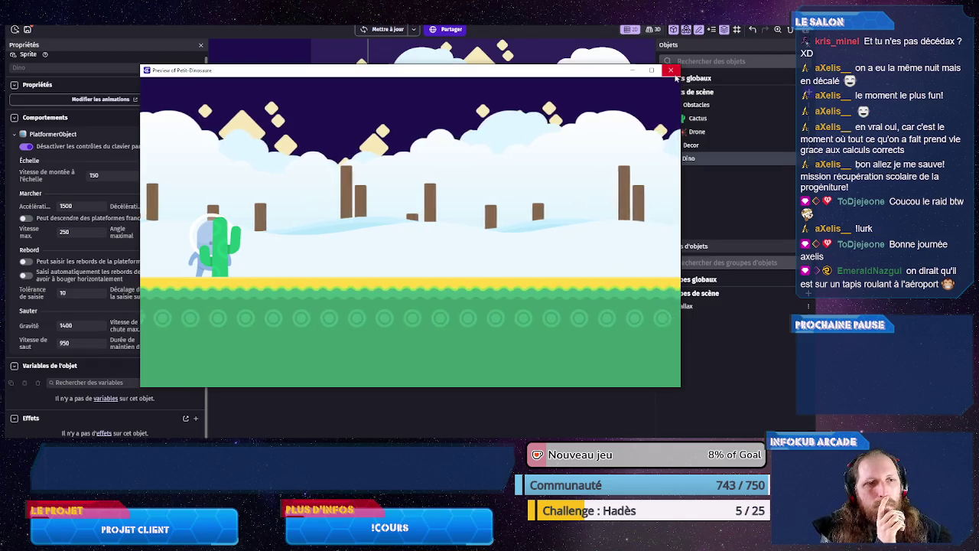
key("space")
key("space")
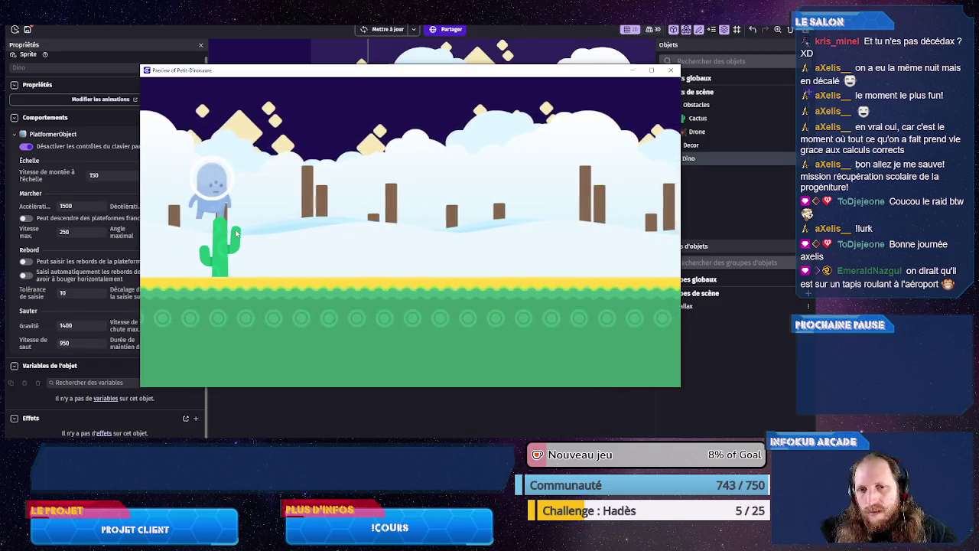
key("space")
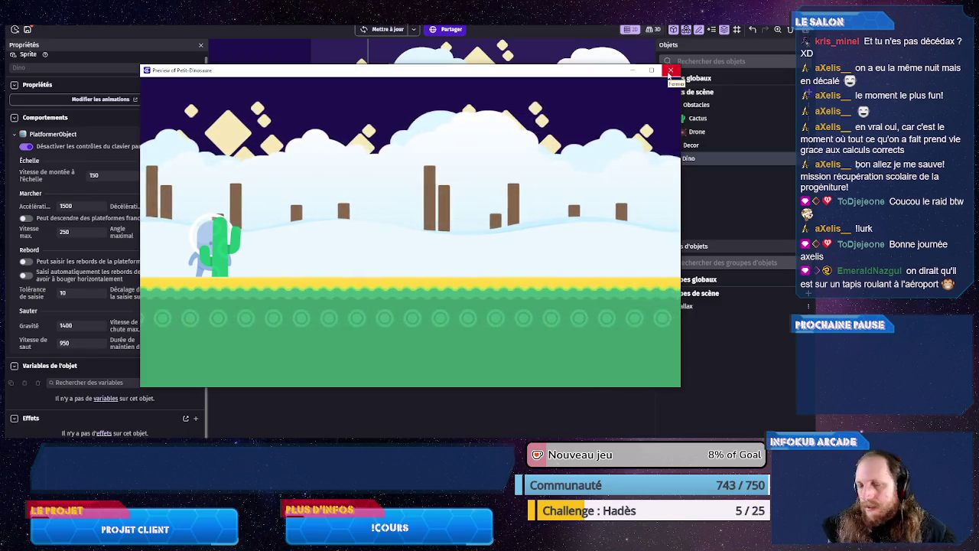
- Close the preview, inspect the cactus and Dino instances, then switch to the scene's events
left_click(671, 71)
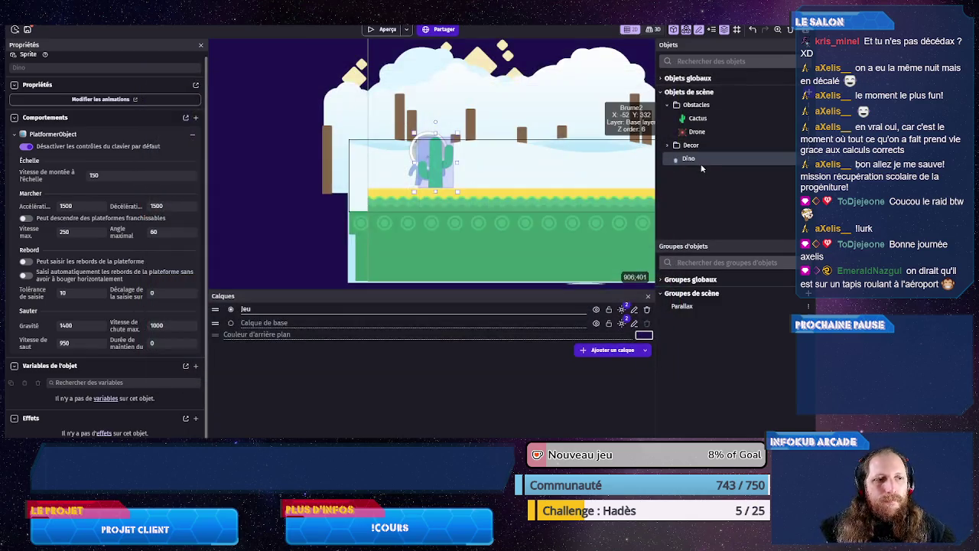
left_click(698, 119)
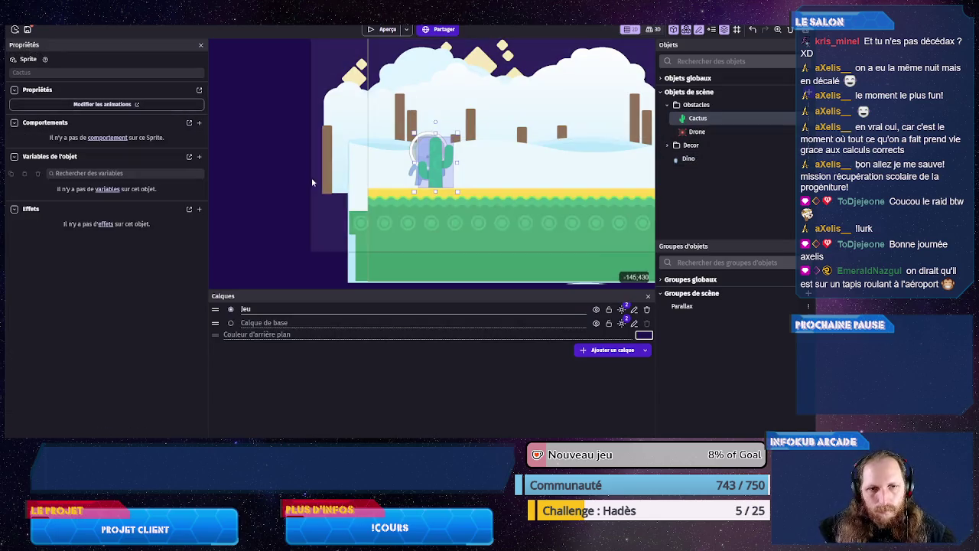
left_click(428, 182)
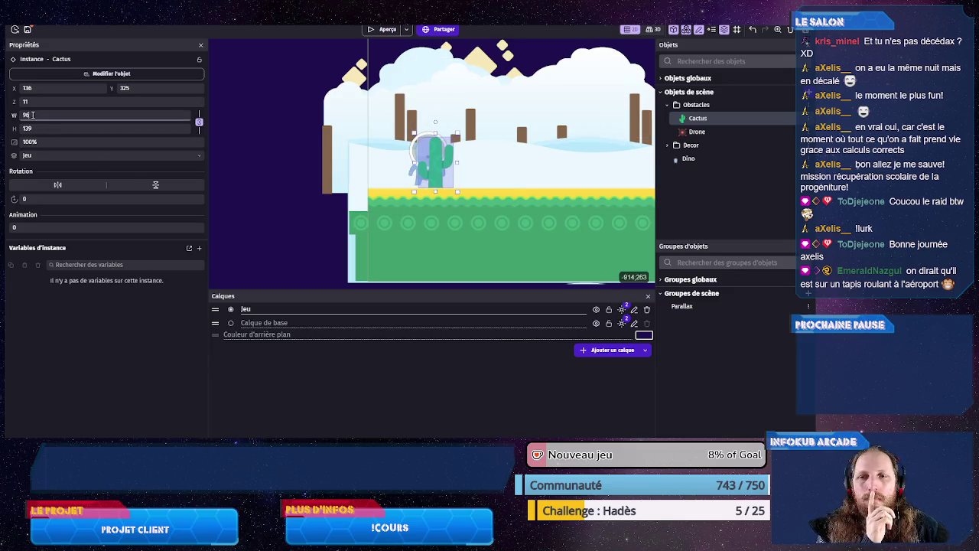
left_click(286, 220)
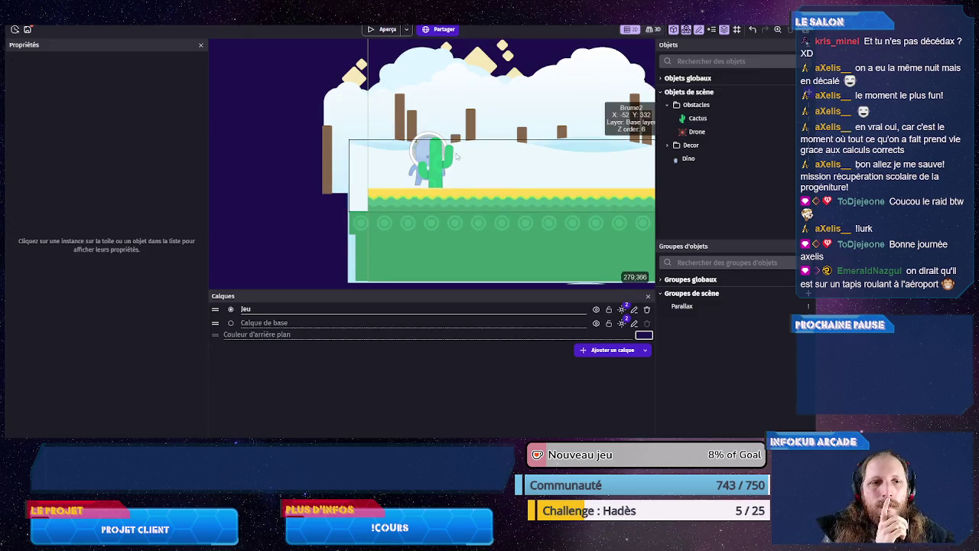
left_click(418, 183)
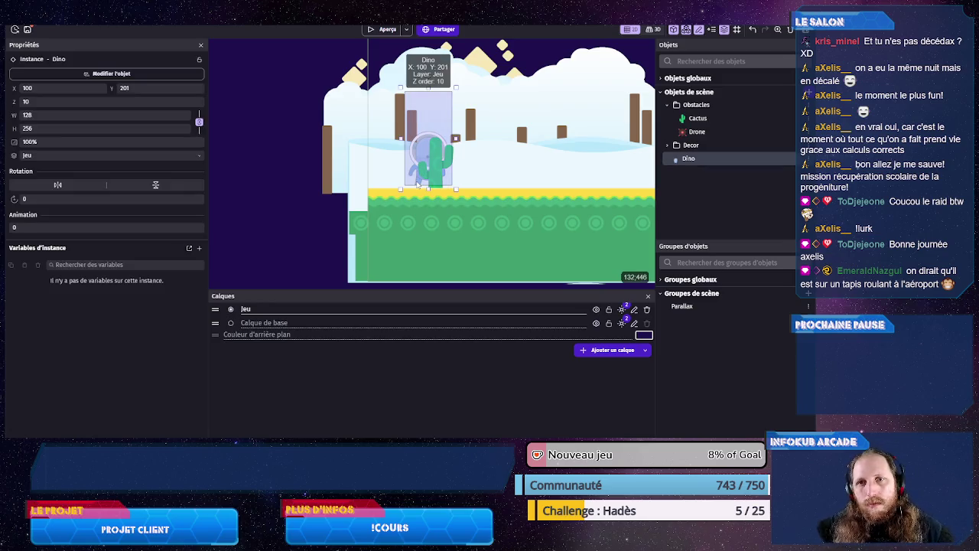
key("ctrl+Tab")
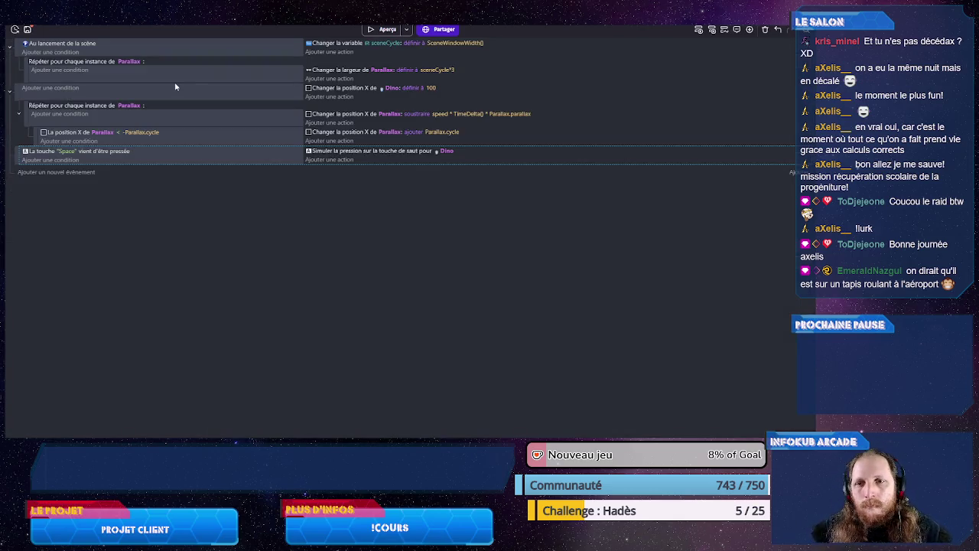
- Add an action to the Space event that starts (or resets) Dino's "jump" timer
left_click(331, 160)
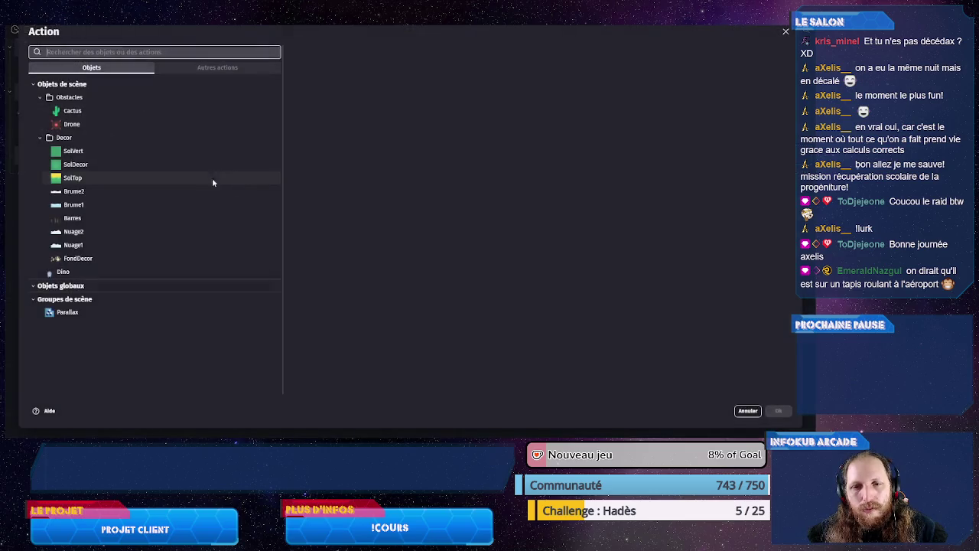
left_click(176, 276)
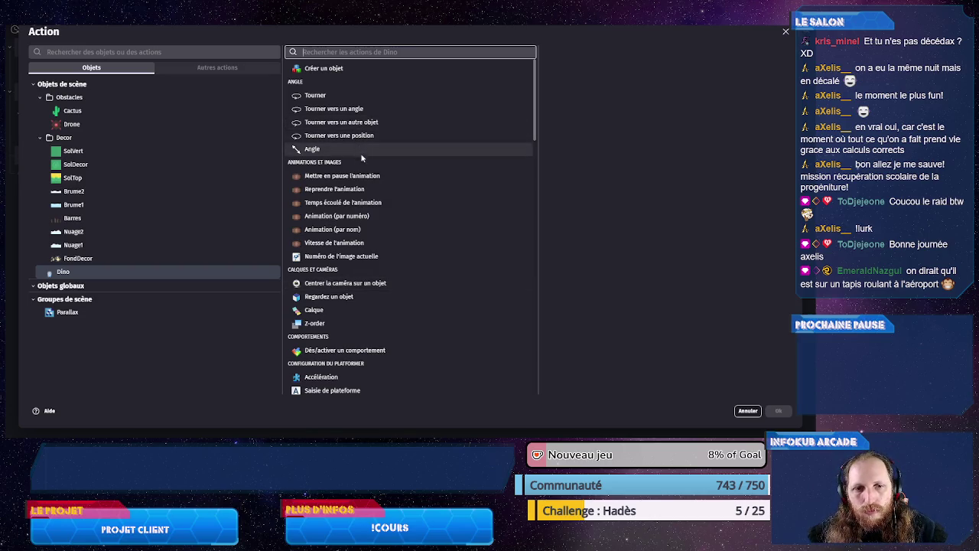
type("chr")
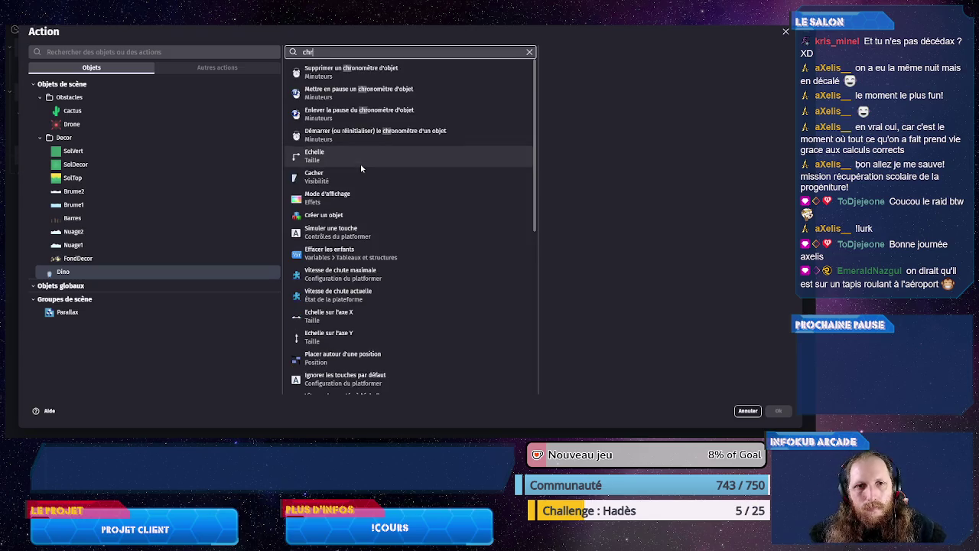
left_click(490, 131)
type("\"Jump")
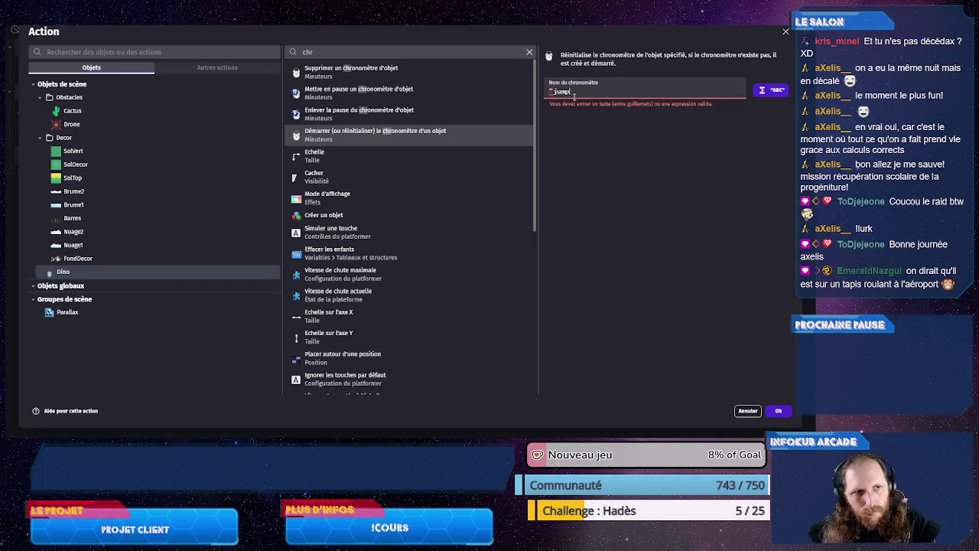
type("\"")
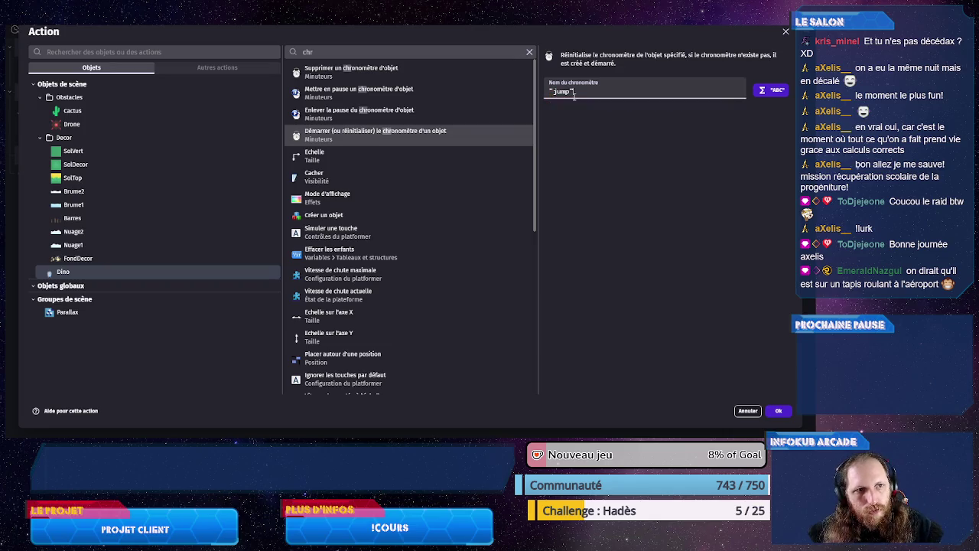
left_click(777, 411)
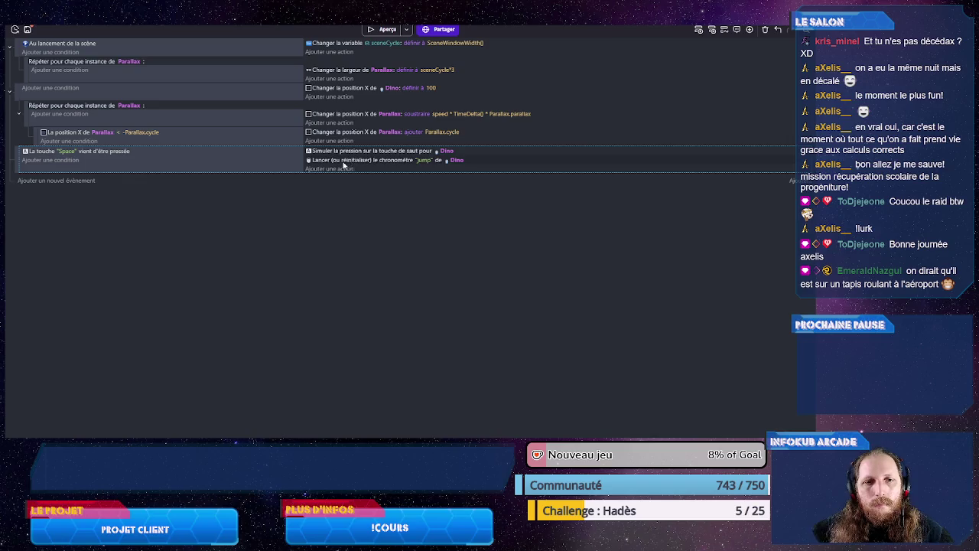
- Add a new event with the condition that Dino is on the ground
left_click(85, 181)
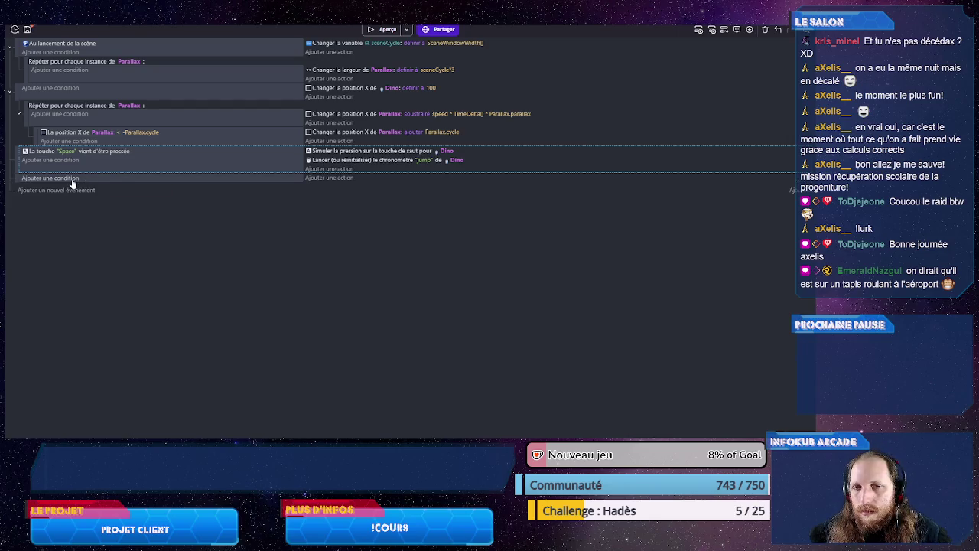
left_click(73, 181)
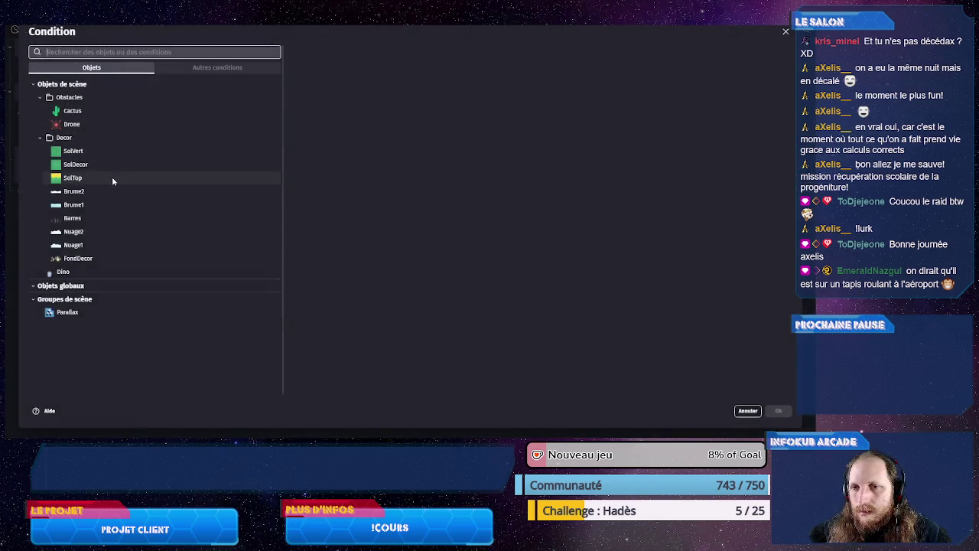
left_click(80, 272)
scroll(417, 224, "down", 5)
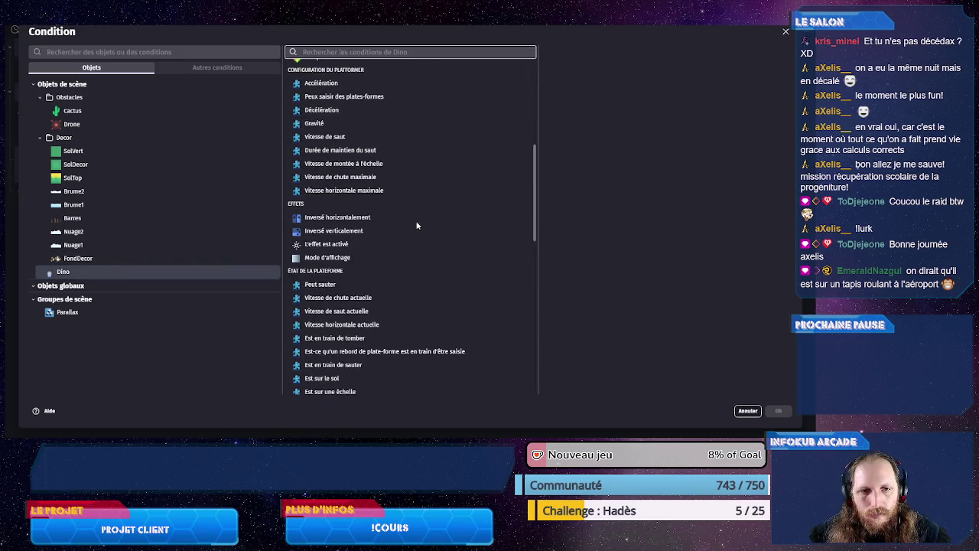
scroll(417, 225, "down", 2)
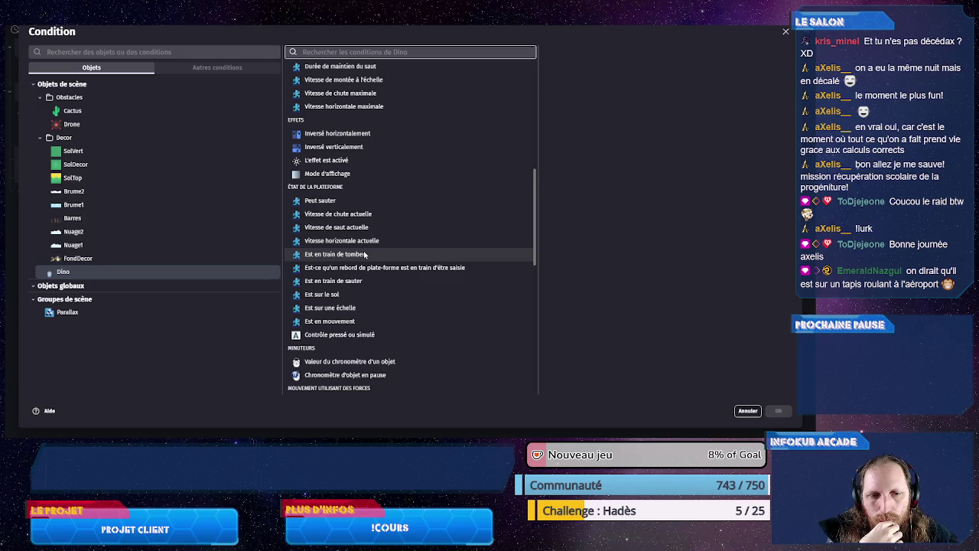
left_click(355, 295)
left_click(777, 411)
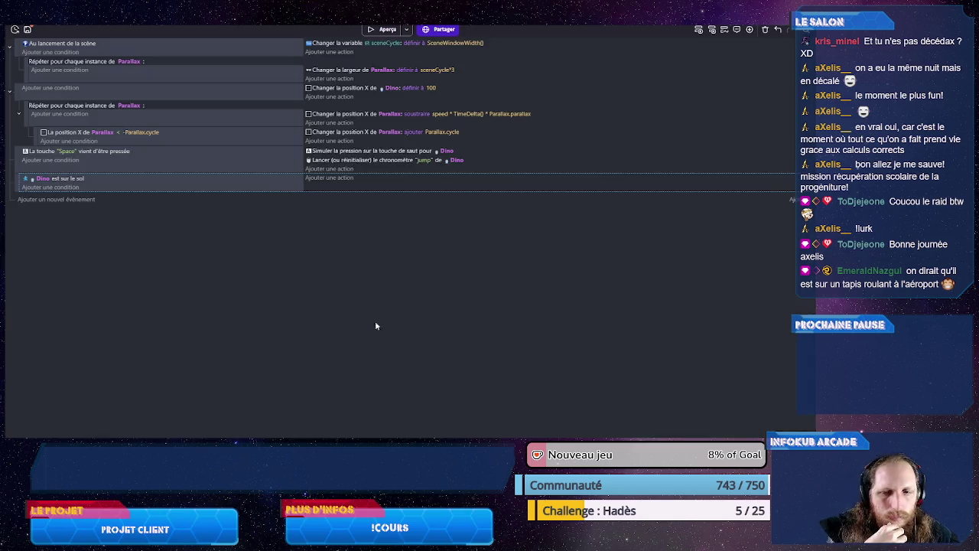
- Add a Trigger once condition to the landing event
right_click(69, 181)
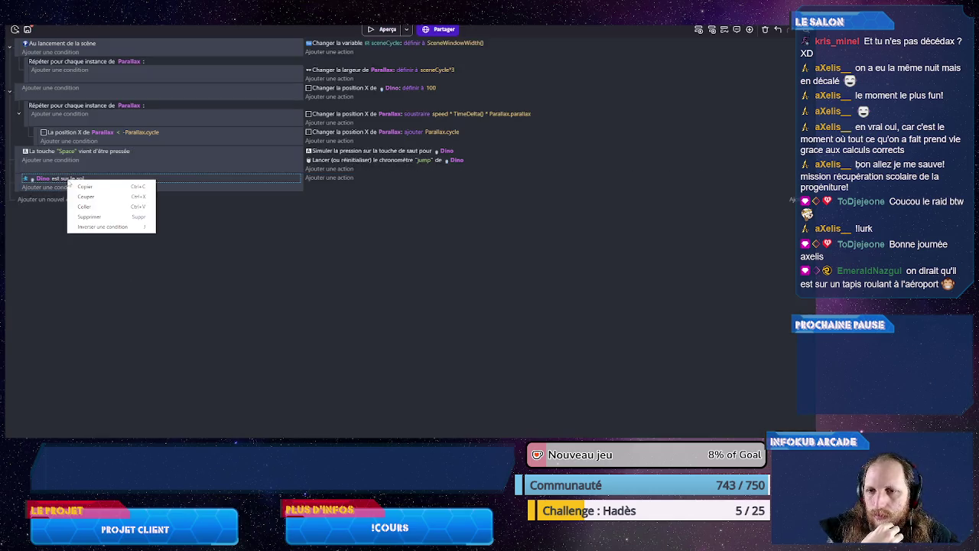
left_click(100, 227)
left_click(63, 187)
type("un")
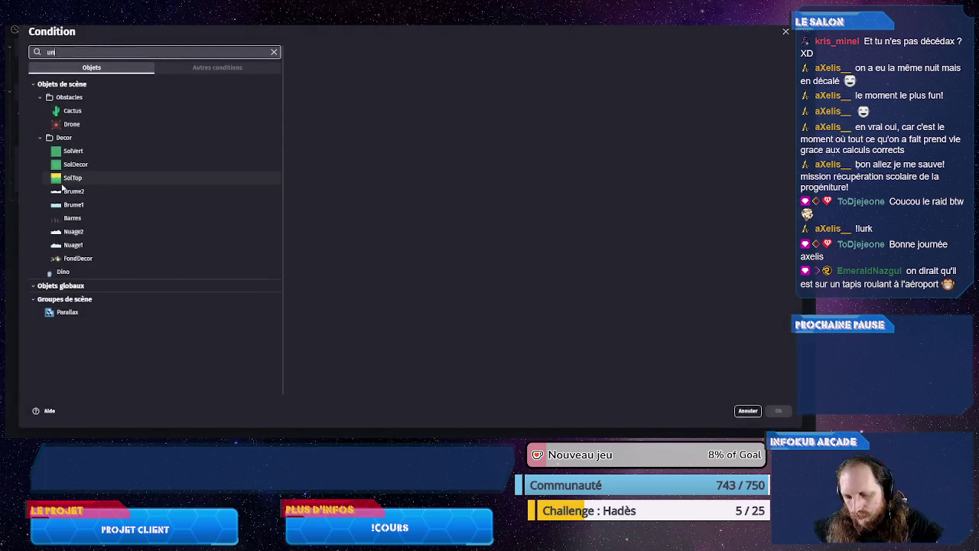
type("e f")
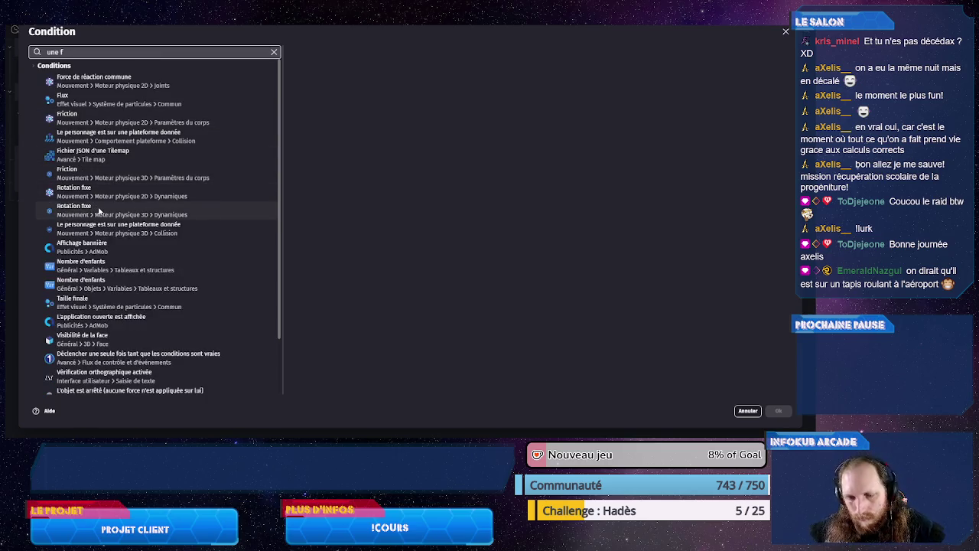
left_click(143, 364)
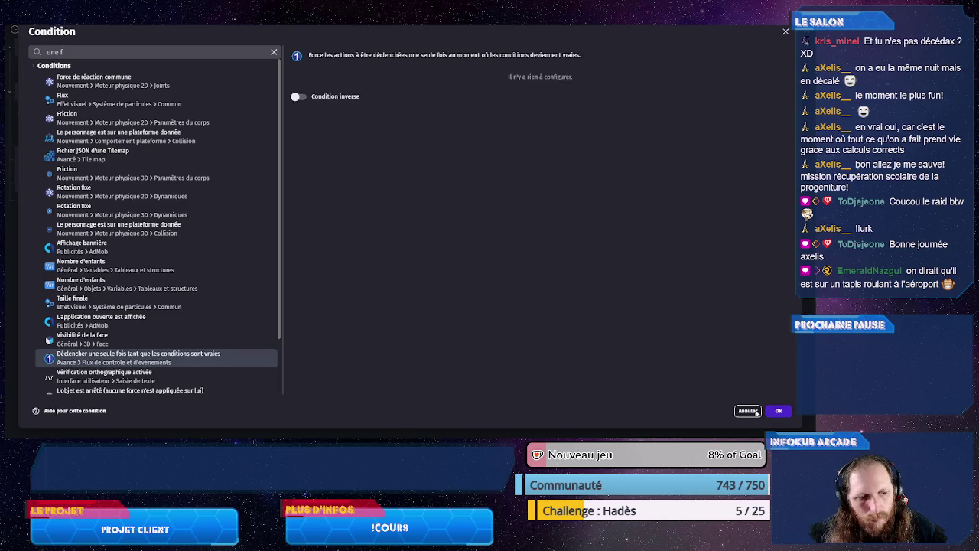
left_click(777, 411)
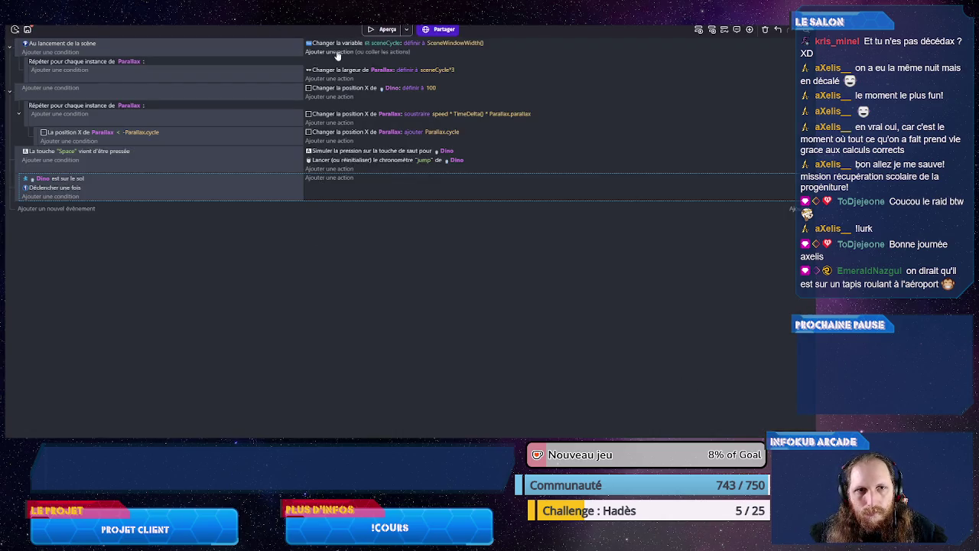
- Add a console log action with message ToString(Dino.ObjectTimerElapsedTime("jump"))
left_click(317, 184)
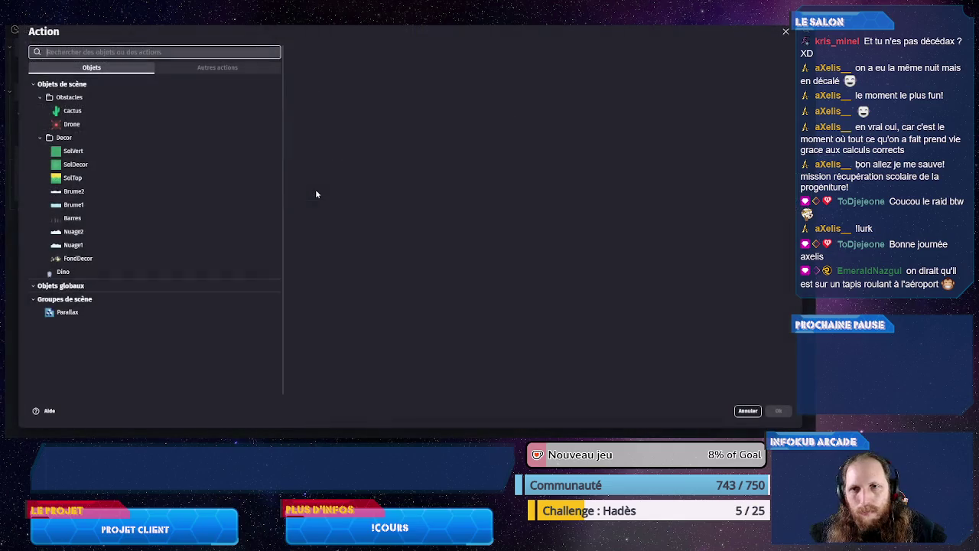
type("conso")
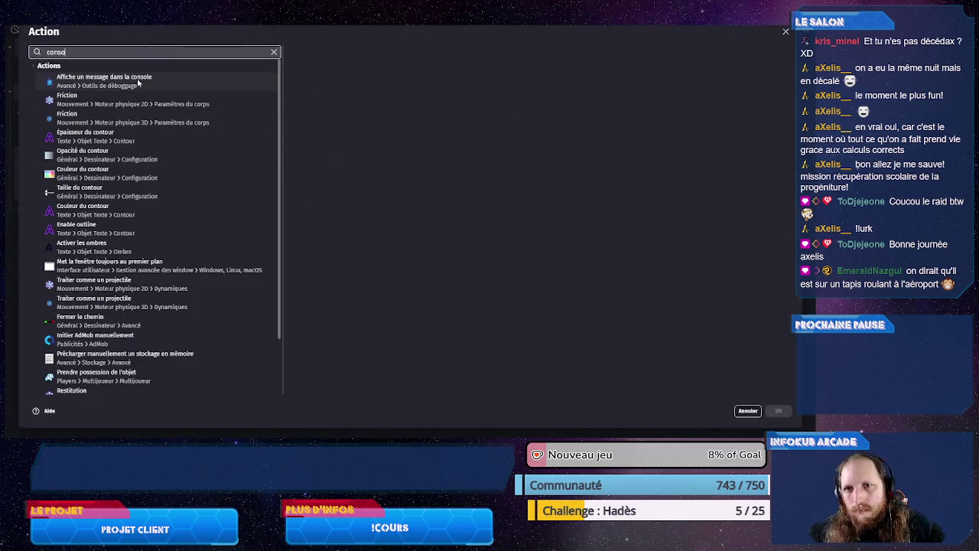
key("Return")
type("Dino.")
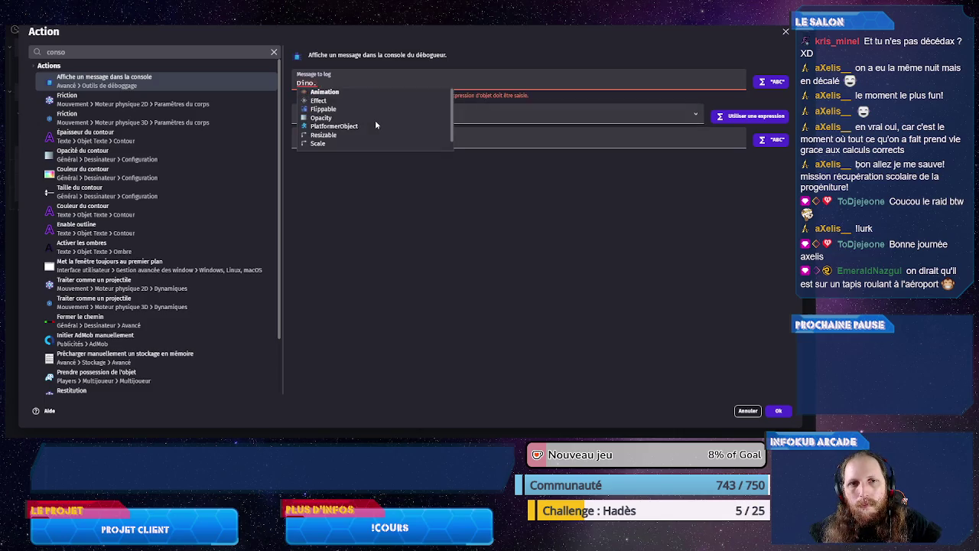
type("ch")
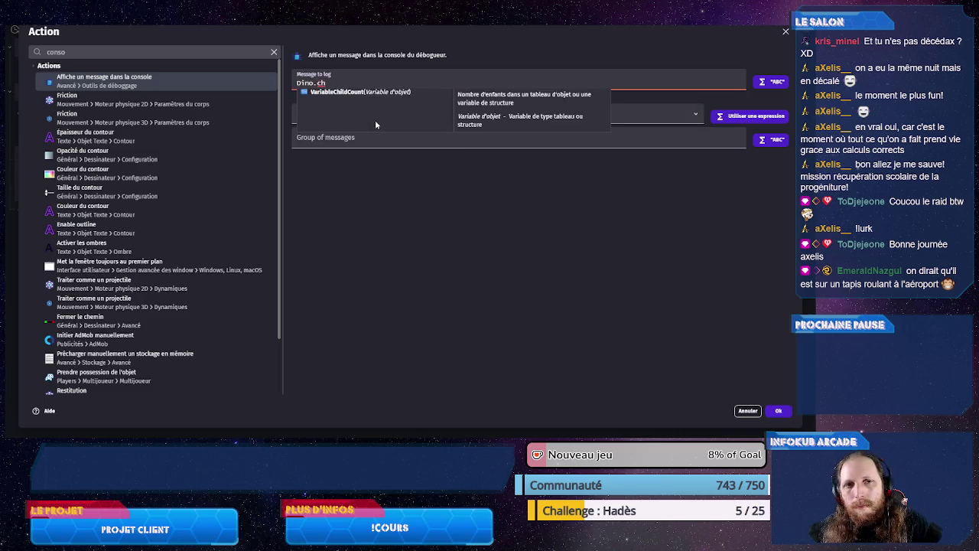
key("BackSpace")
key("BackSpace")
type("tim")
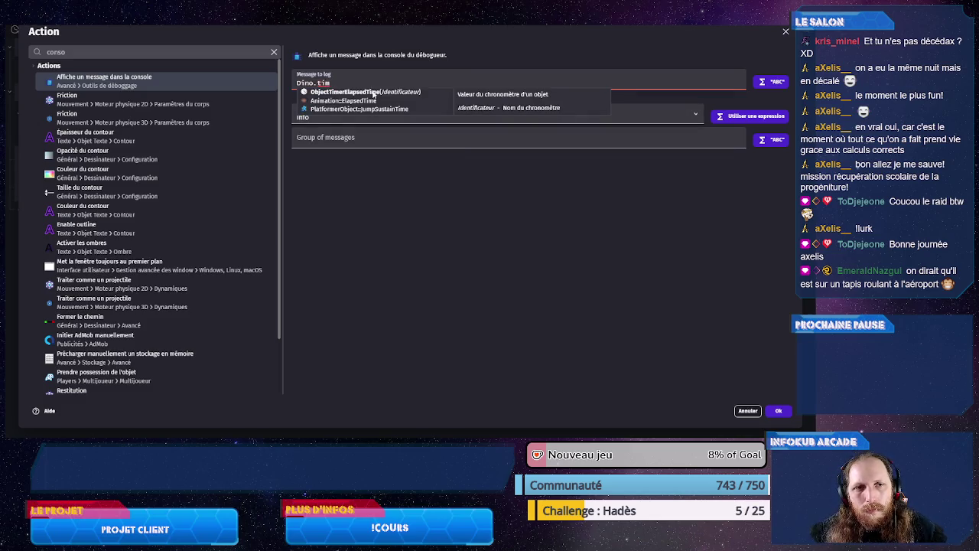
left_click(374, 93)
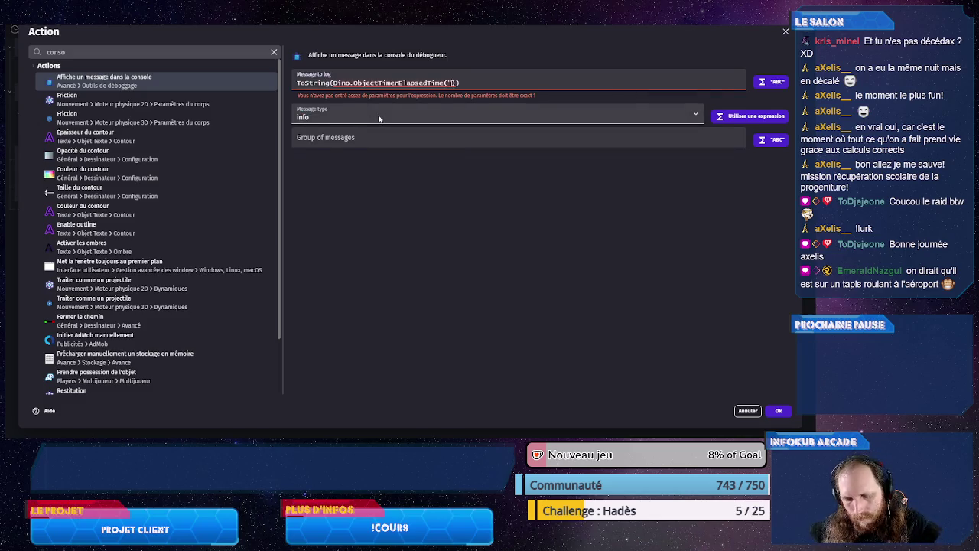
type("jump")
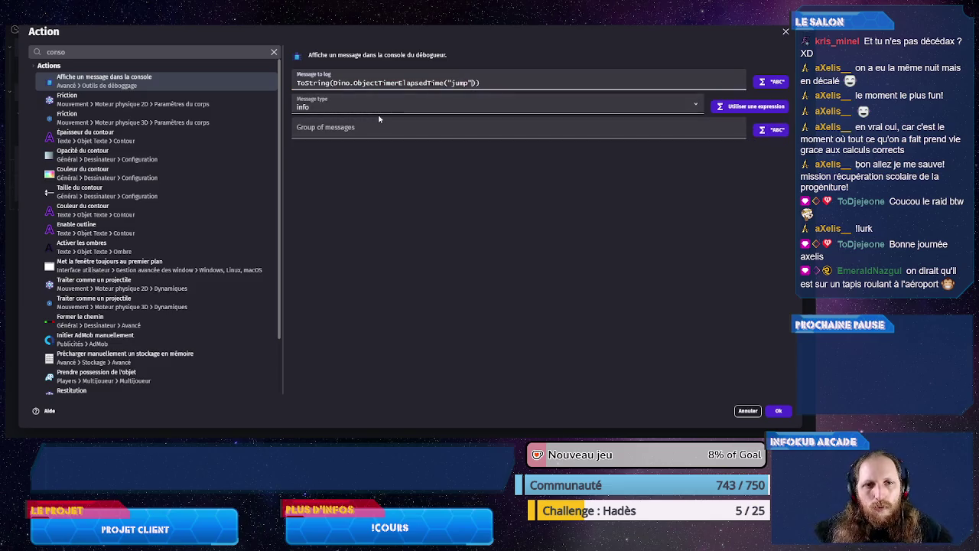
left_click(779, 413)
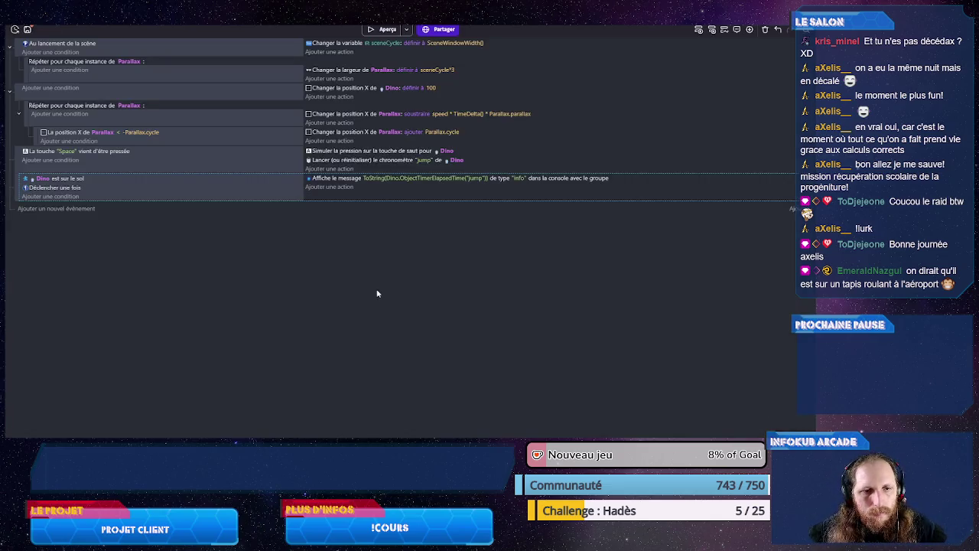
left_click(387, 31)
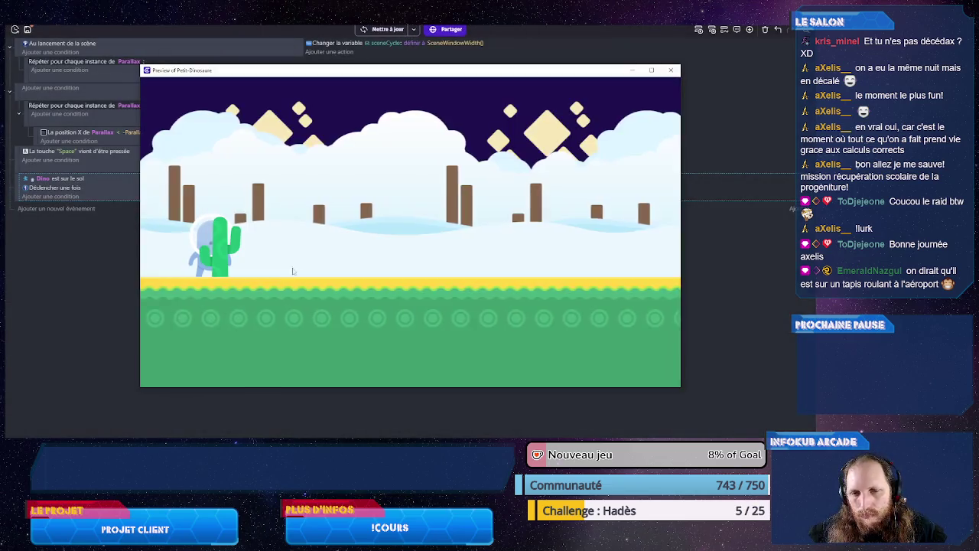
left_click(671, 70)
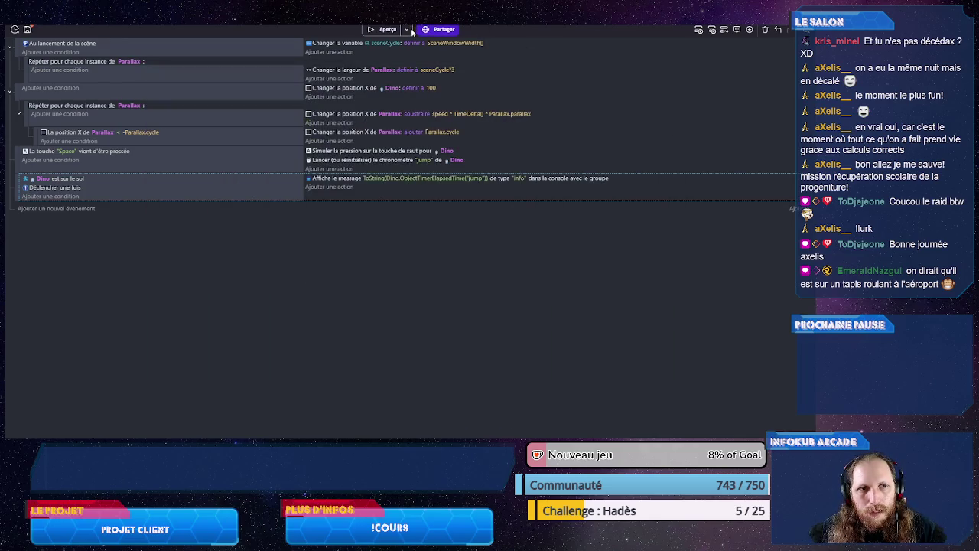
left_click(407, 29)
left_click(453, 52)
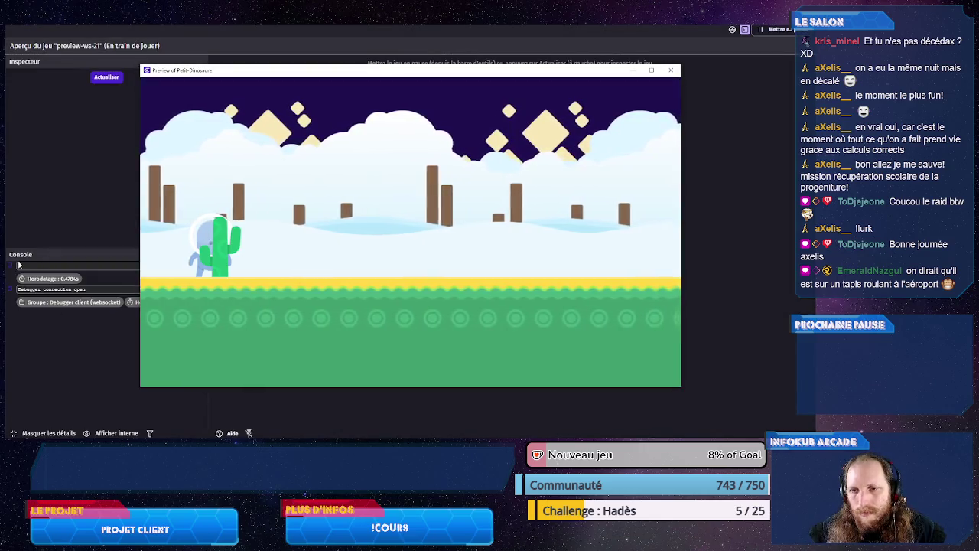
left_click(358, 352)
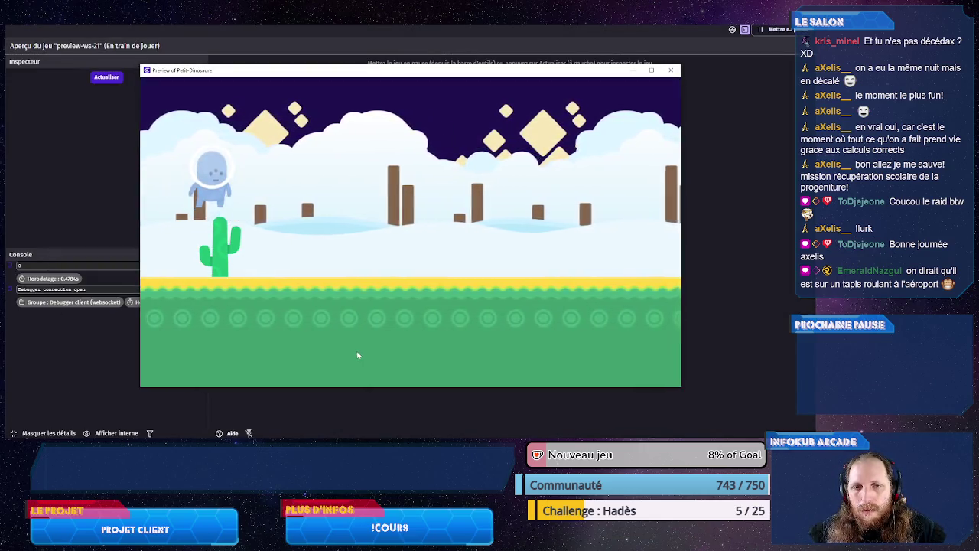
key("space")
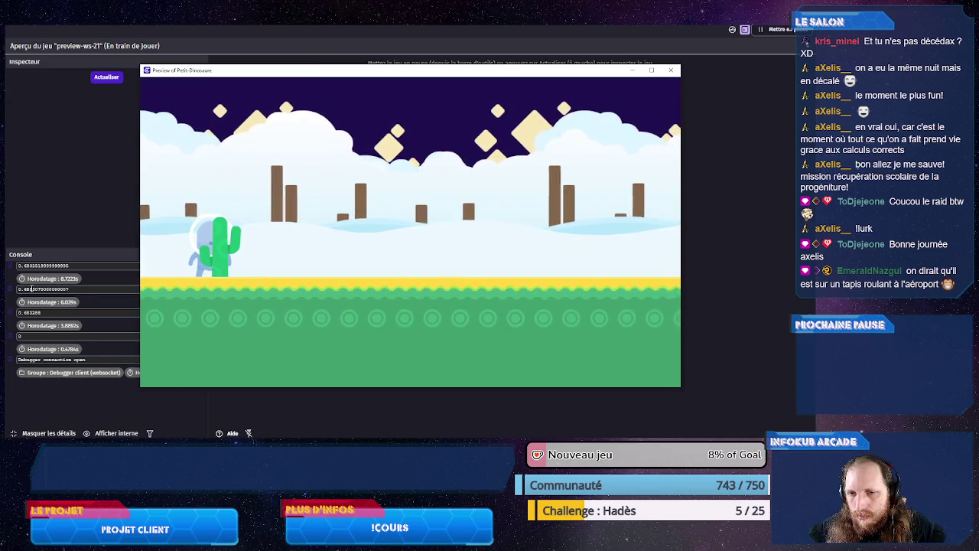
key("space")
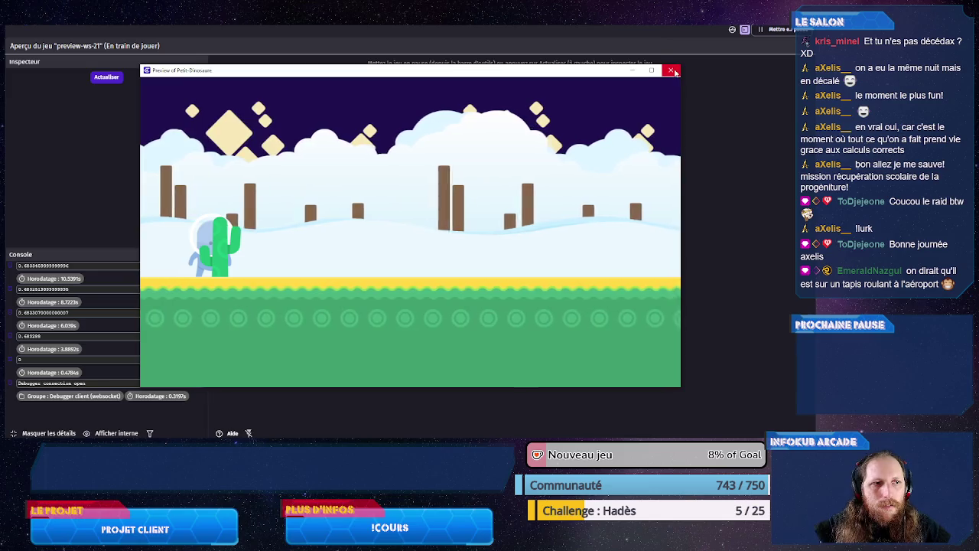
left_click(672, 70)
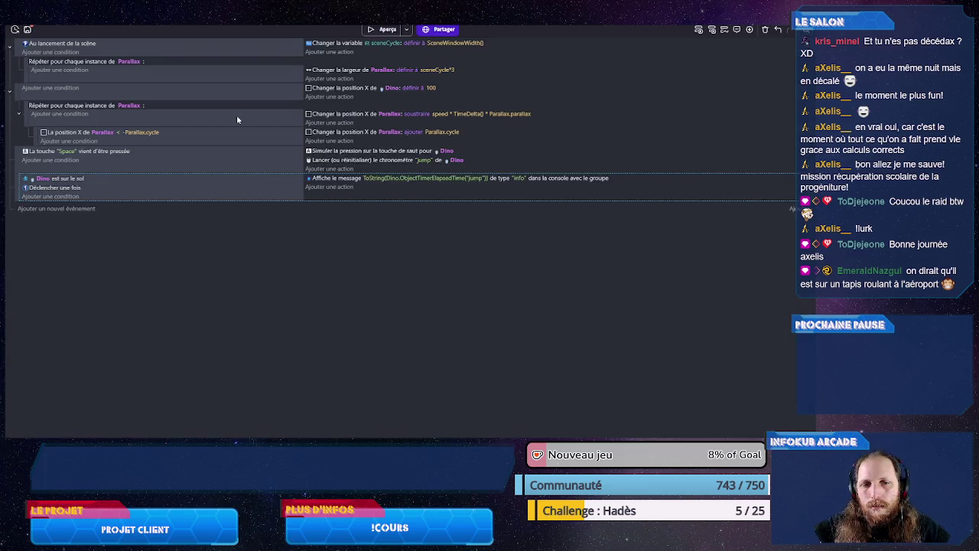
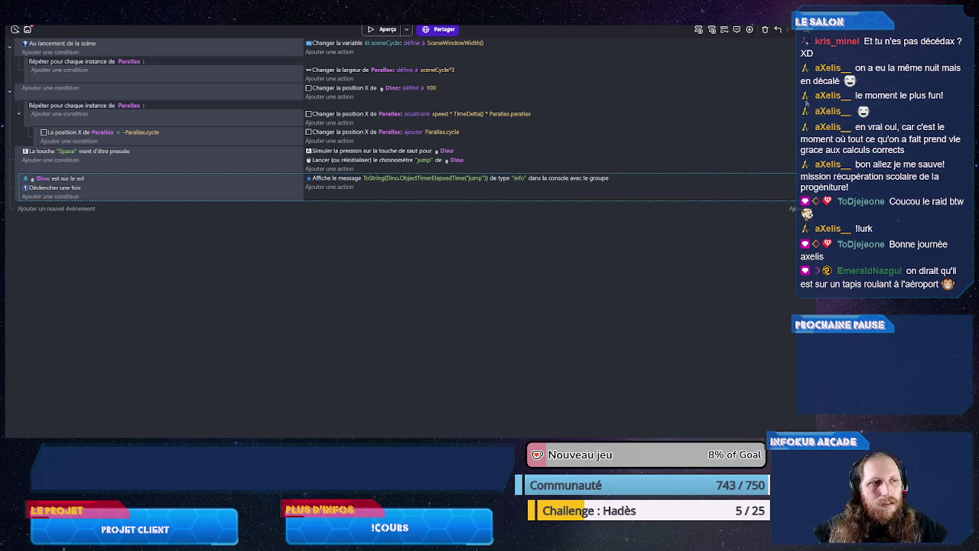
- In the PetitDino scene properties, change the speed variable's value to 85 and apply
key("ctrl+Tab")
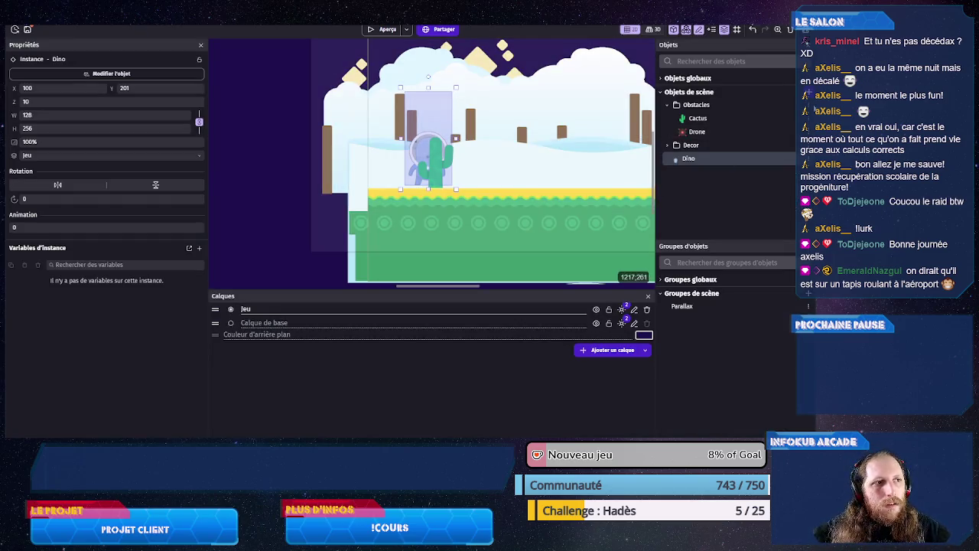
double_click(428, 145)
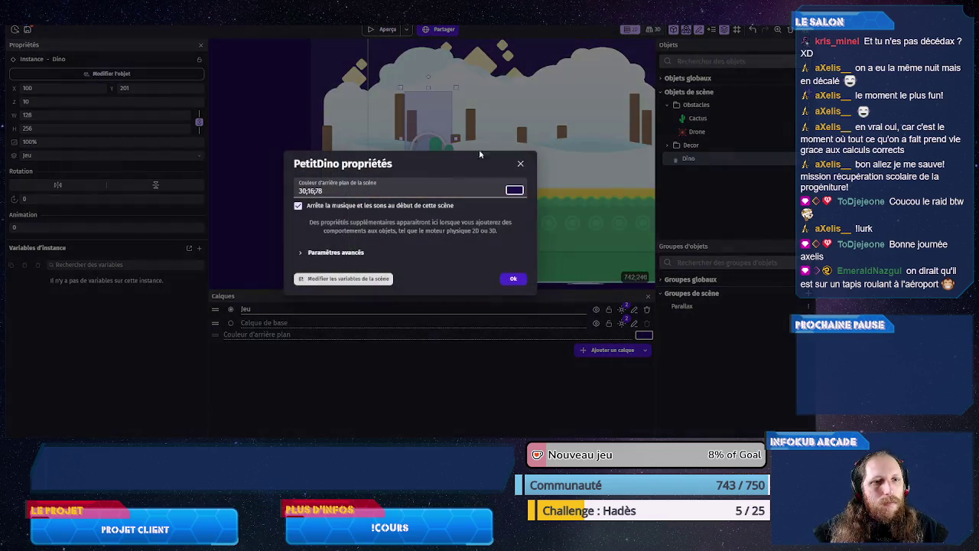
left_click(359, 279)
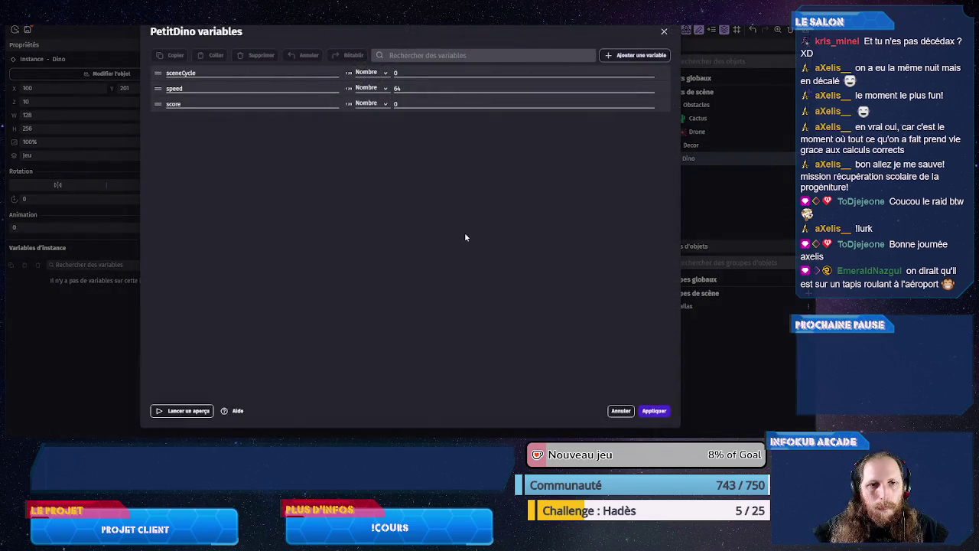
left_click(404, 89)
type("85")
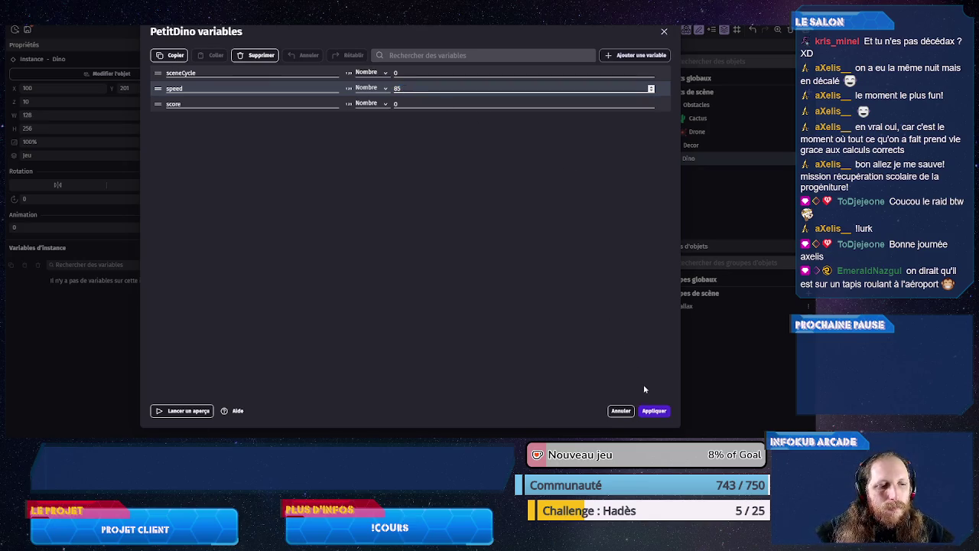
left_click(653, 415)
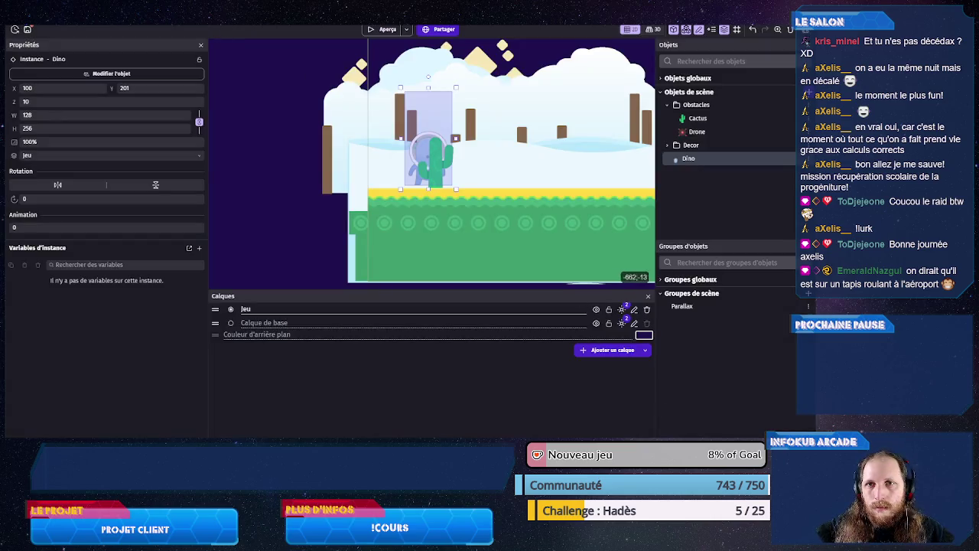
key("ctrl+Tab")
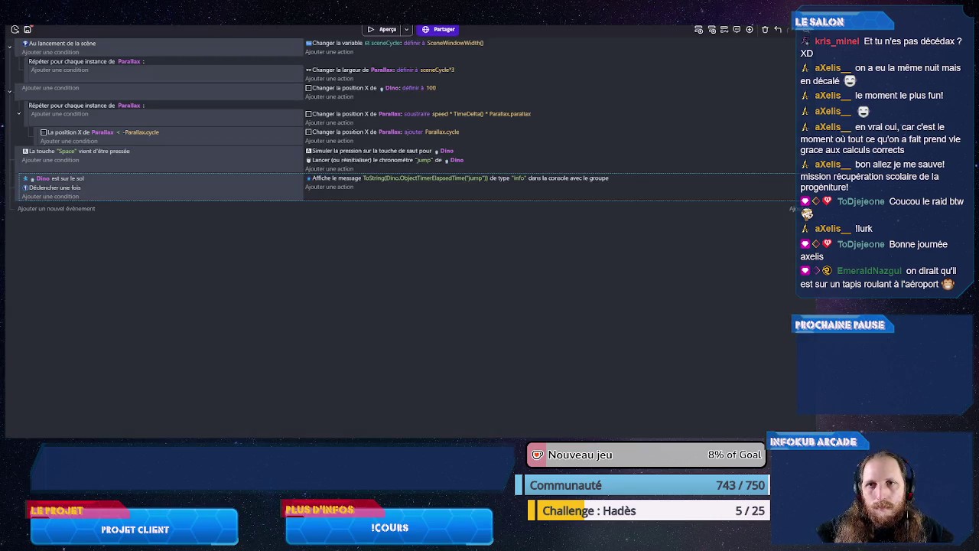
key("ctrl+shift+Tab")
- Drag the Cactus instance further right, clear of the dino, then deselect it
scroll(273, 139, "down", 3)
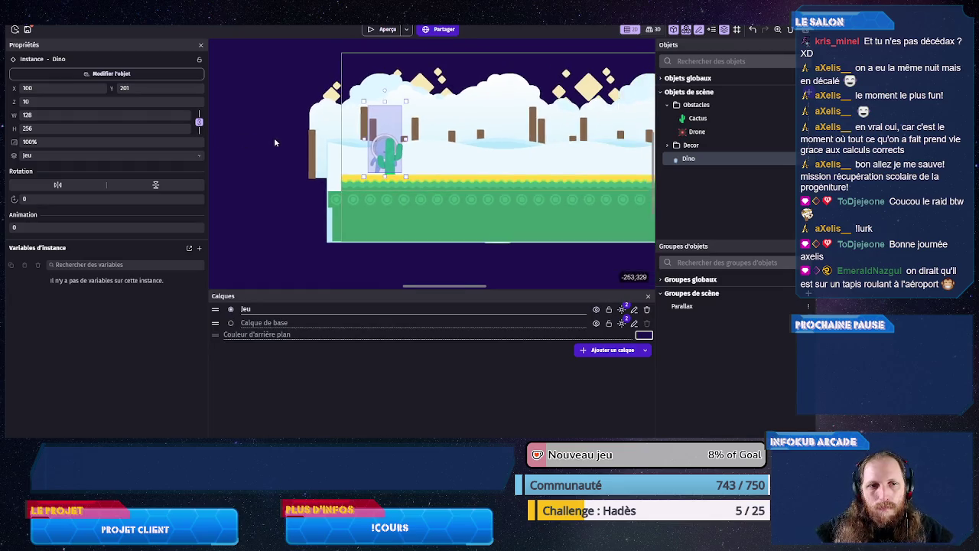
left_click_drag(397, 163, 590, 165)
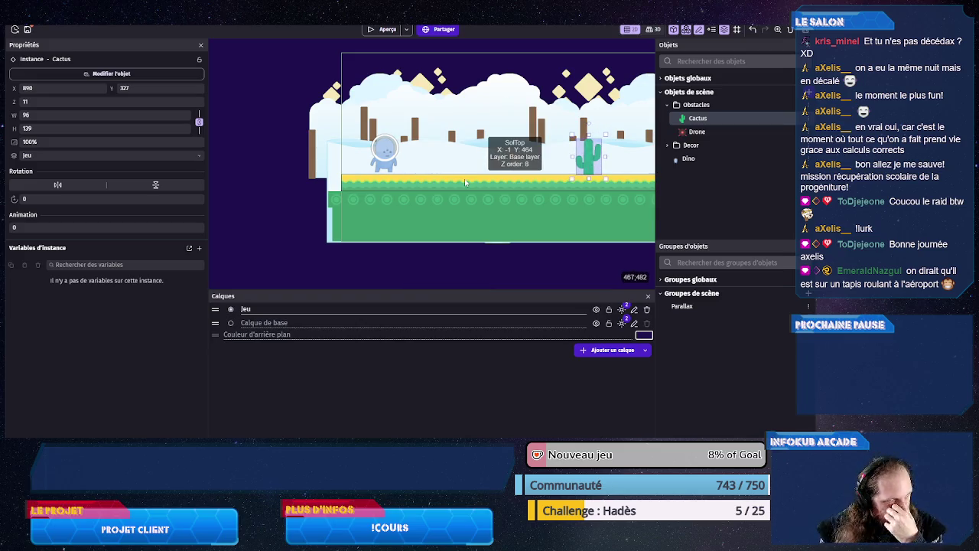
scroll(464, 182, "down", 5)
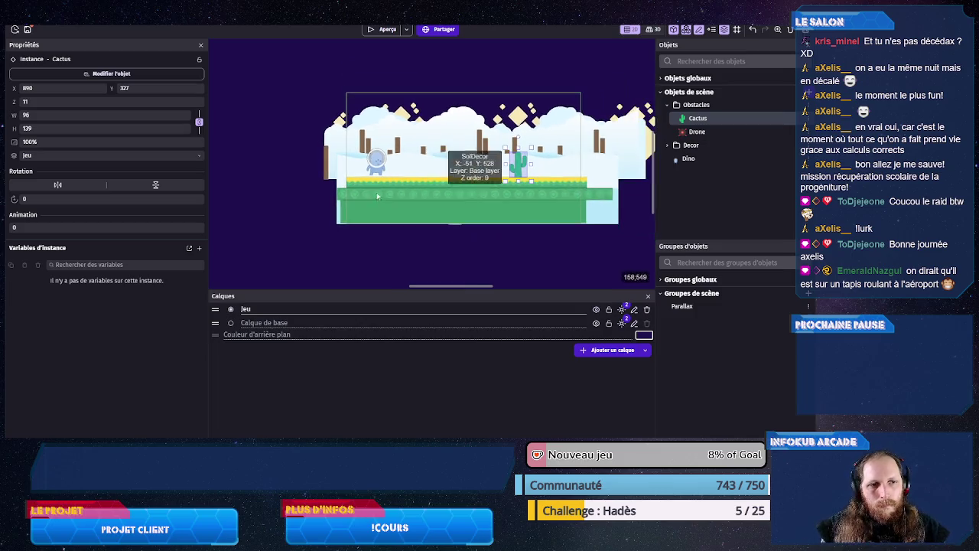
left_click_drag(473, 164, 507, 164)
left_click(491, 247)
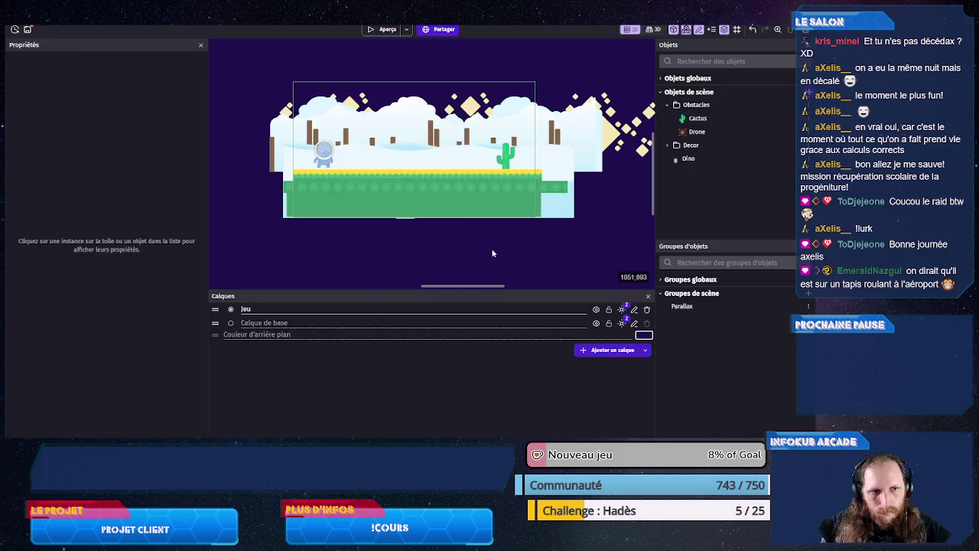
- Save the project with Ctrl+S
key("ctrl+s")
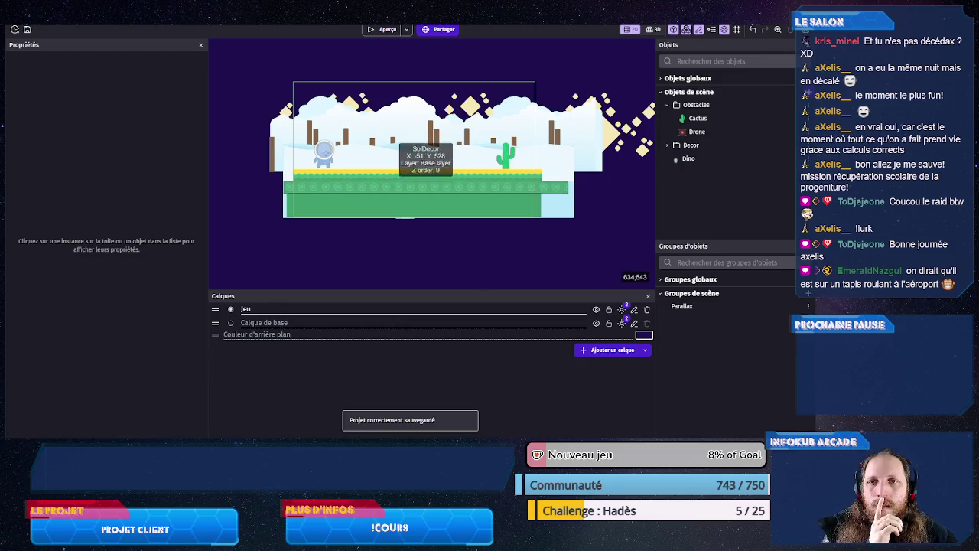
key("ctrl+Tab")
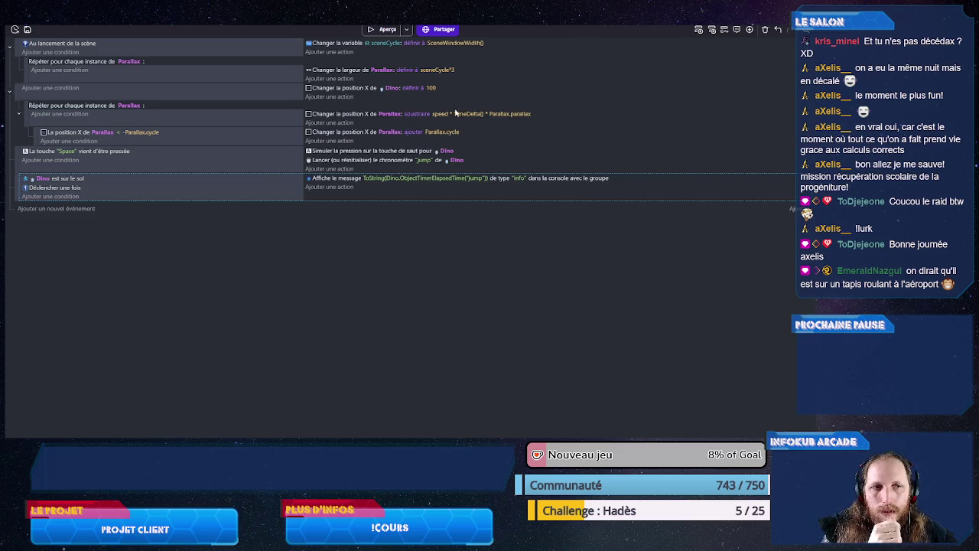
key("ctrl+Tab")
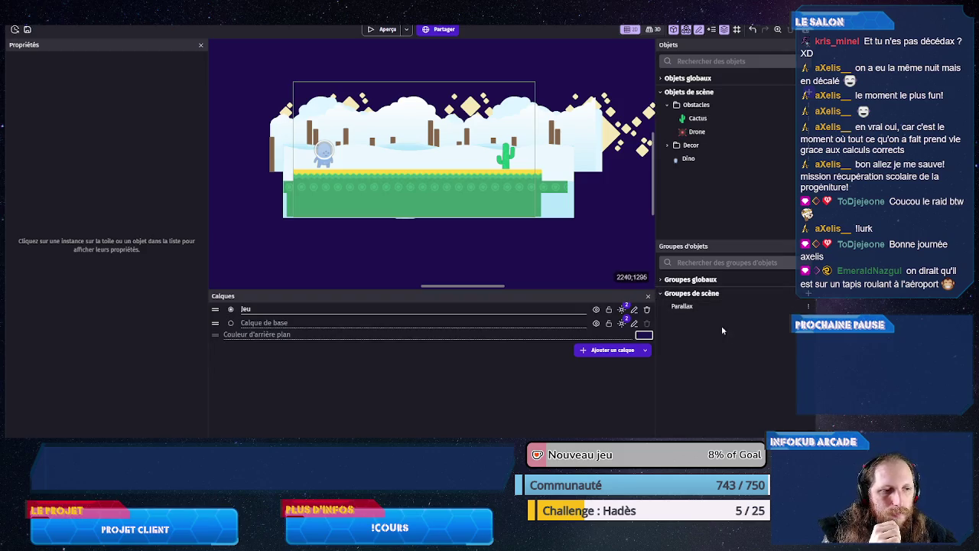
- Create a new scene object group named 'Ennemis'
left_click(808, 294)
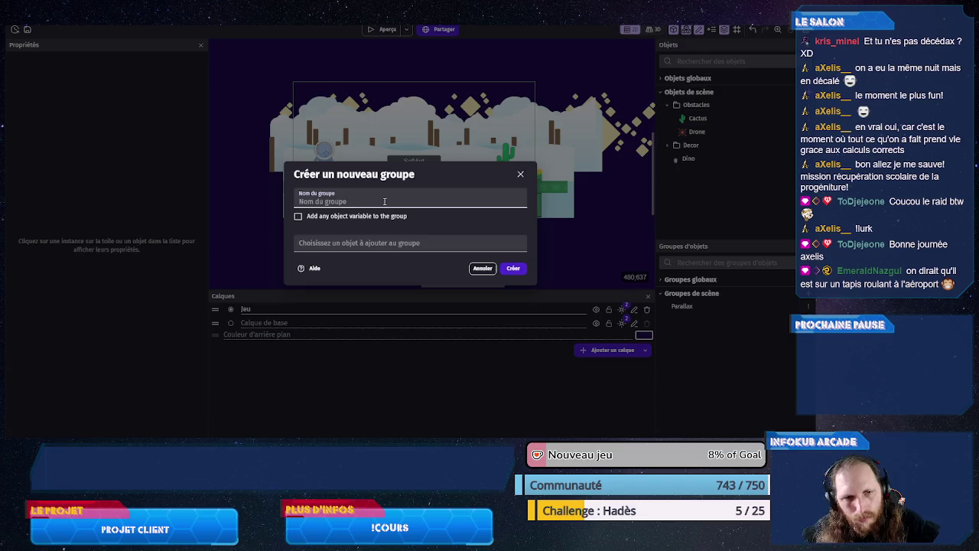
type("Ennemis")
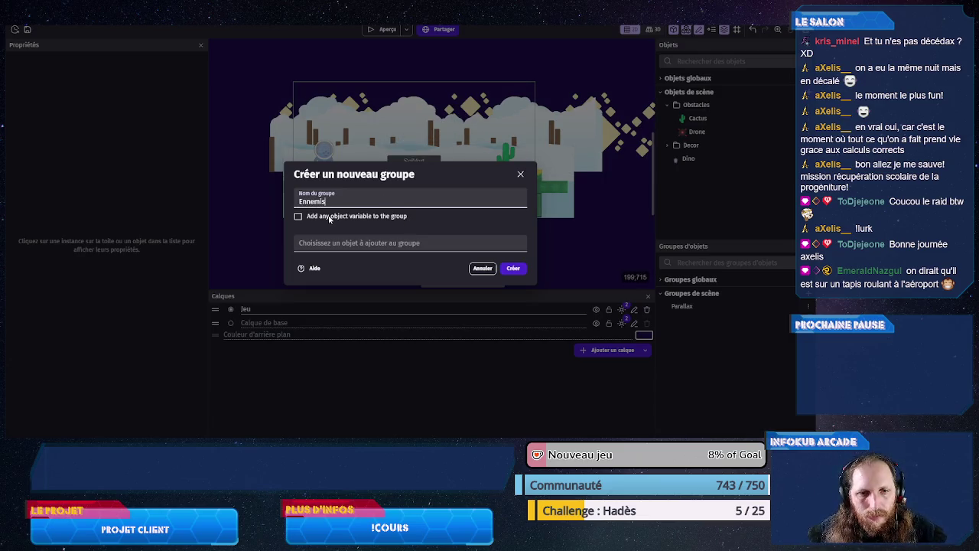
left_click(512, 269)
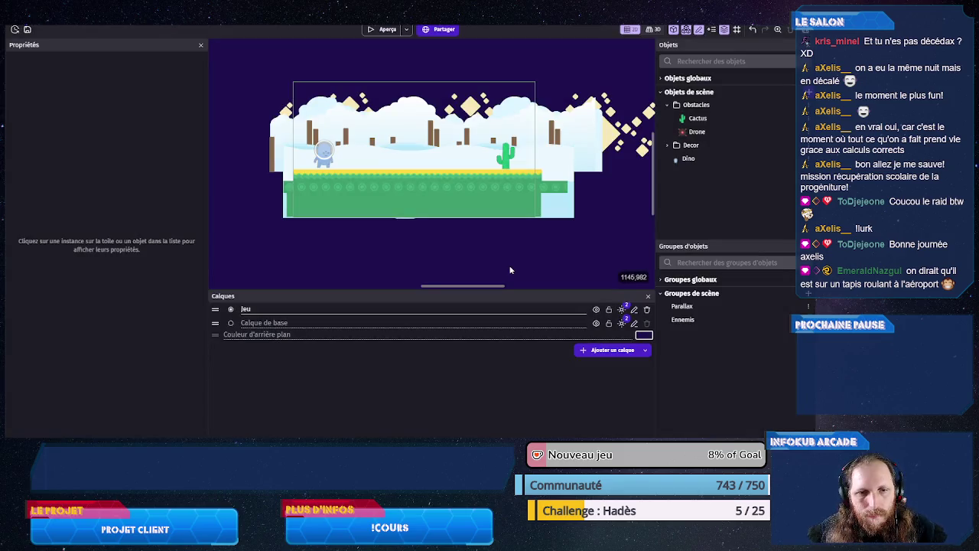
- Add the Cactus and Drone objects to the Ennemis group and apply
double_click(683, 320)
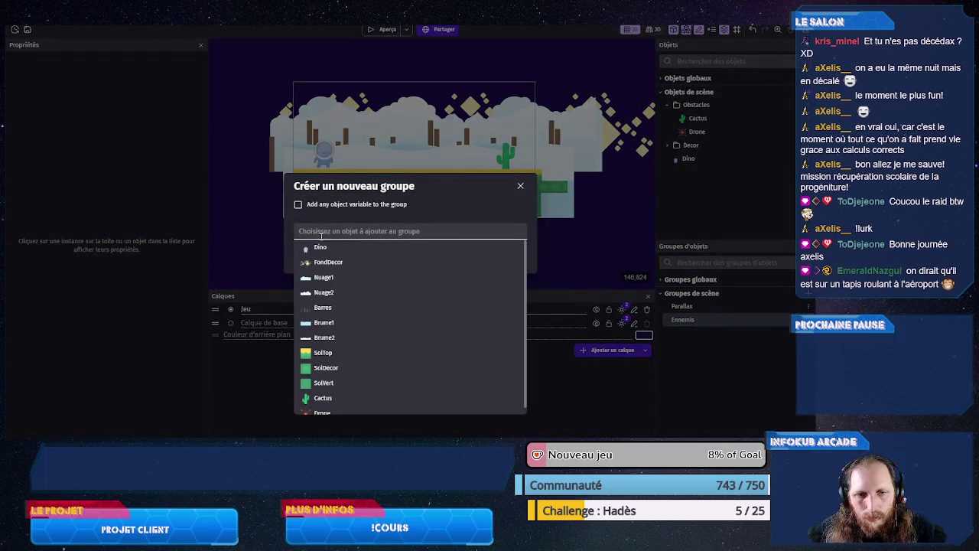
left_click(335, 398)
left_click(360, 262)
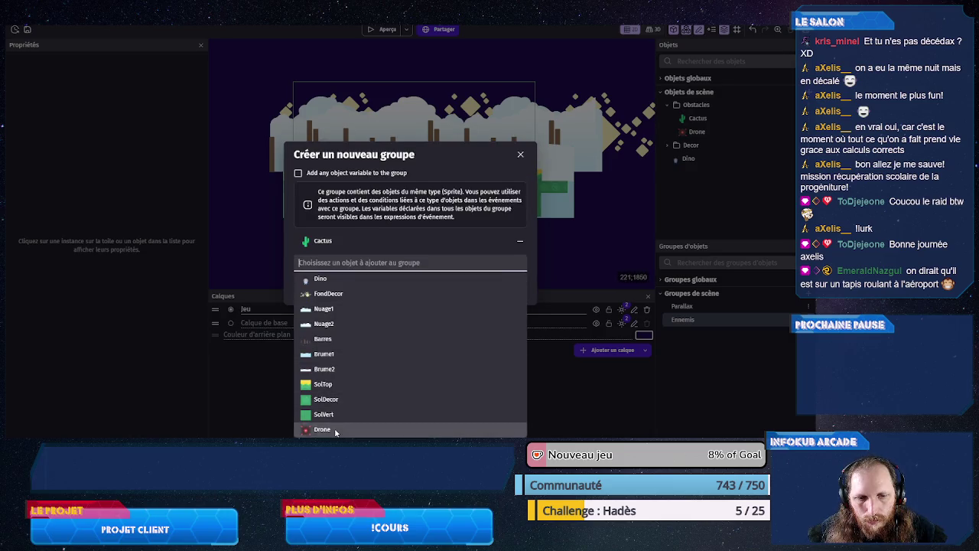
left_click(329, 430)
left_click(521, 296)
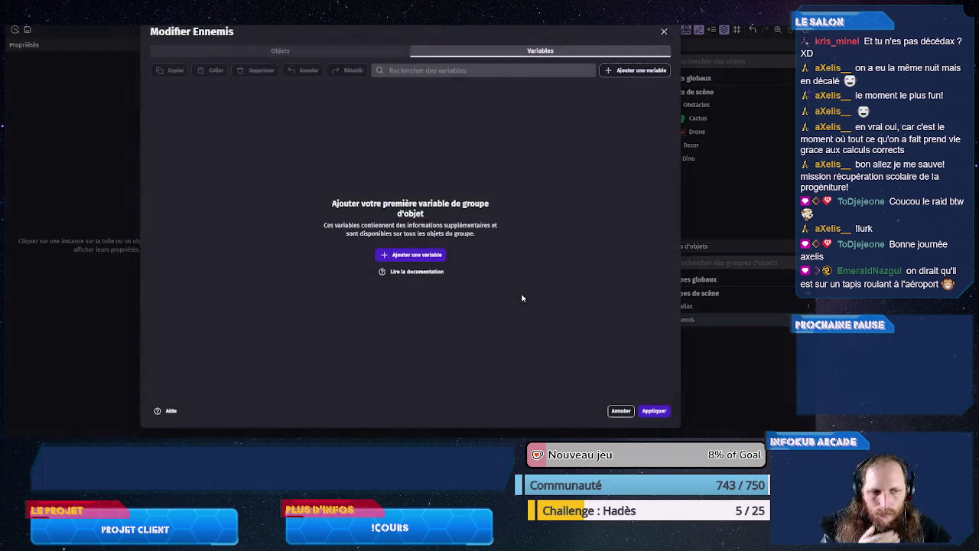
left_click(655, 412)
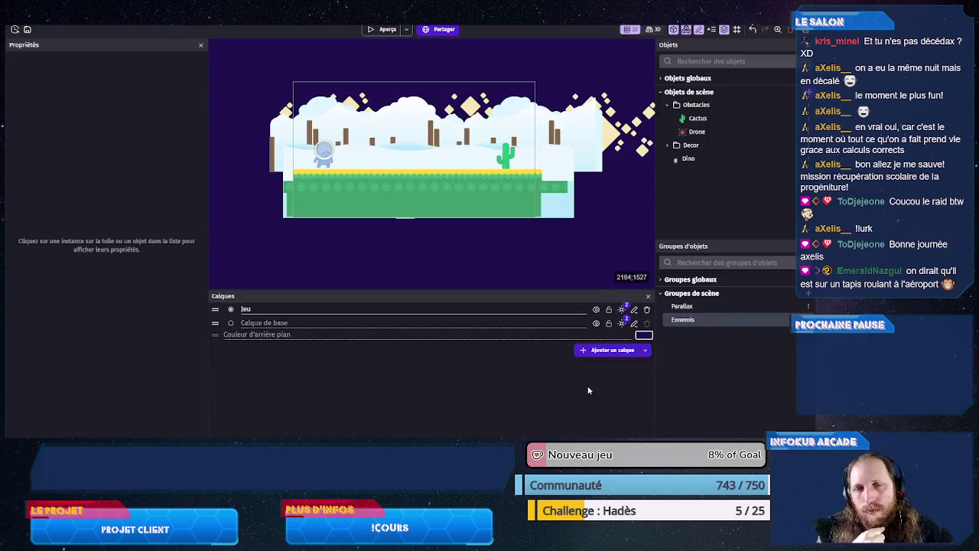
- Add an X position action for the Ennemis group to the scene-start event
key("ctrl+Tab")
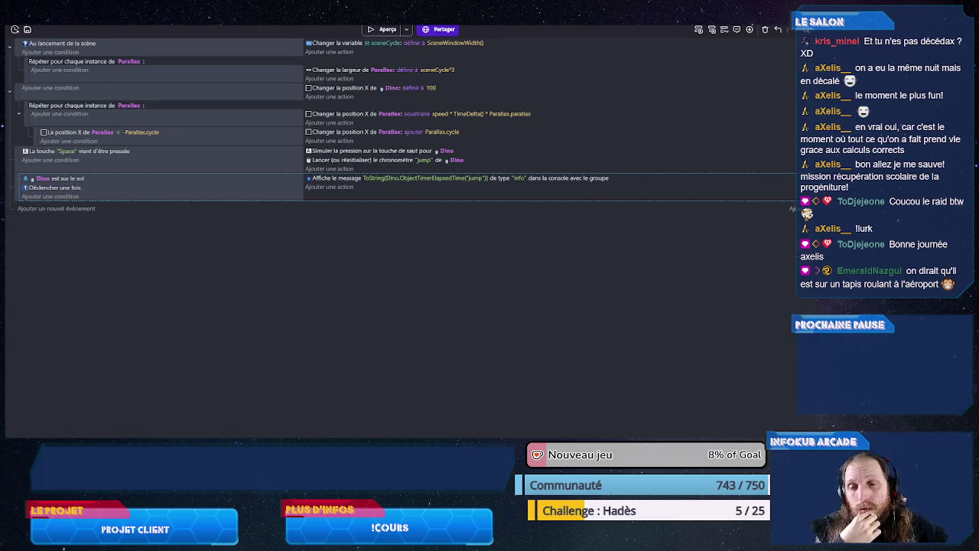
right_click(95, 92)
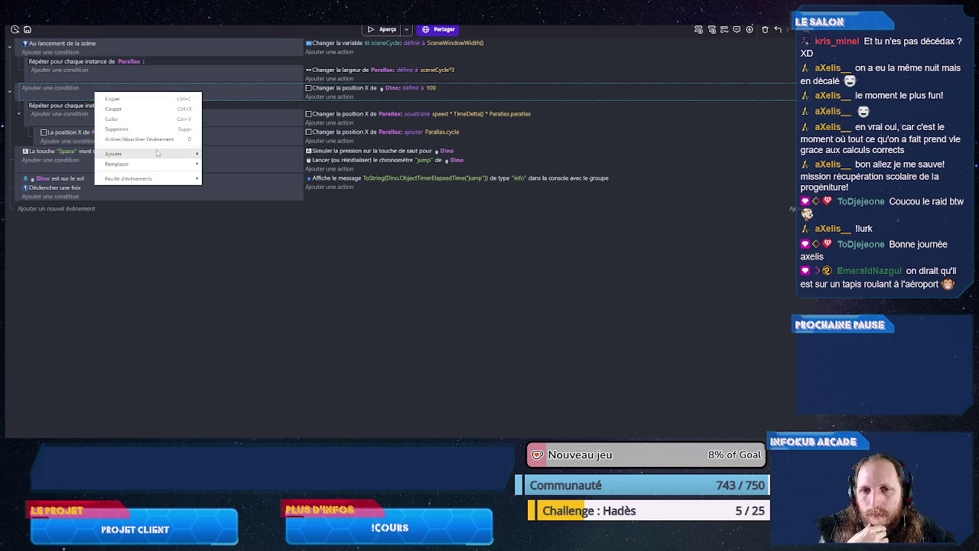
mouse_move(157, 154)
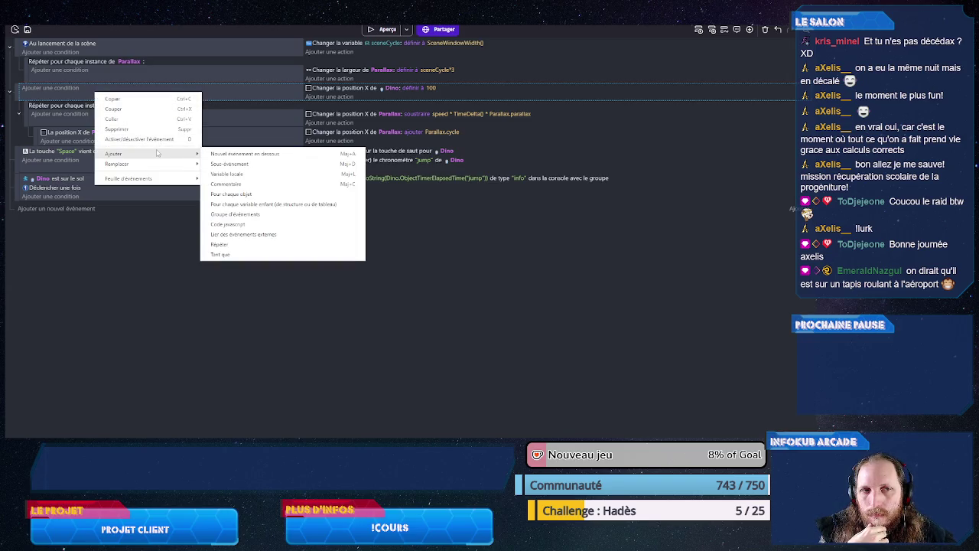
key("Escape")
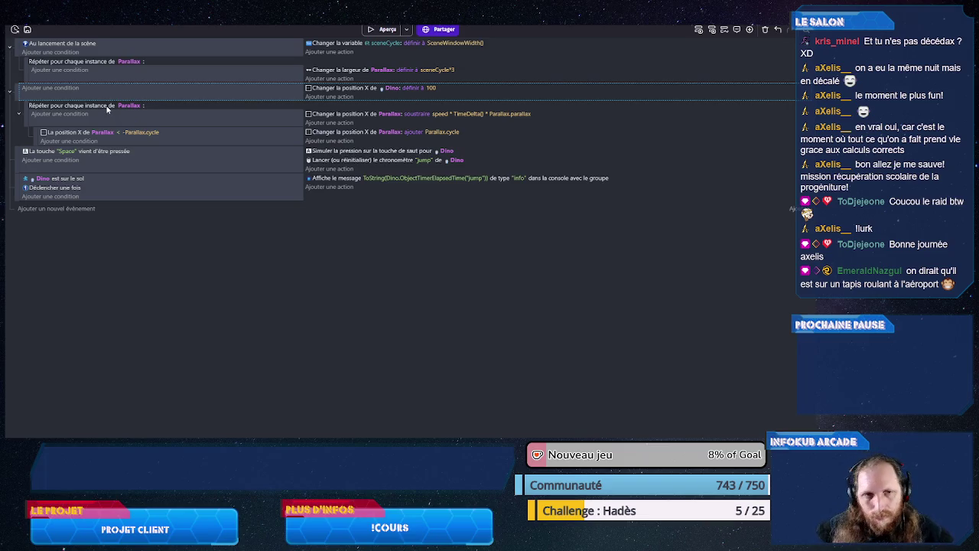
left_click(331, 98)
left_click(69, 325)
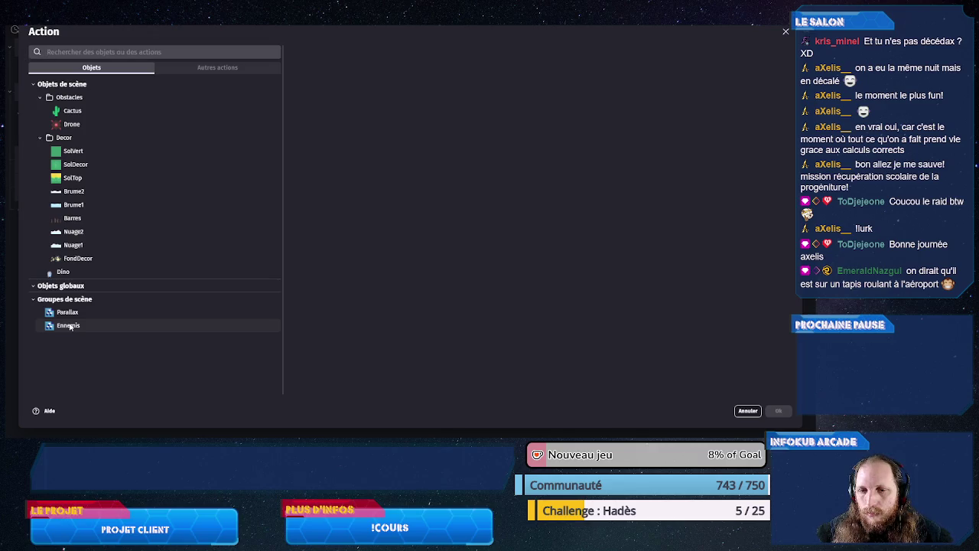
type("x")
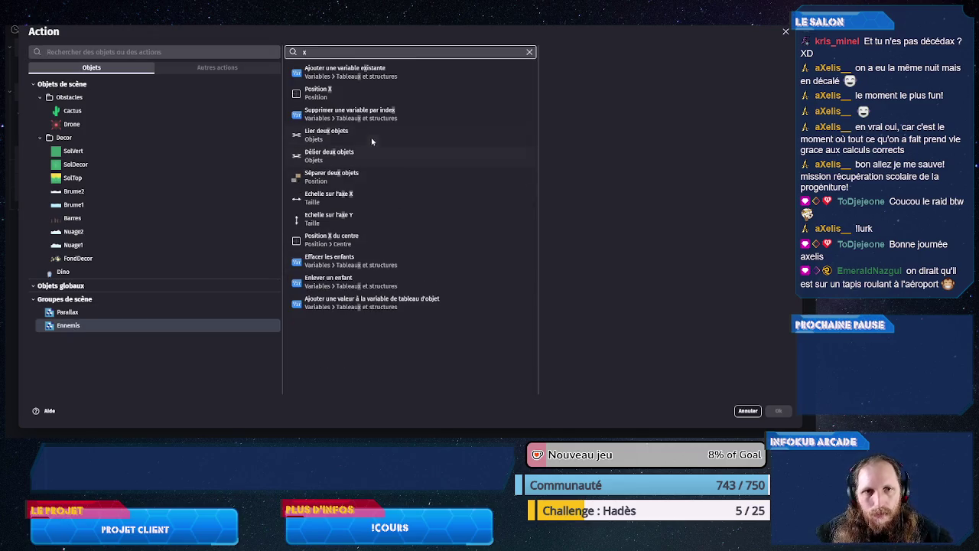
left_click(337, 93)
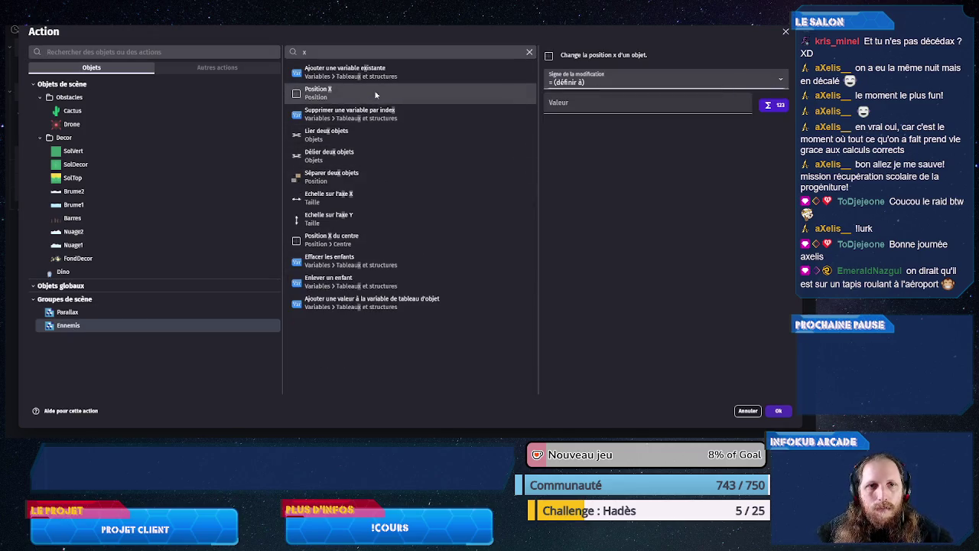
left_click(778, 411)
- Set the action's value to speed * TimeDelta(), dropping the Parallax.parallax factor
left_click(473, 126)
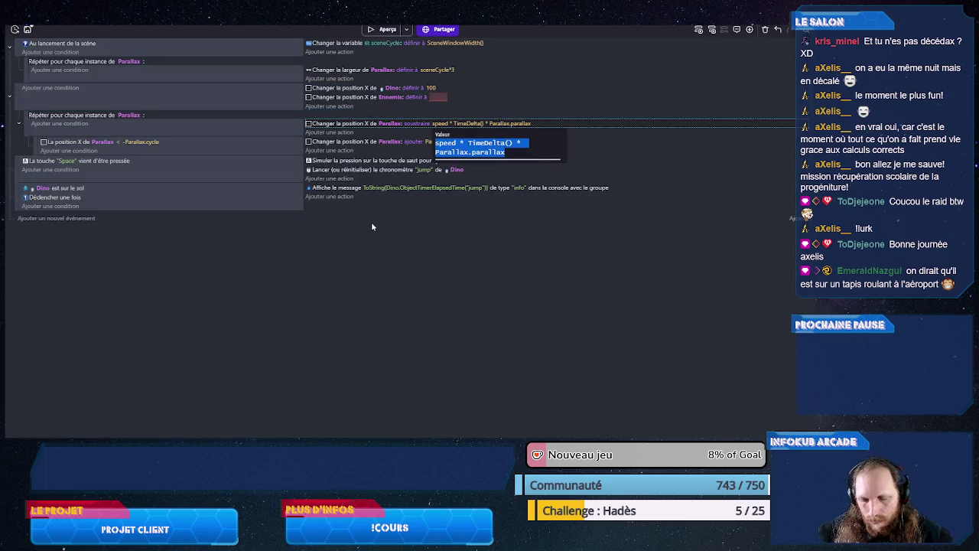
key("Escape")
left_click(434, 99)
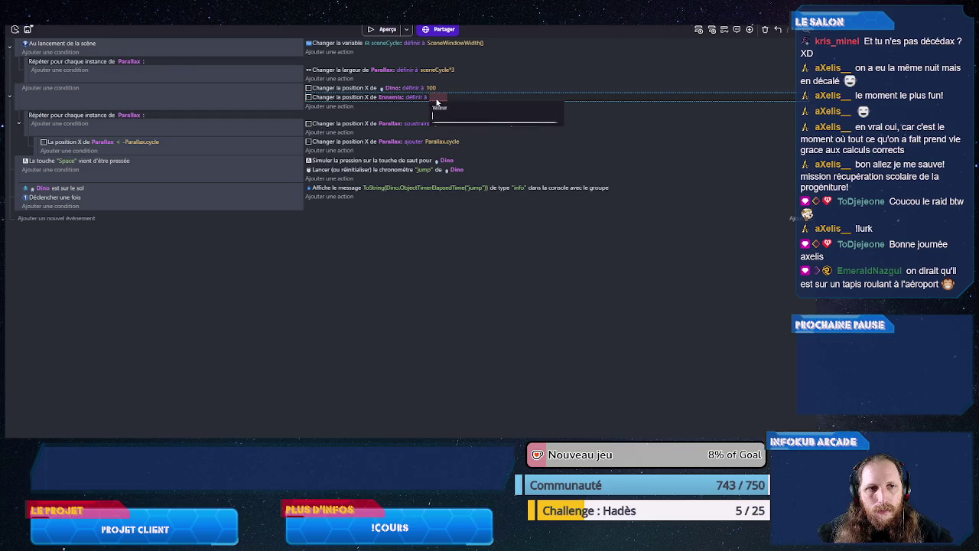
type("speed * TimeDelta() * Parallax.parallax")
left_click(425, 222)
left_click(501, 98)
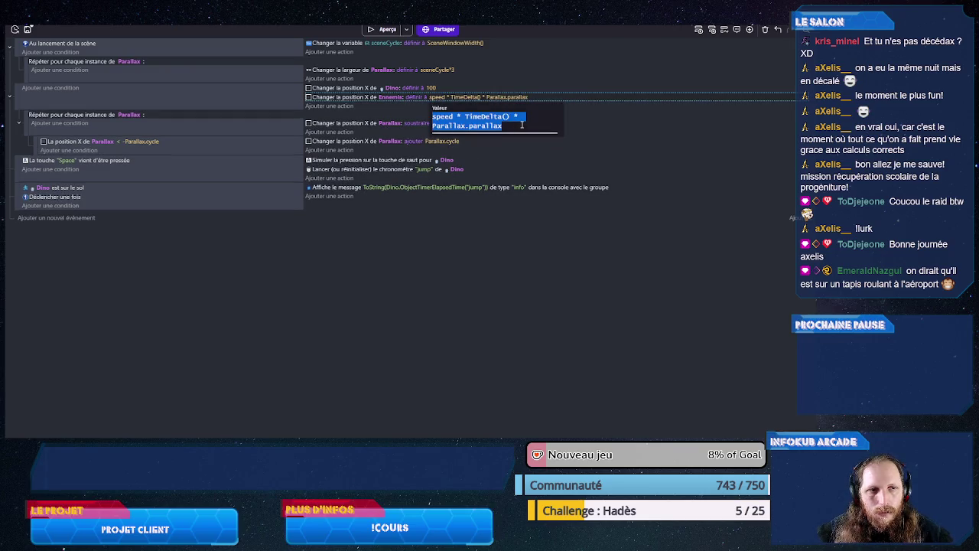
left_click(512, 116)
key("ctrl+shift+End")
key("BackSpace")
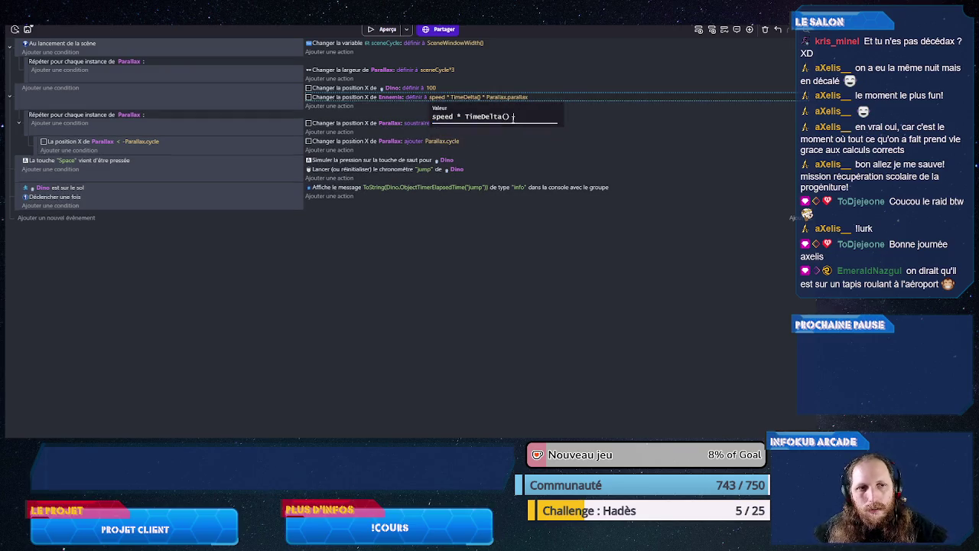
left_click(370, 225)
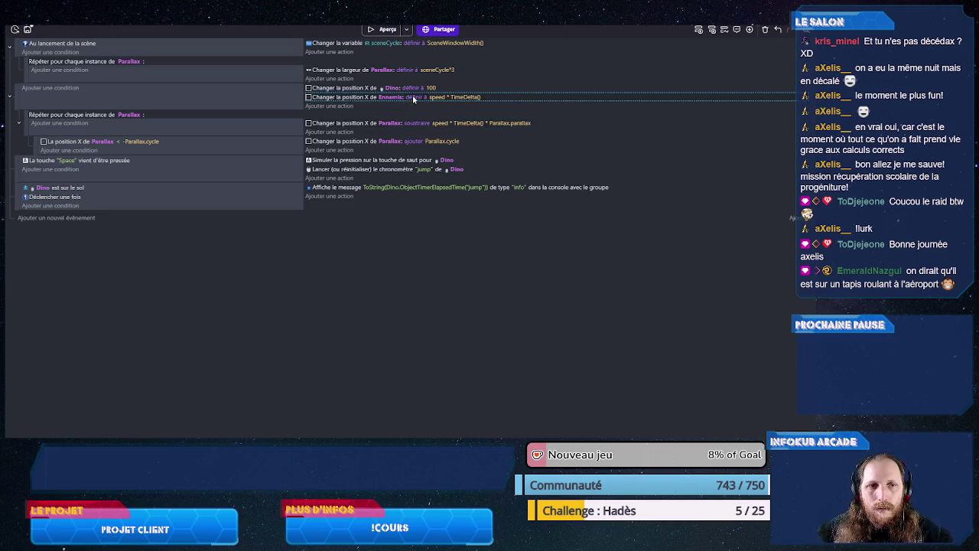
- Change the Ennemis X-position modification sign from set to subtract
left_click(413, 97)
left_click(425, 116)
left_click(431, 143)
left_click(370, 205)
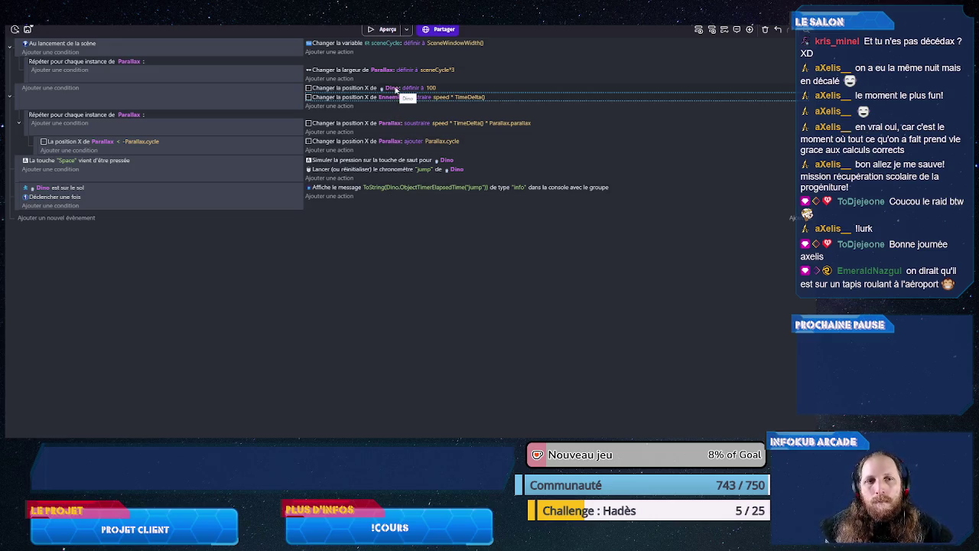
- Cancel the PetitDino scene variables dialog and move on to the next view
key("ctrl+Tab")
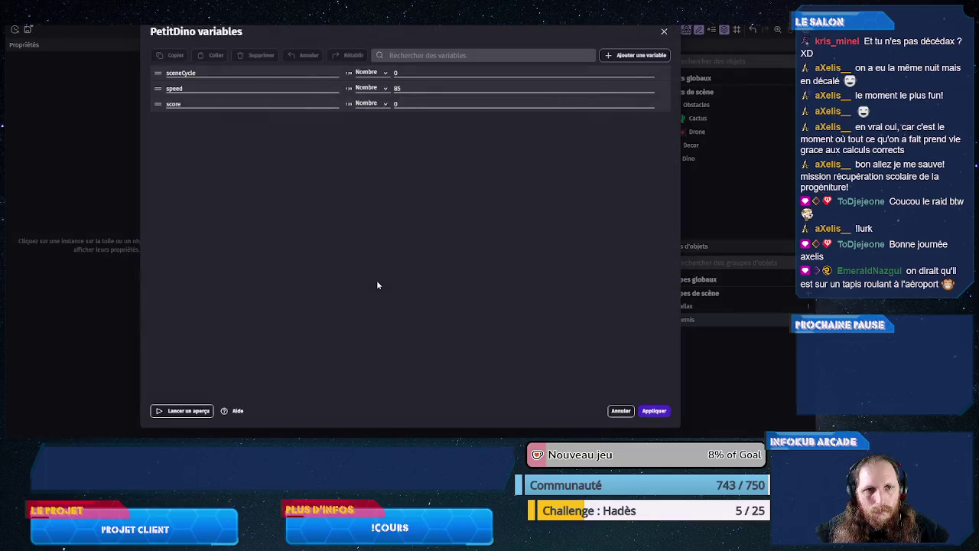
left_click(622, 411)
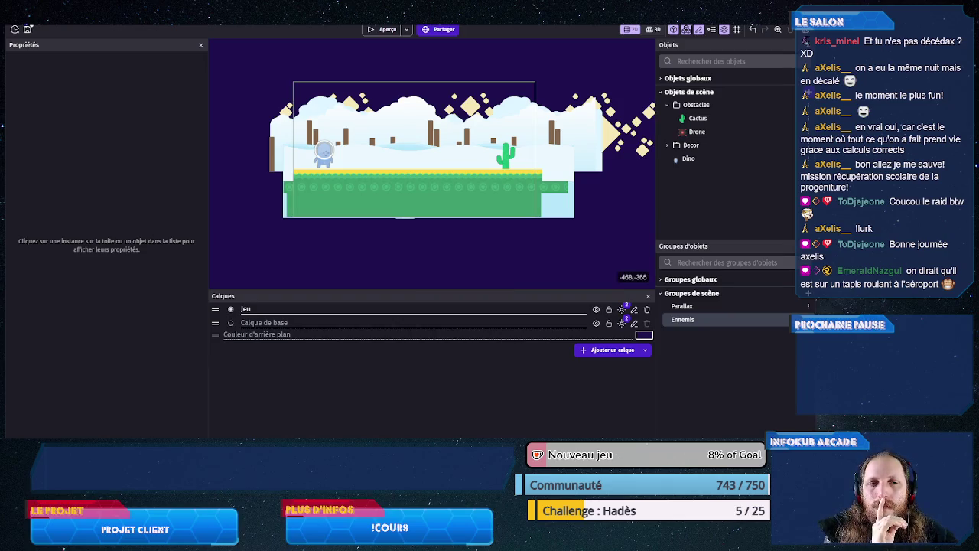
key("ctrl+Tab")
key("ctrl+Tab")
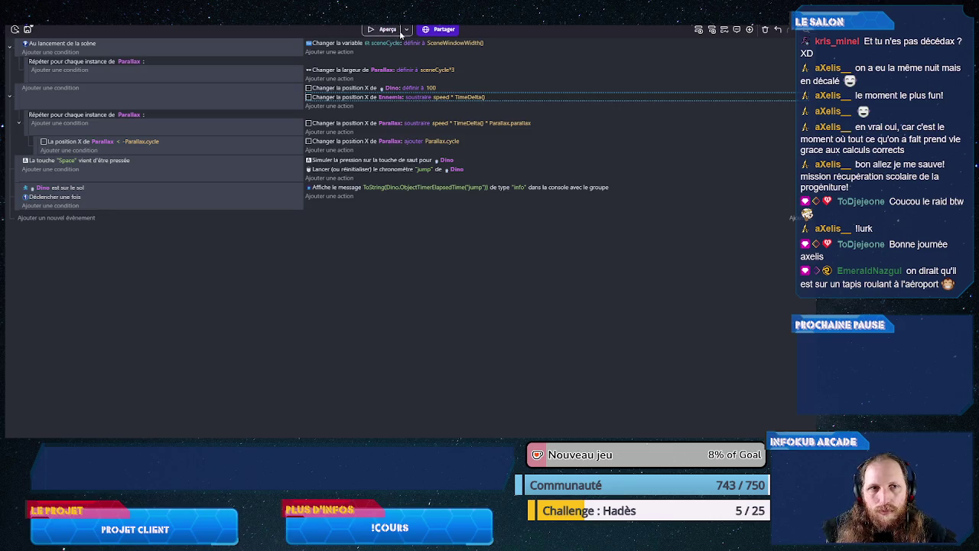
- Run a game preview, make the dino jump once, and close the preview
left_click(407, 29)
left_click(428, 58)
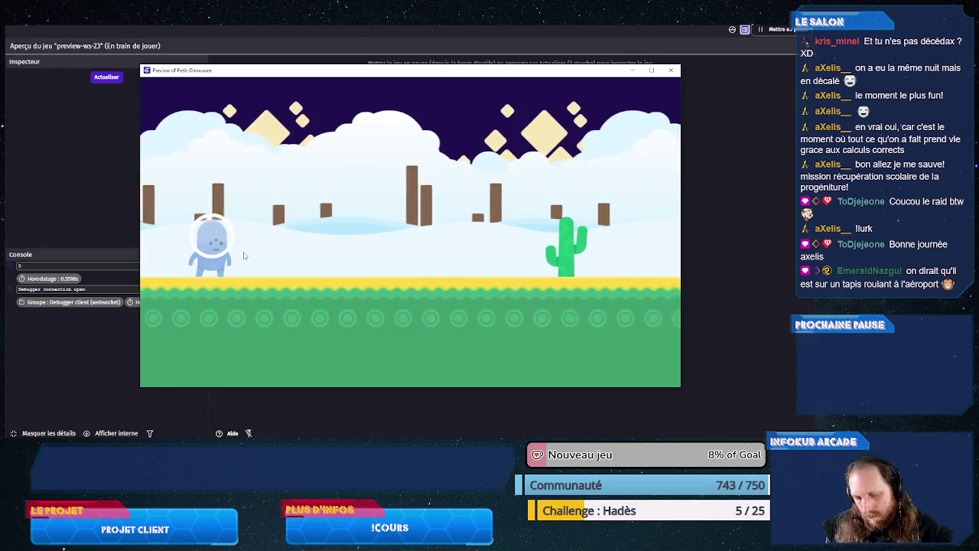
left_click(242, 256)
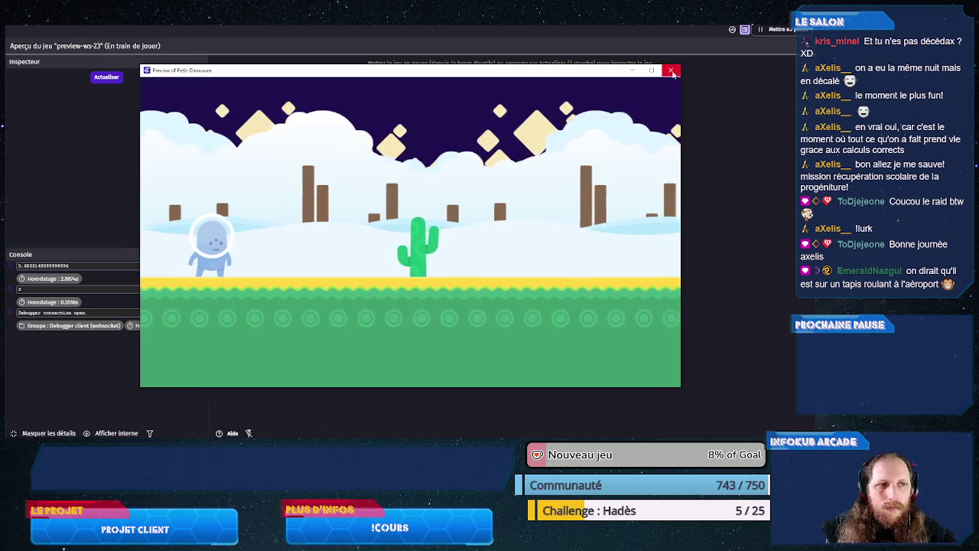
left_click(671, 71)
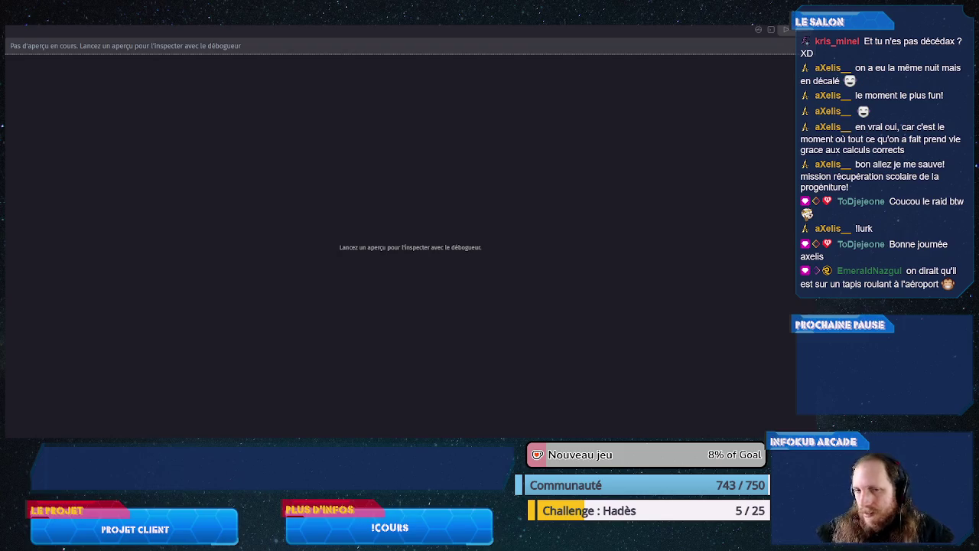
- Set the PetitDino scene's speed variable to 175 and apply
left_click(757, 30)
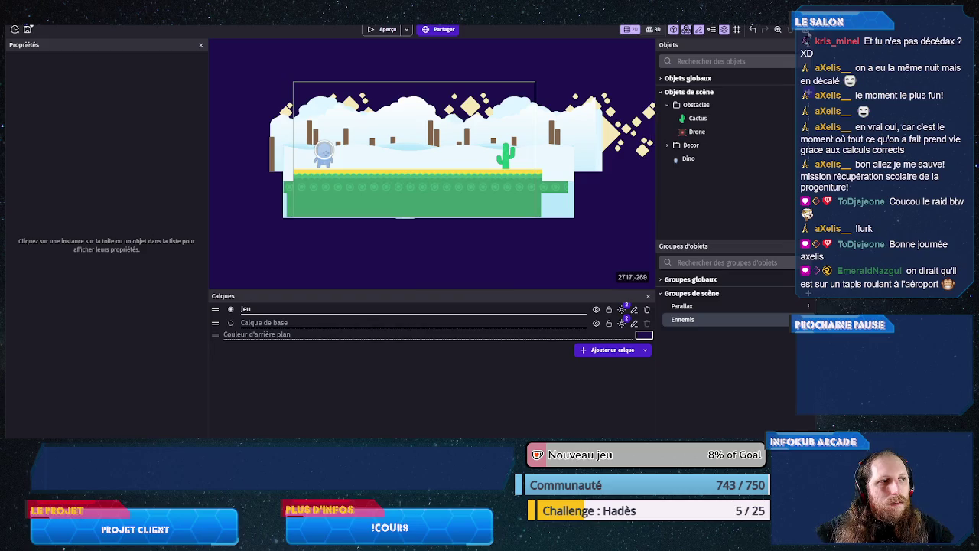
double_click(404, 173)
left_click(343, 278)
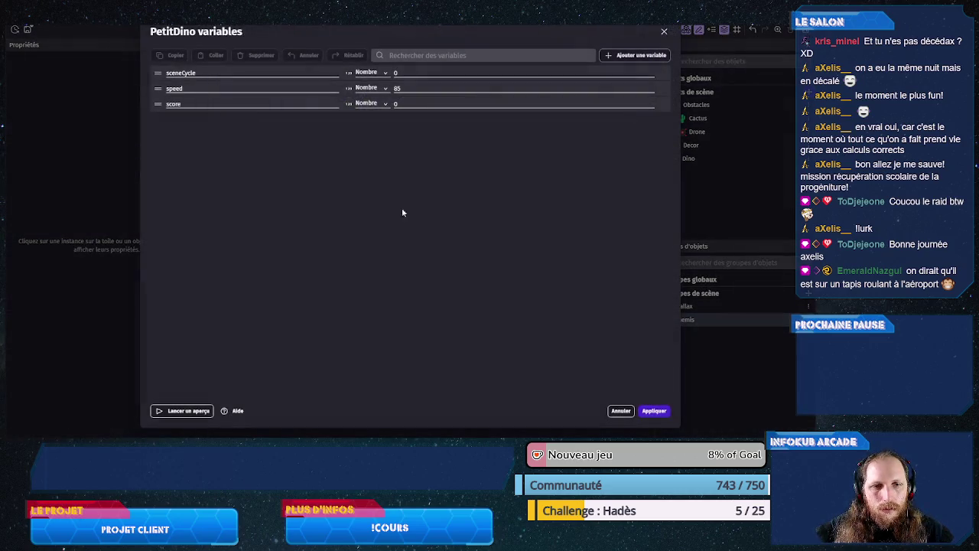
left_click(405, 88)
type("175")
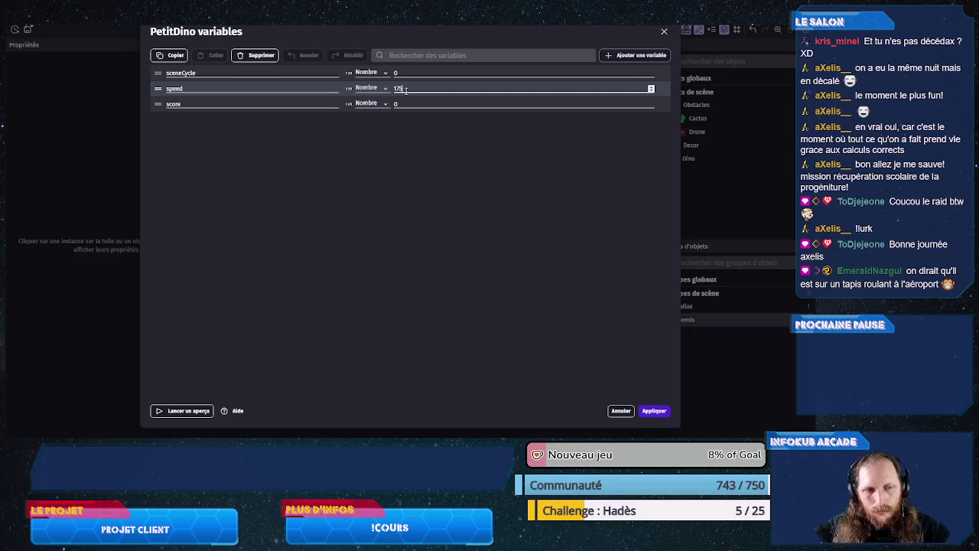
left_click(652, 411)
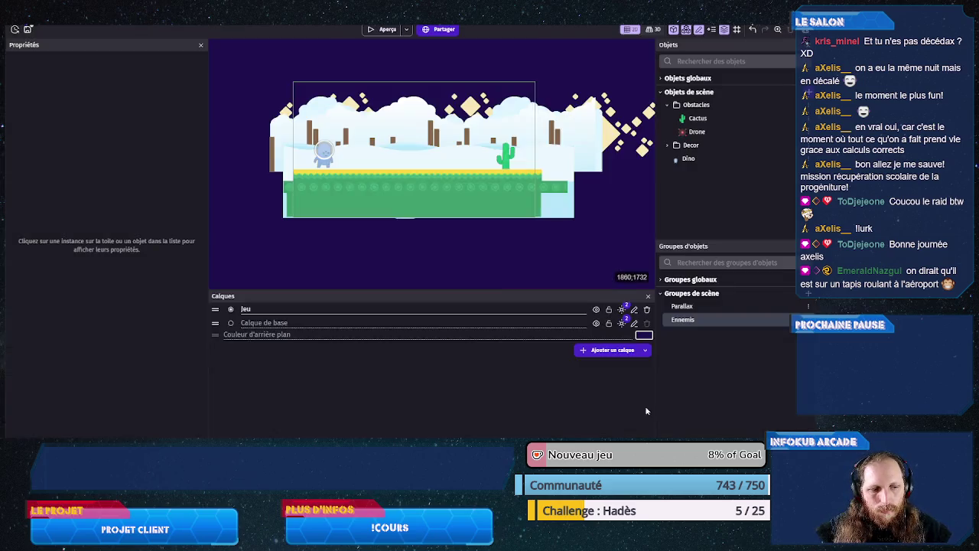
- Preview the game twice at speed 175, jumping over the cactus with Space
left_click(387, 30)
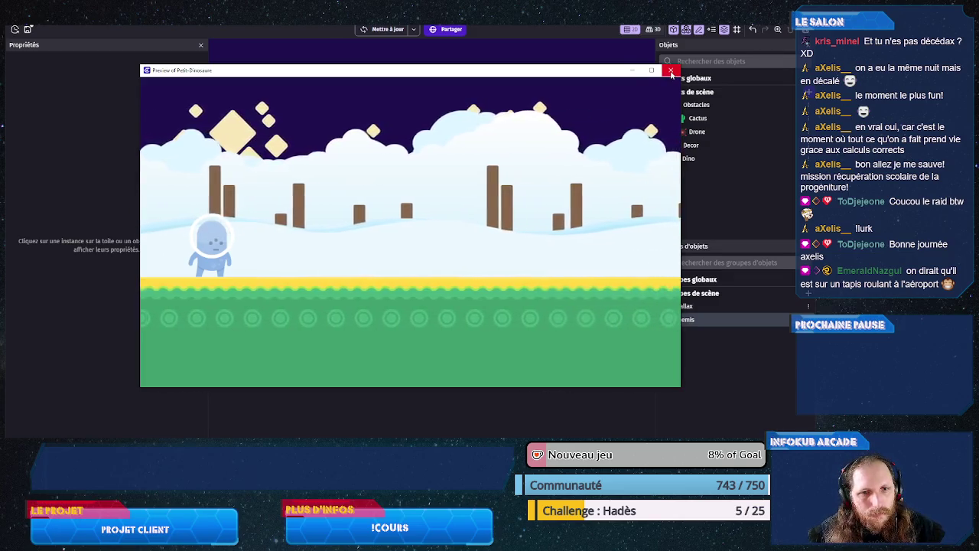
left_click(671, 70)
left_click(382, 30)
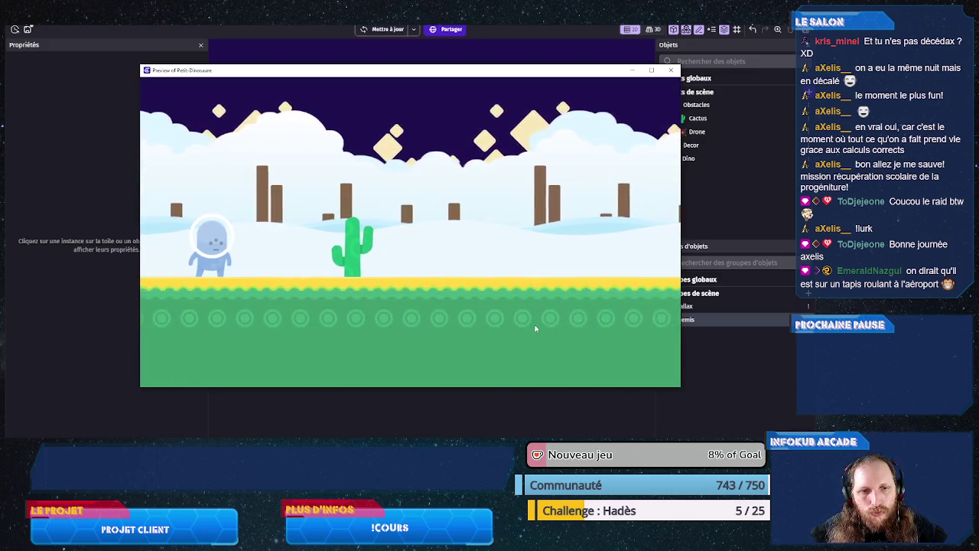
key("space")
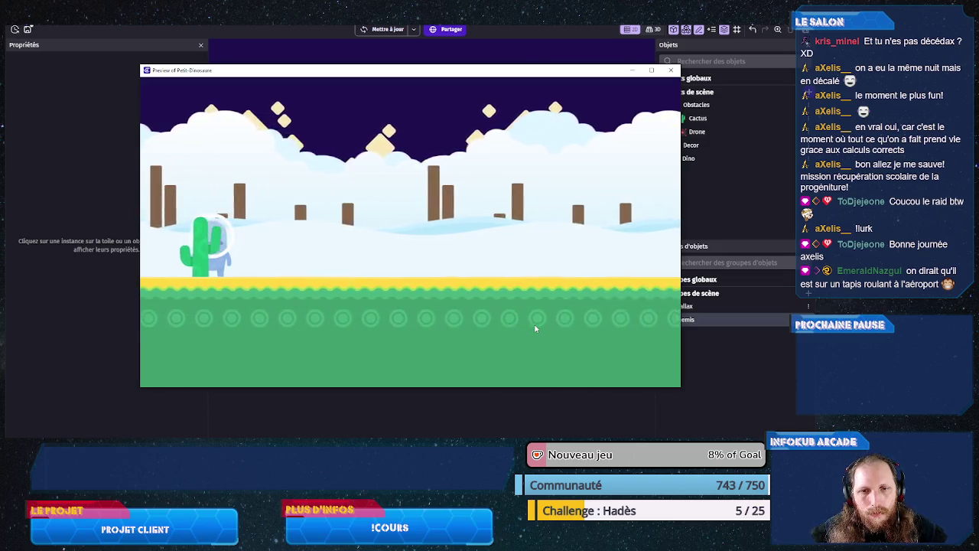
left_click(671, 70)
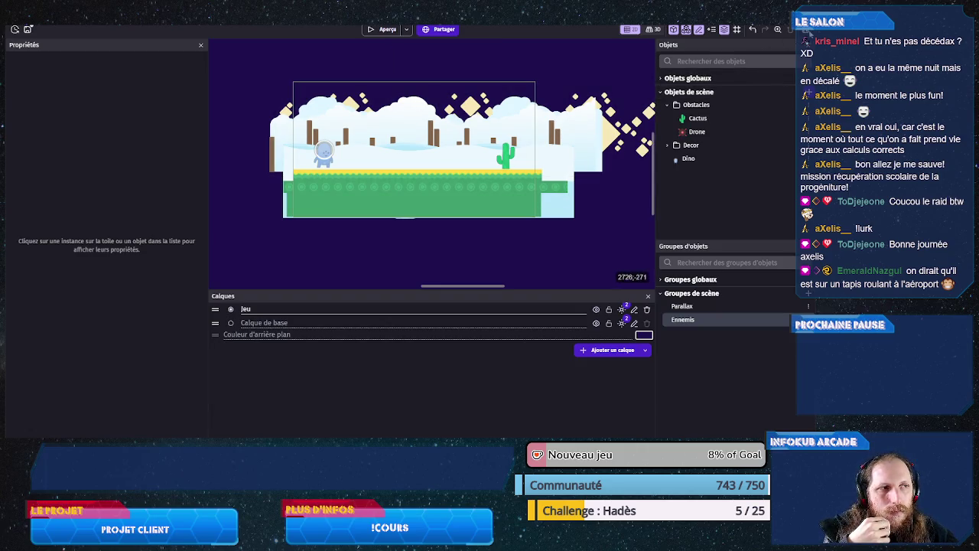
- Set the PetitDino scene's speed variable to 350 and apply
double_click(323, 153)
left_click(352, 277)
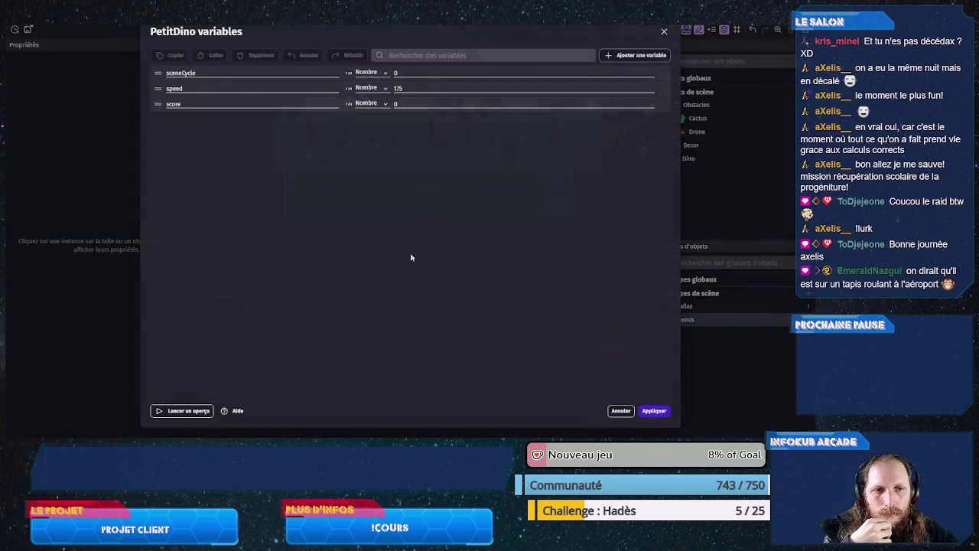
double_click(397, 89)
type("35")
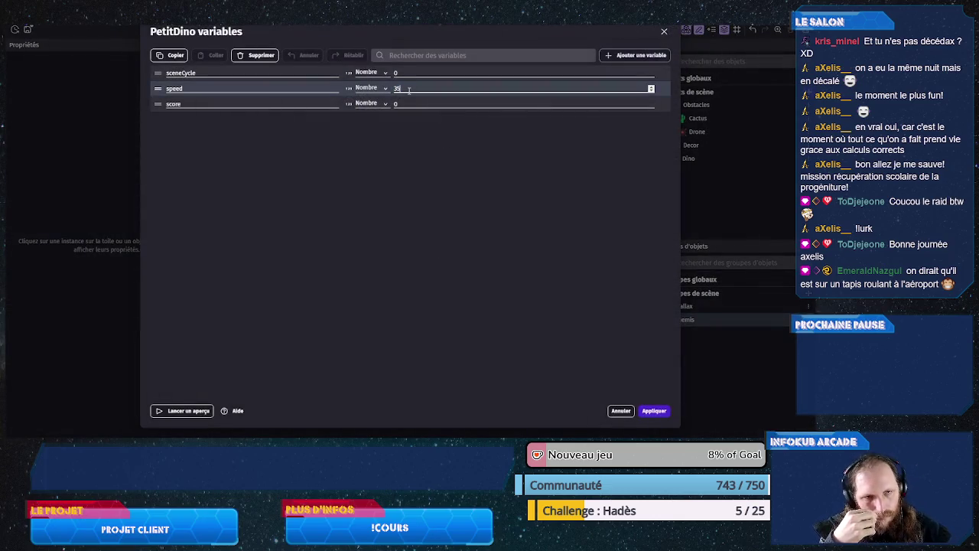
type("0")
left_click(654, 410)
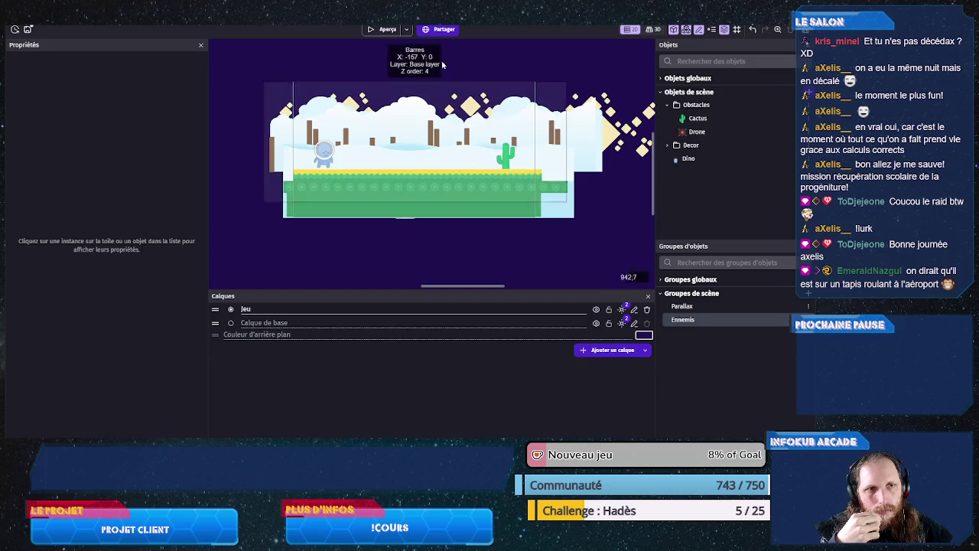
- Preview the game twice at speed 350, jumping over the cactus with Space
left_click(383, 29)
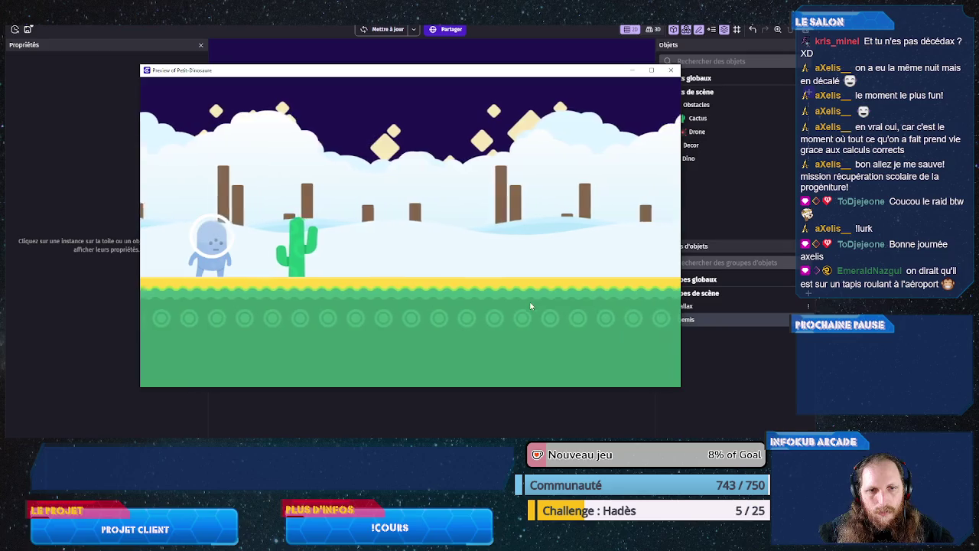
key("space")
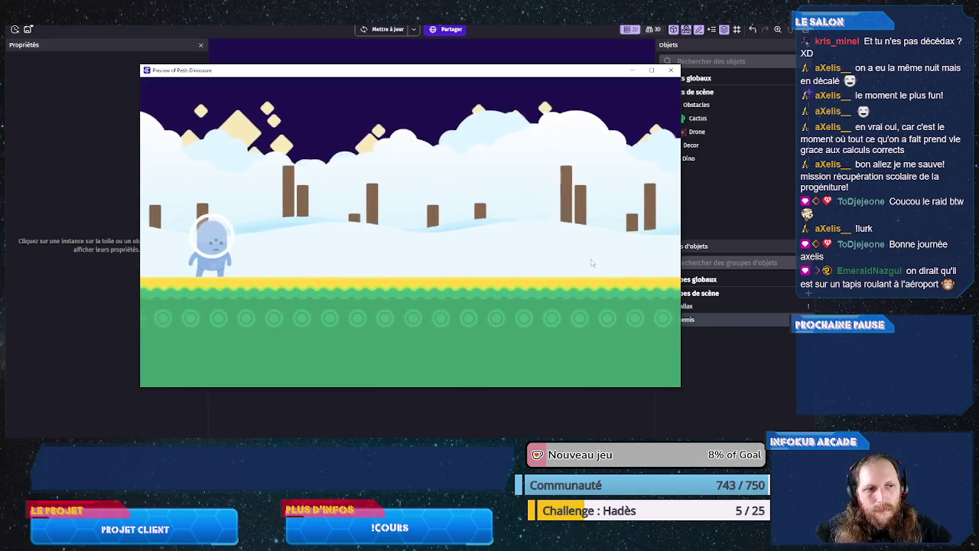
key("space")
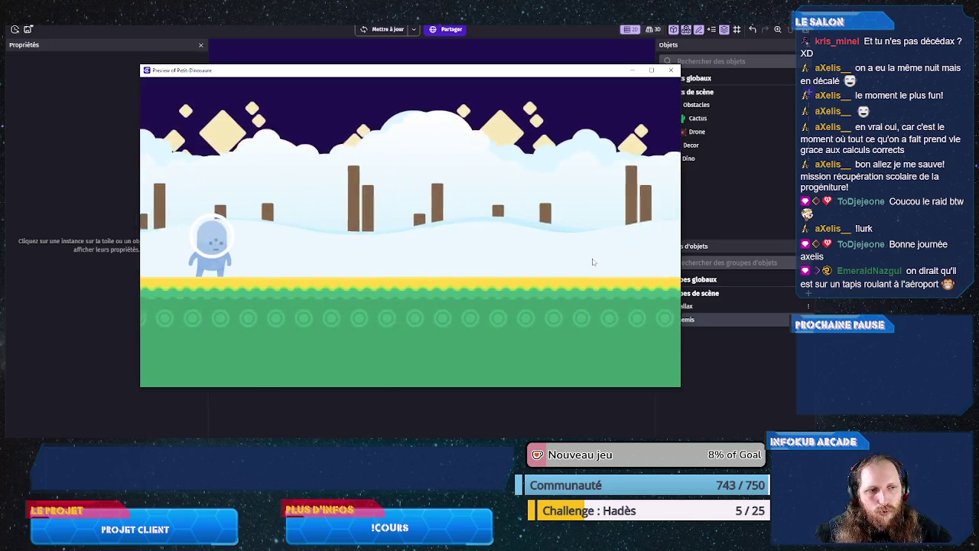
key("space")
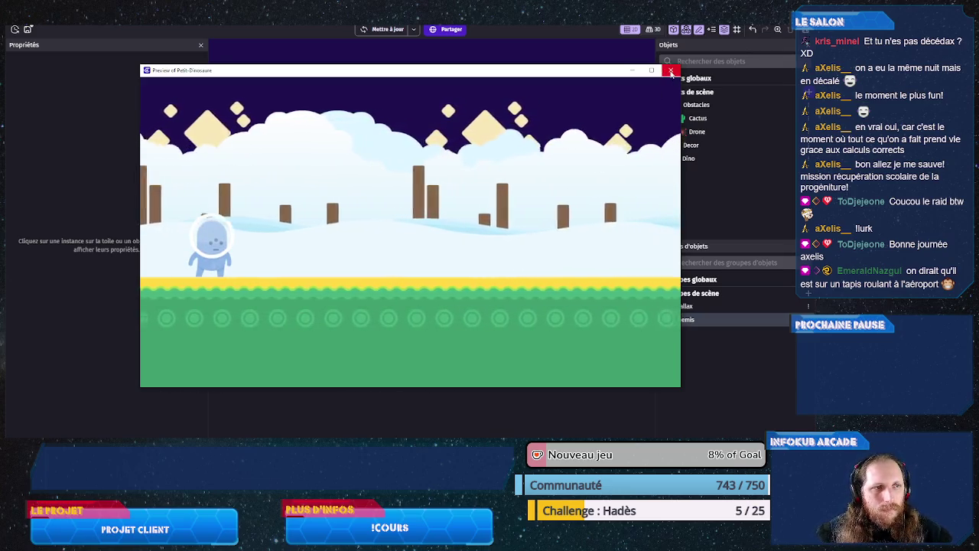
left_click(671, 69)
left_click(389, 31)
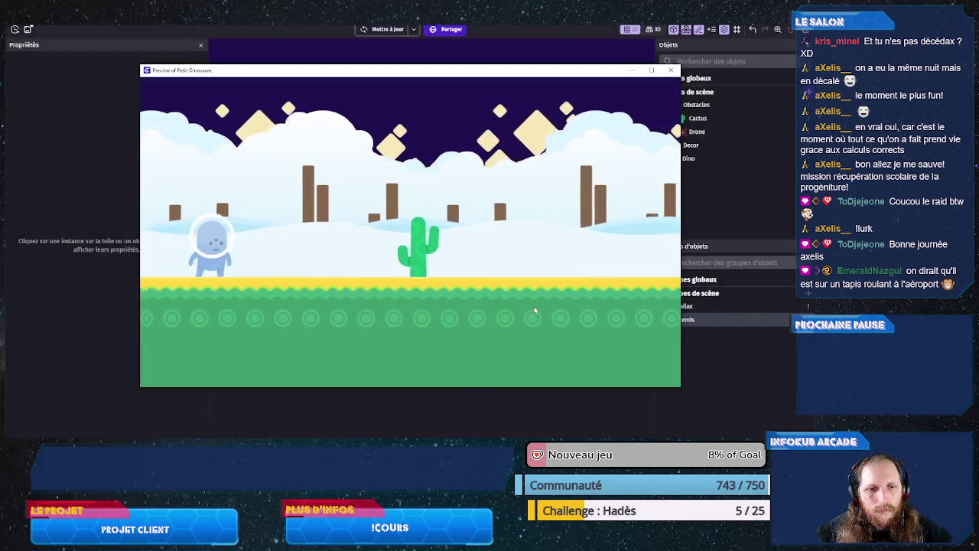
key("space")
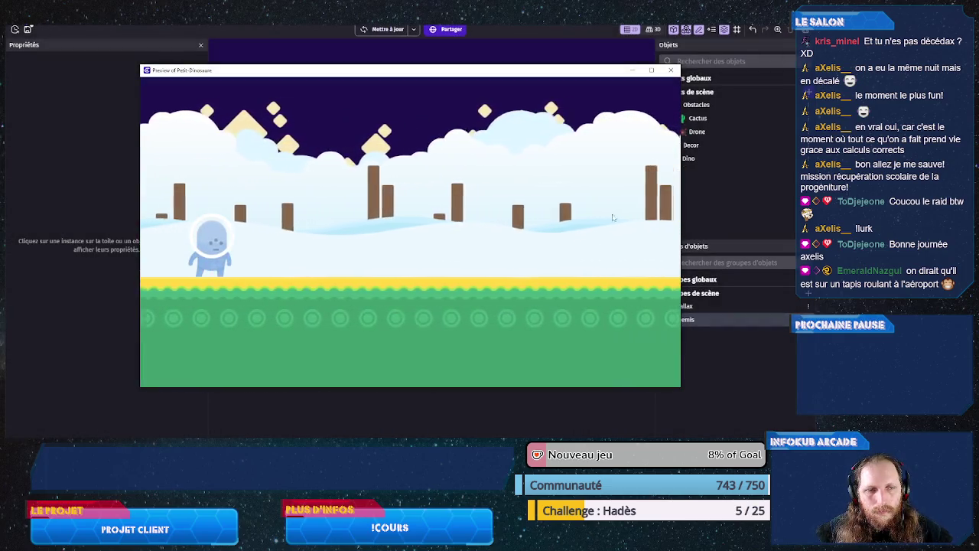
key("alt+F4")
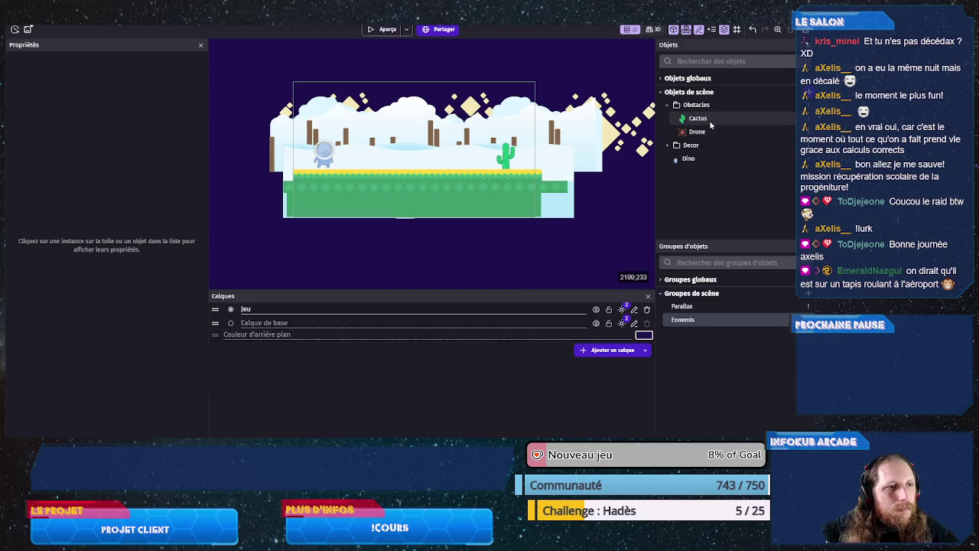
- Set the PetitDino scene's speed variable to 420 and apply
double_click(647, 60)
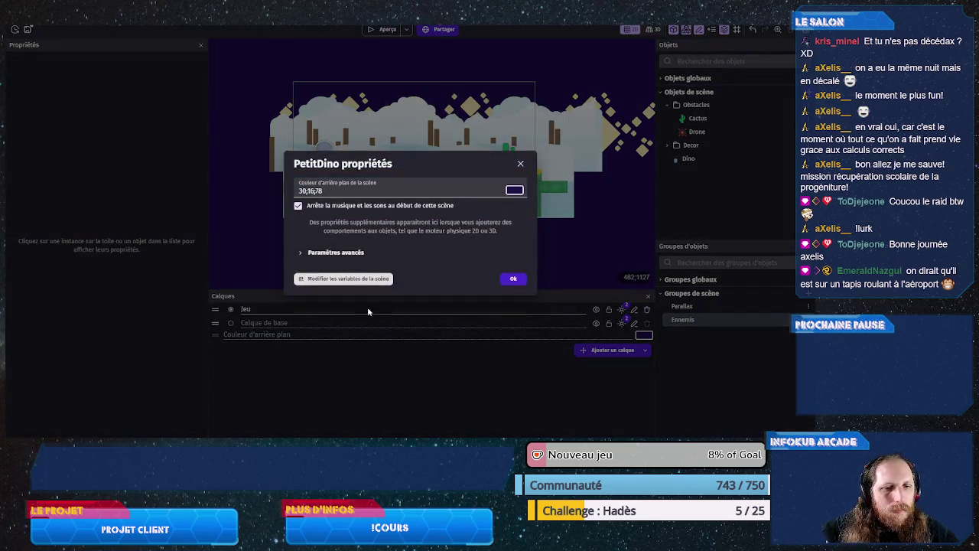
left_click(344, 279)
left_click(415, 89)
double_click(416, 89)
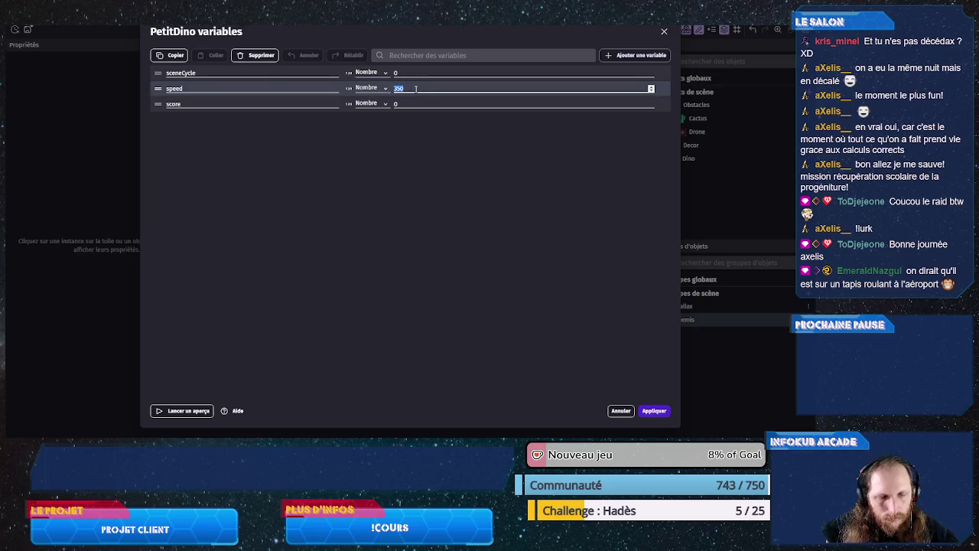
type("420")
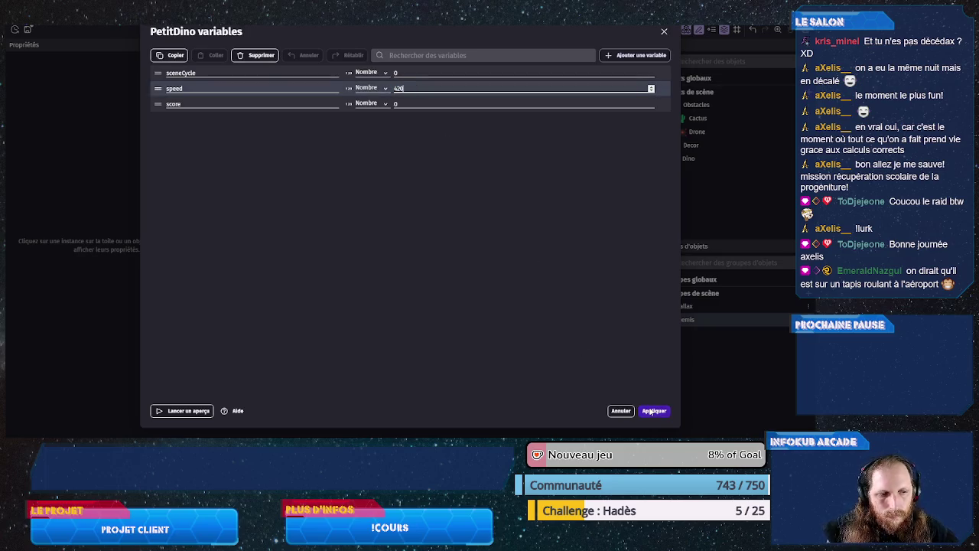
left_click(652, 411)
- Preview the game twice at speed 420, jumping over the cactus each run
left_click(381, 31)
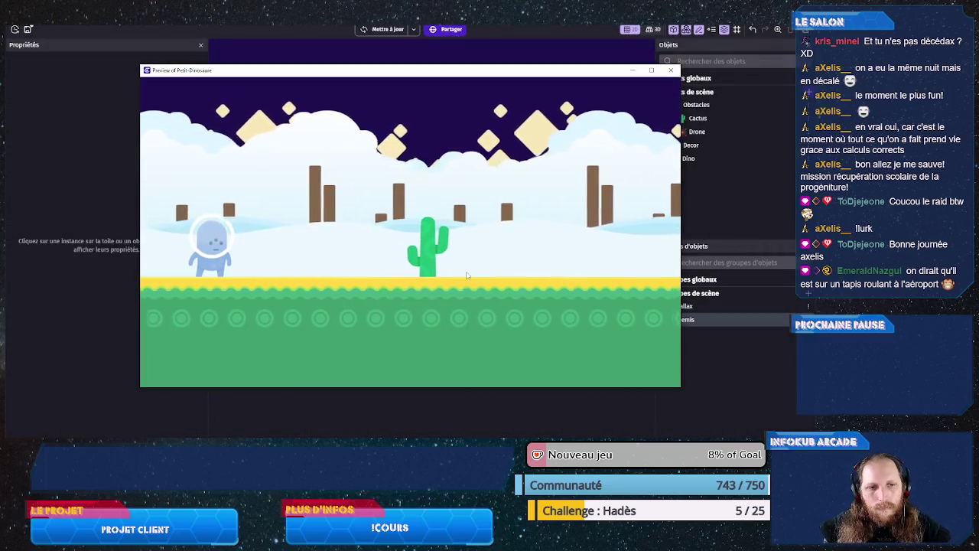
key("space")
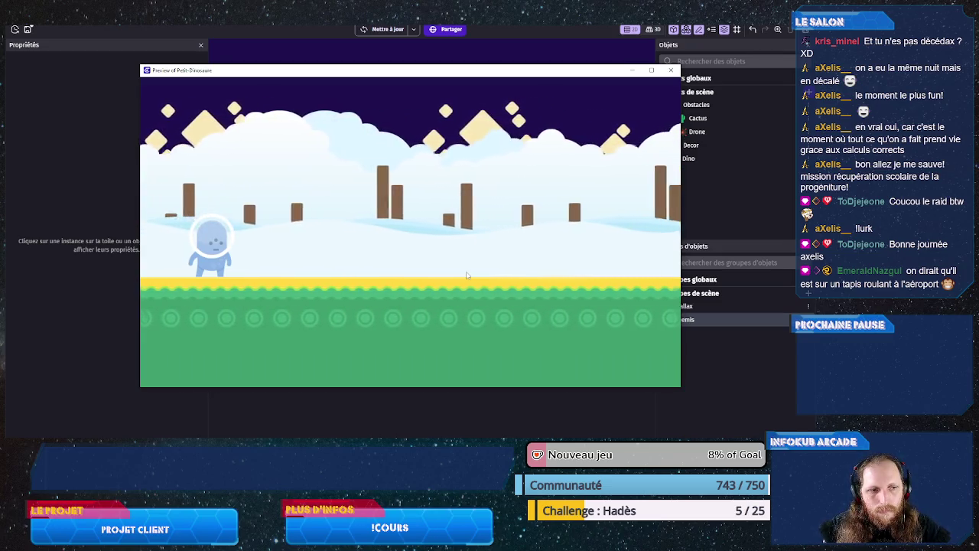
left_click(671, 69)
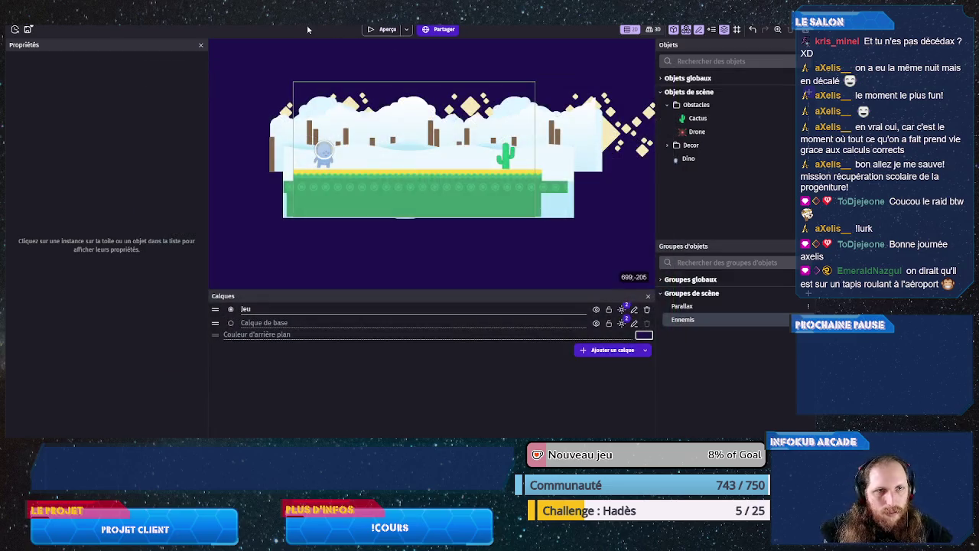
left_click(376, 33)
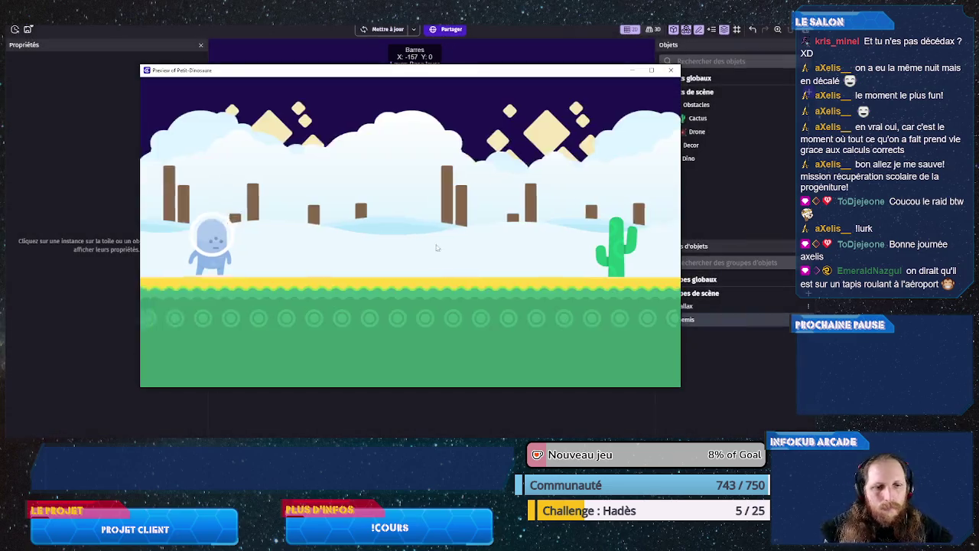
key("space")
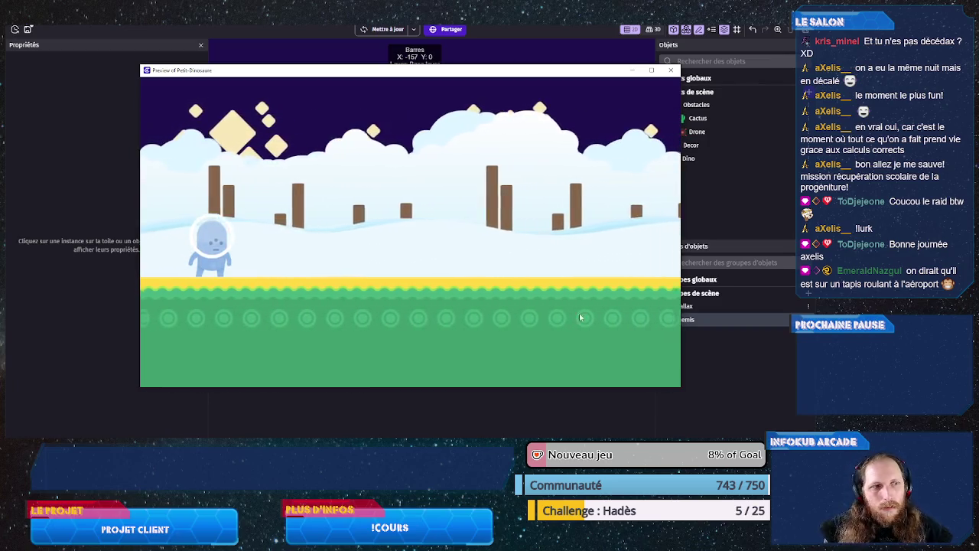
left_click(671, 70)
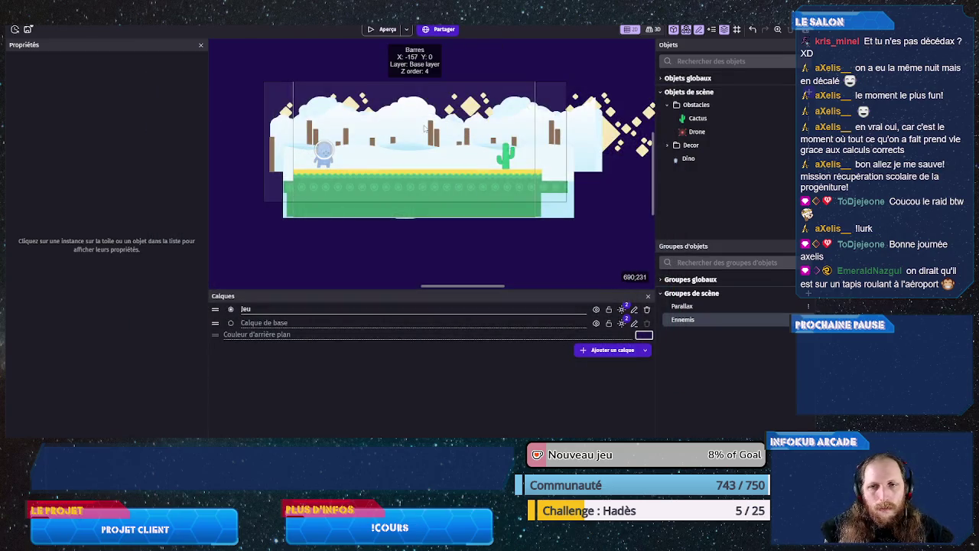
- Set the Dino's PlatformerObject jump speed (Vitesse de saut) to 1000
left_click(323, 150)
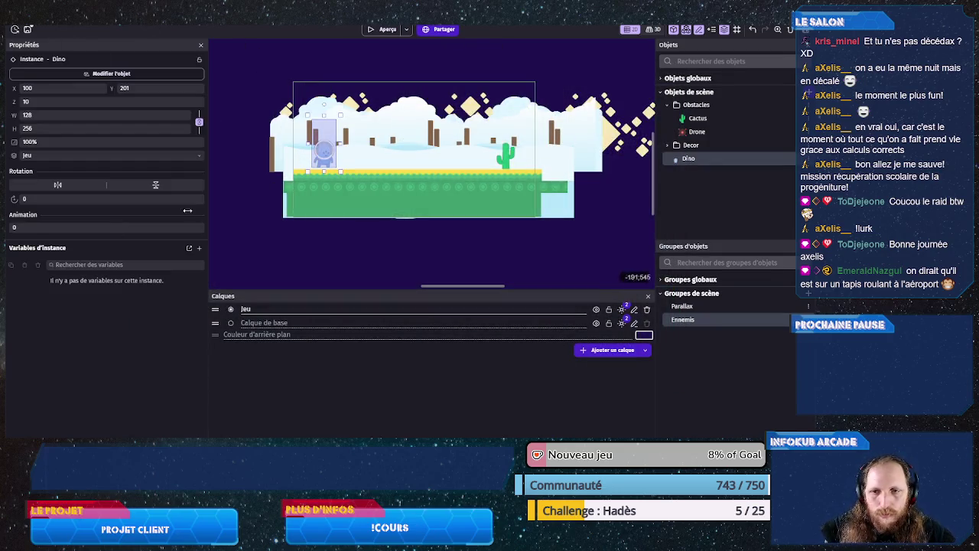
left_click(98, 74)
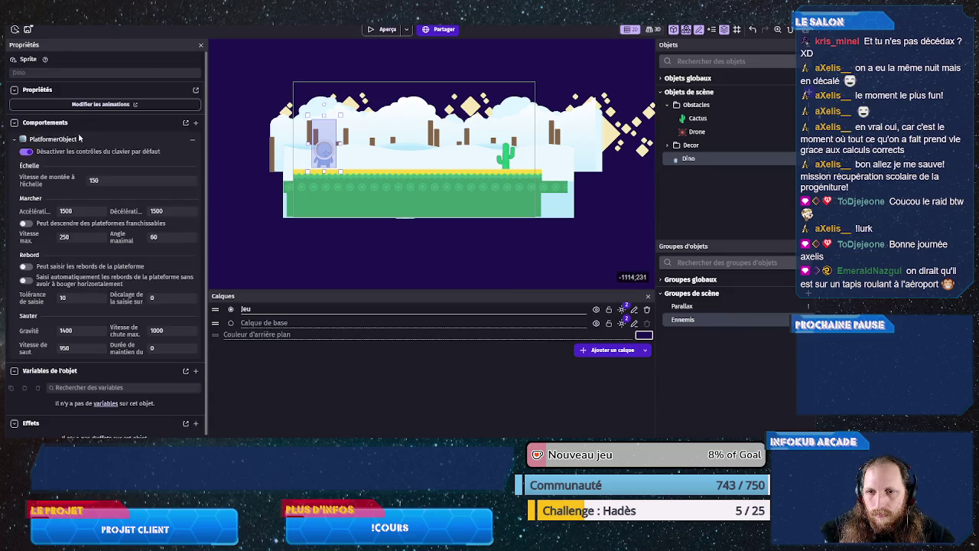
double_click(82, 350)
type("1000")
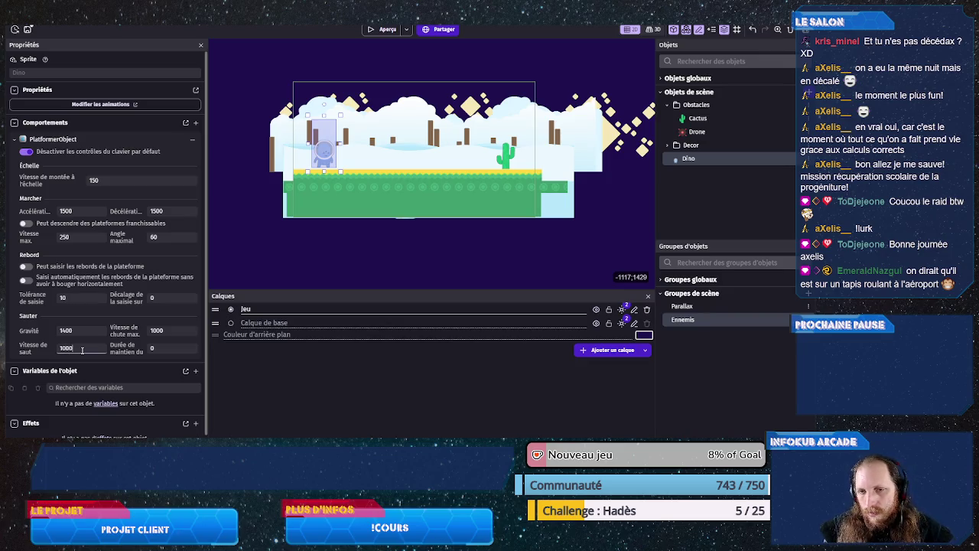
- Preview the game and test the higher jump over the cactus
left_click(382, 29)
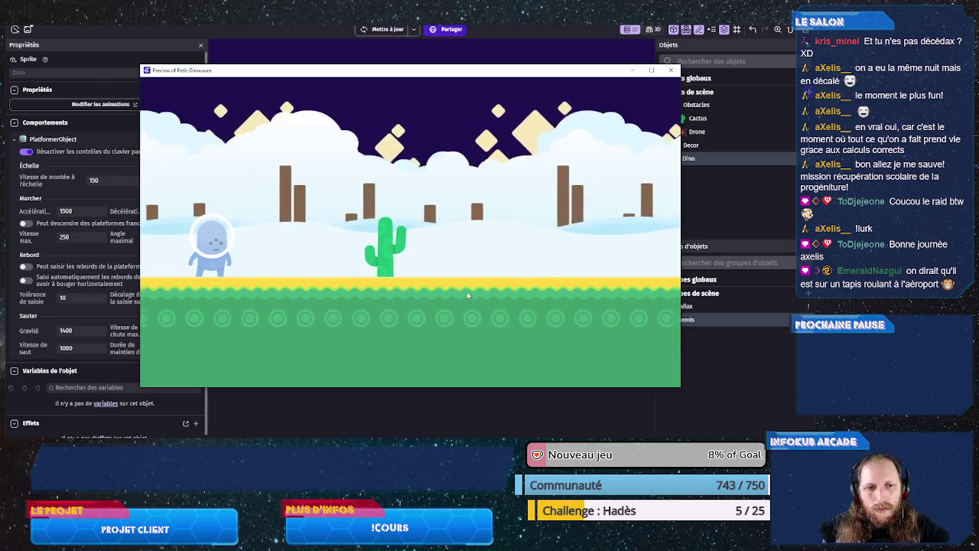
key("space")
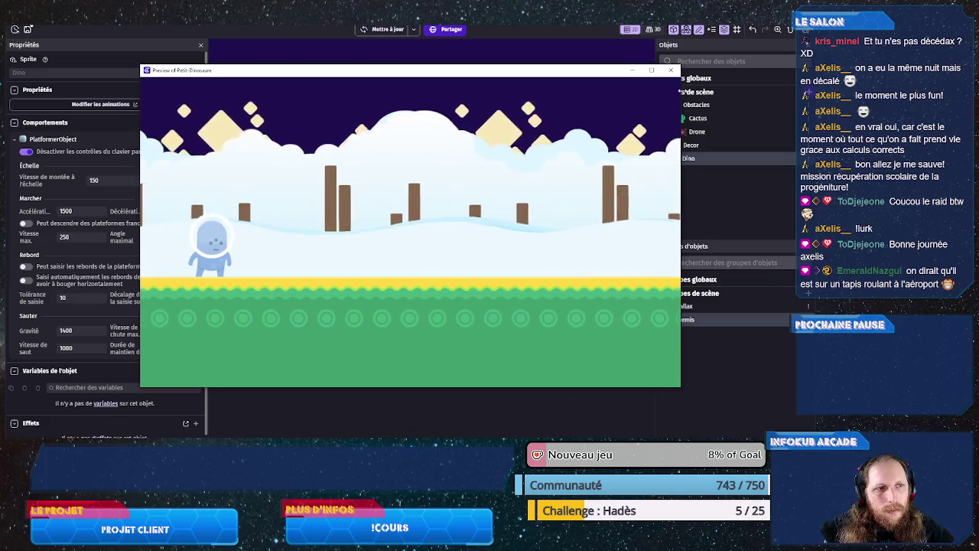
left_click(671, 70)
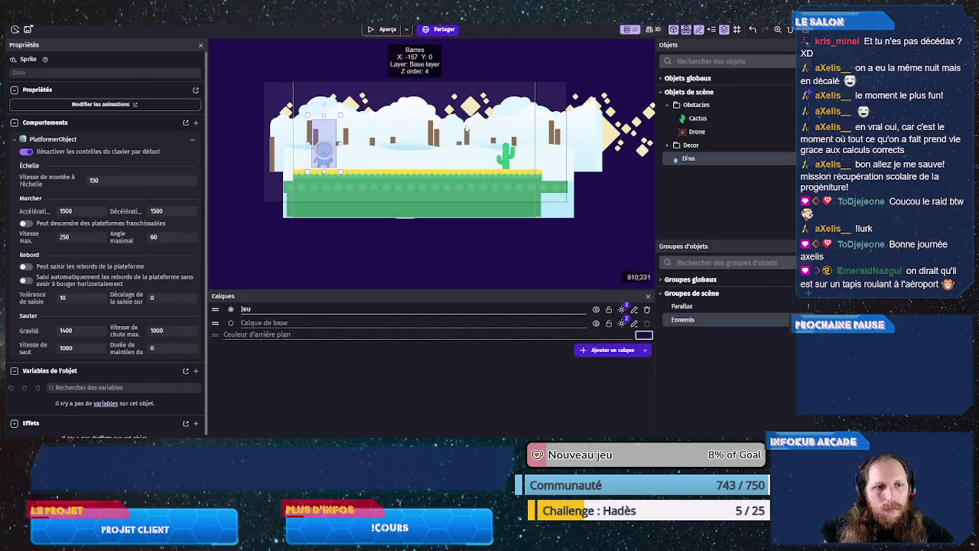
- Drag a cactus instance farther right, past the edge of the level
left_click(505, 156)
mouse_move(505, 155)
left_mouse_down()
mouse_move(220, 184)
mouse_move(330, 174)
left_mouse_up()
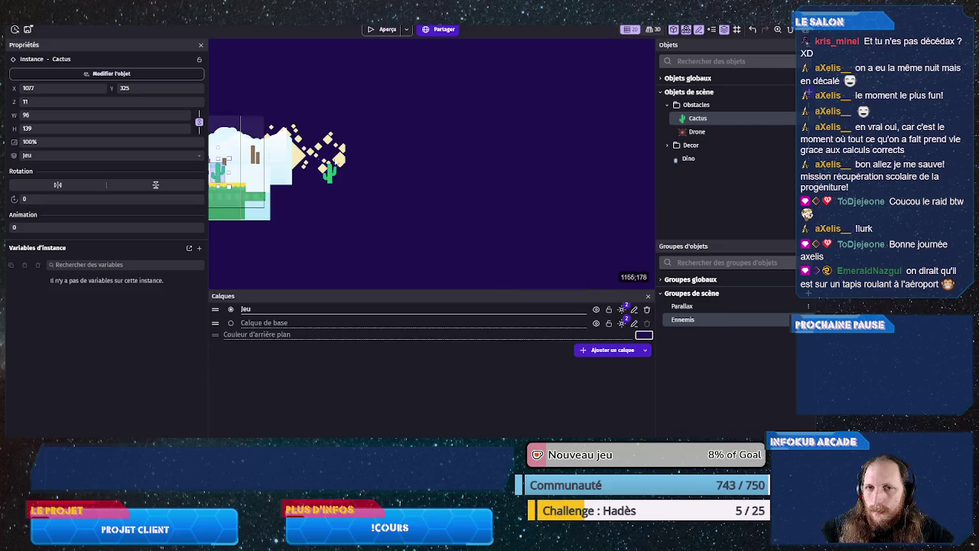
left_click(329, 170)
left_click(160, 89)
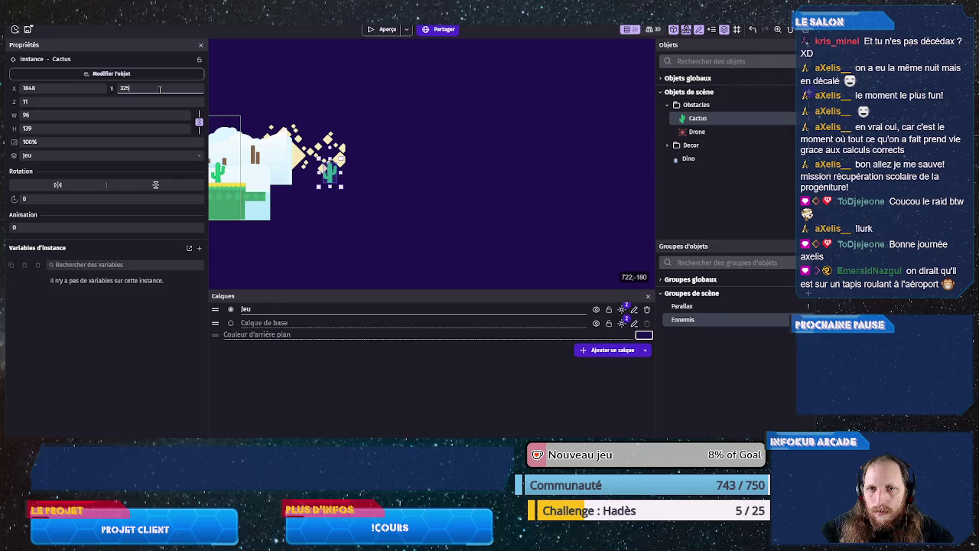
mouse_move(329, 174)
left_mouse_down()
mouse_move(482, 183)
mouse_move(324, 184)
mouse_move(620, 178)
left_mouse_up()
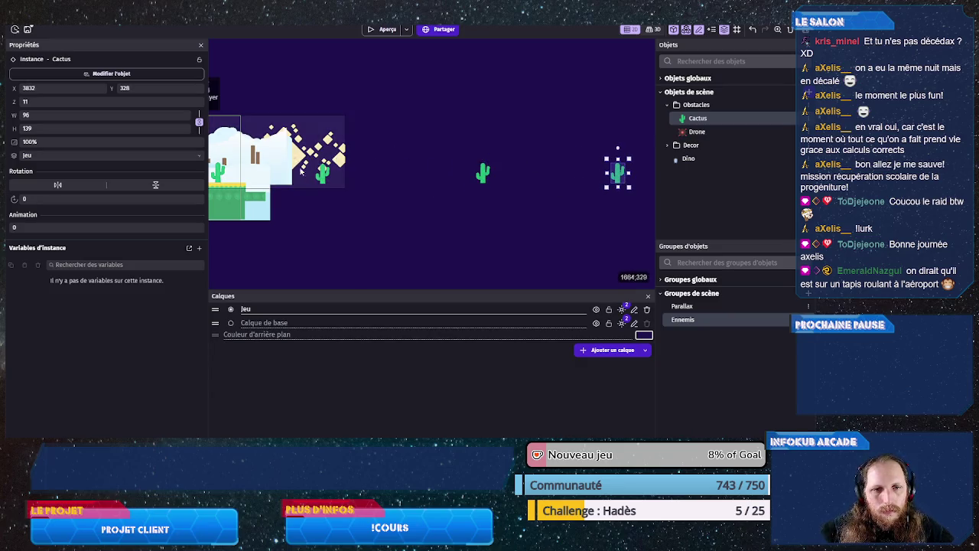
- Select the three cacti and set their shared Y position to 325
left_click(325, 176)
left_click(474, 183)
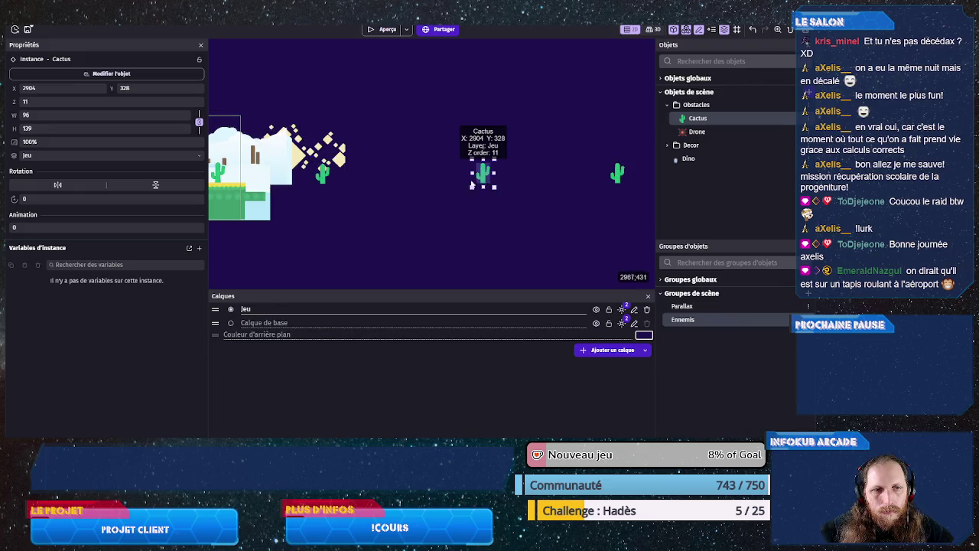
left_click(323, 178)
left_click(482, 179, "shift")
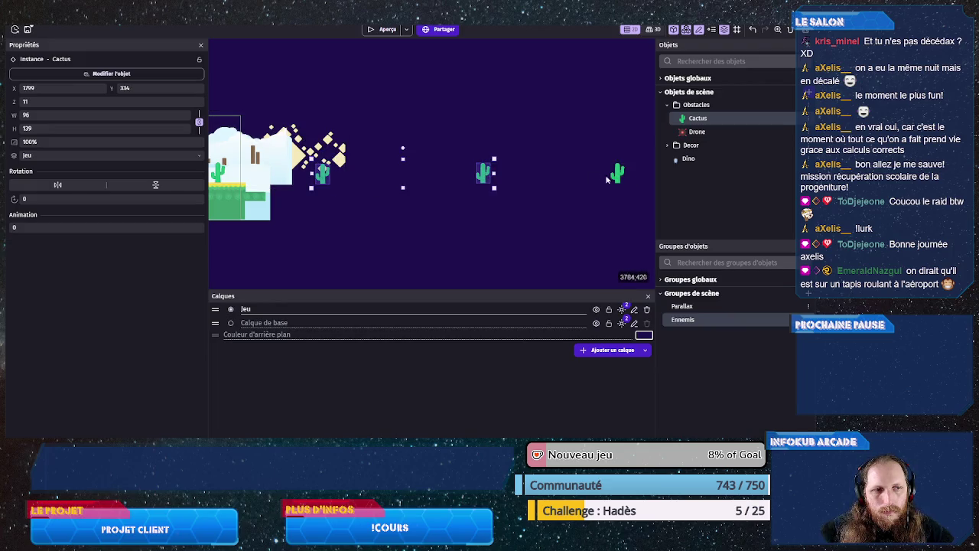
left_click(616, 175, "shift")
left_click(140, 89)
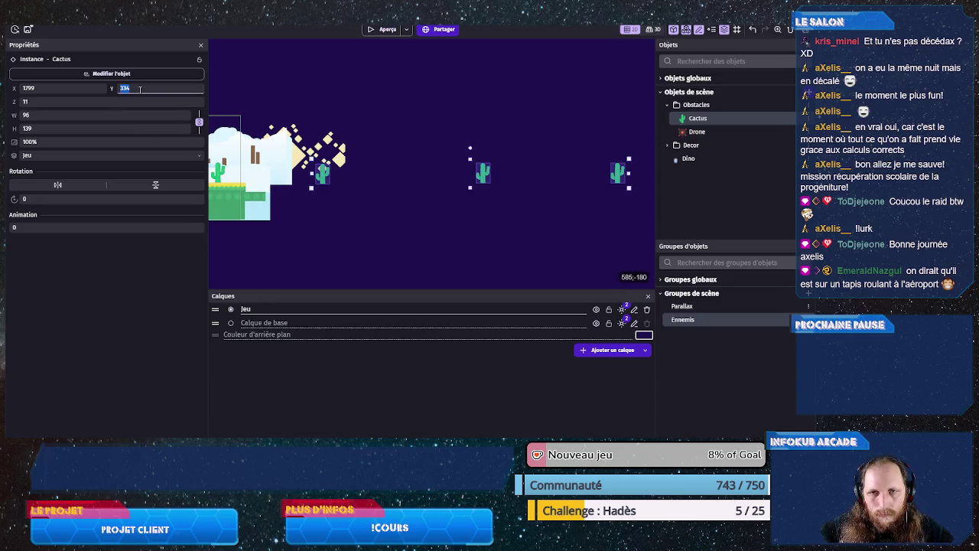
type("325")
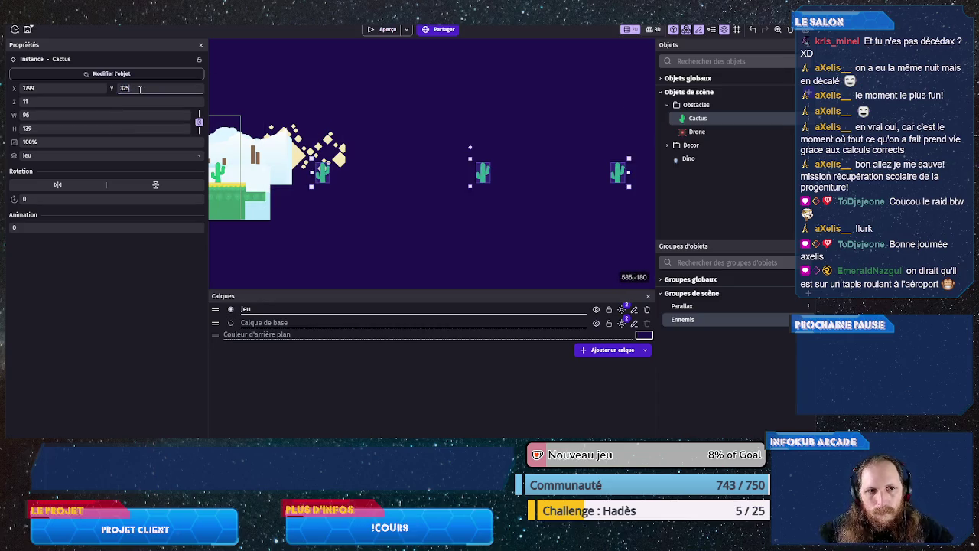
left_click(341, 247)
scroll(428, 225, "left", 3)
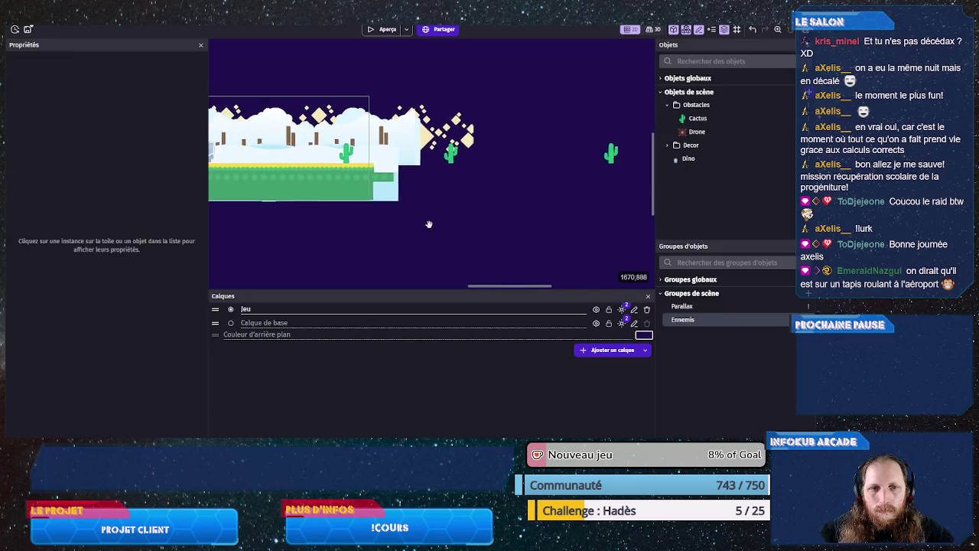
left_click(377, 32)
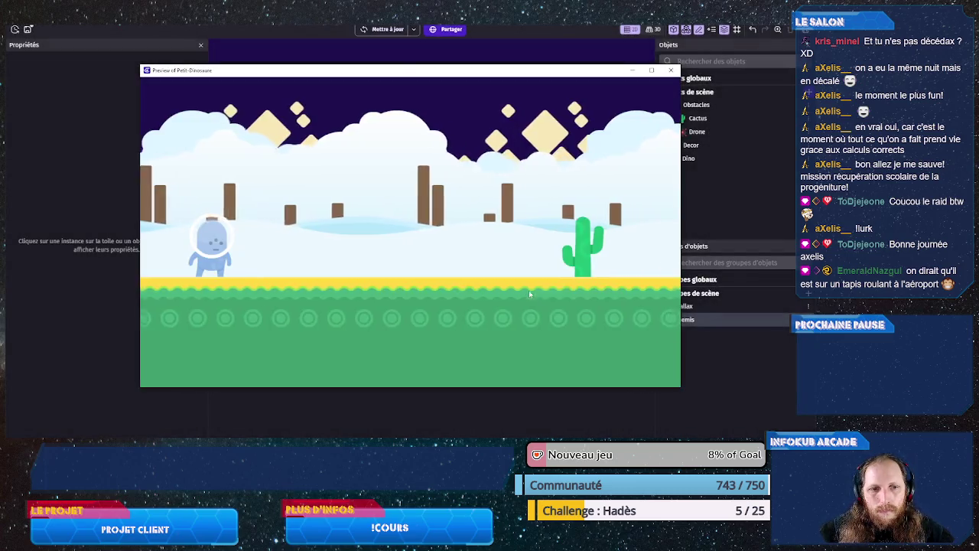
key("space")
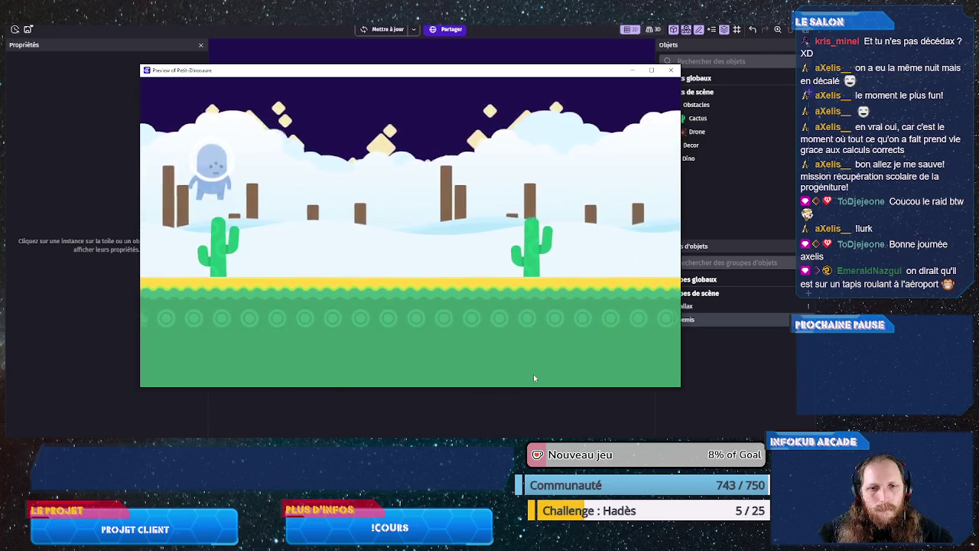
key("space")
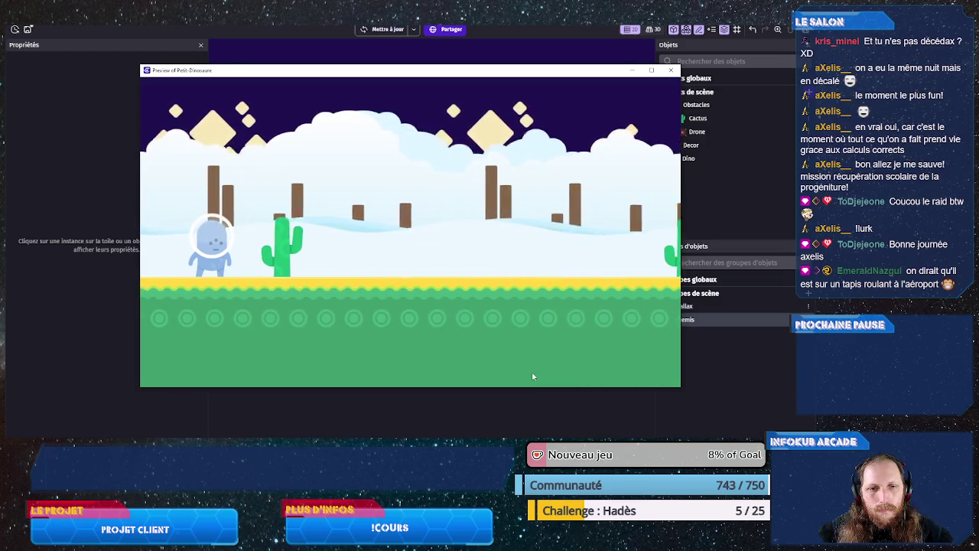
key("space")
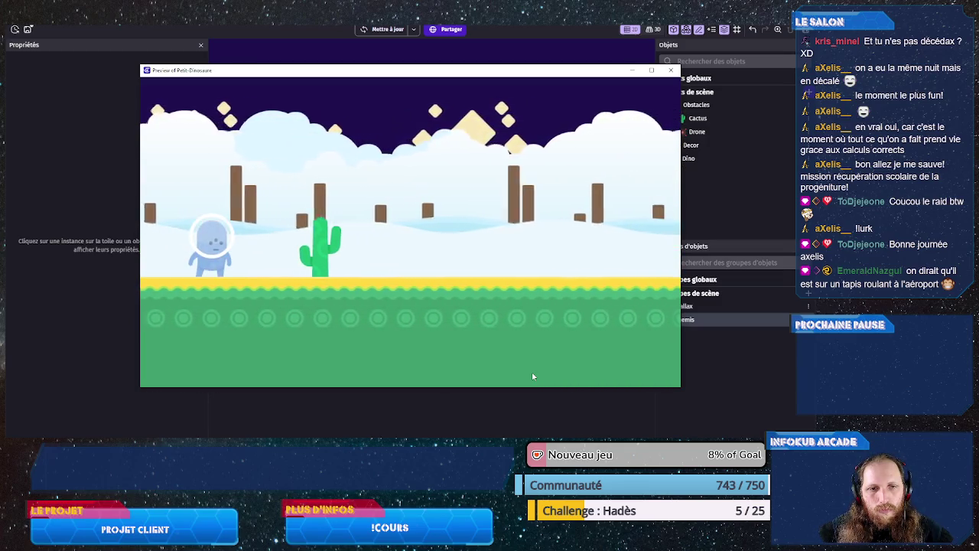
key("space")
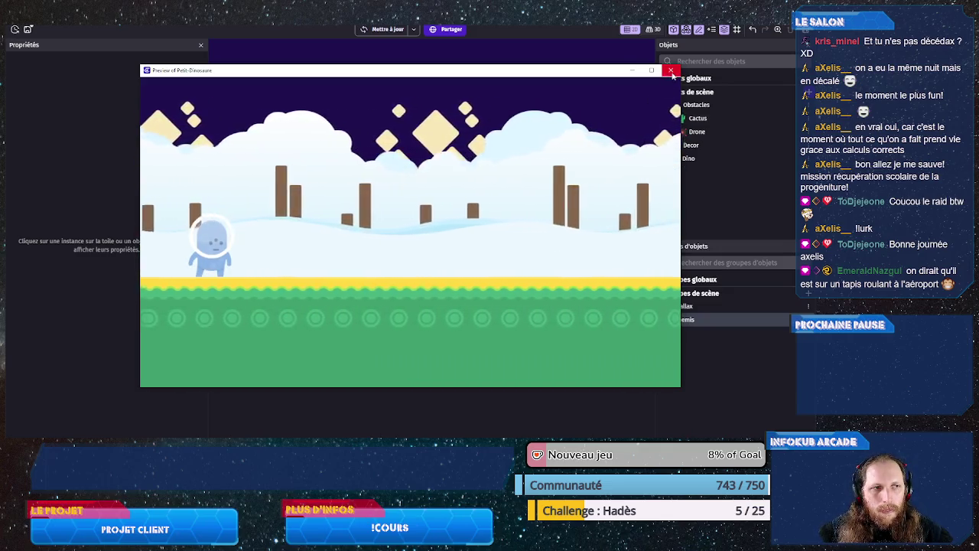
key("alt+F4")
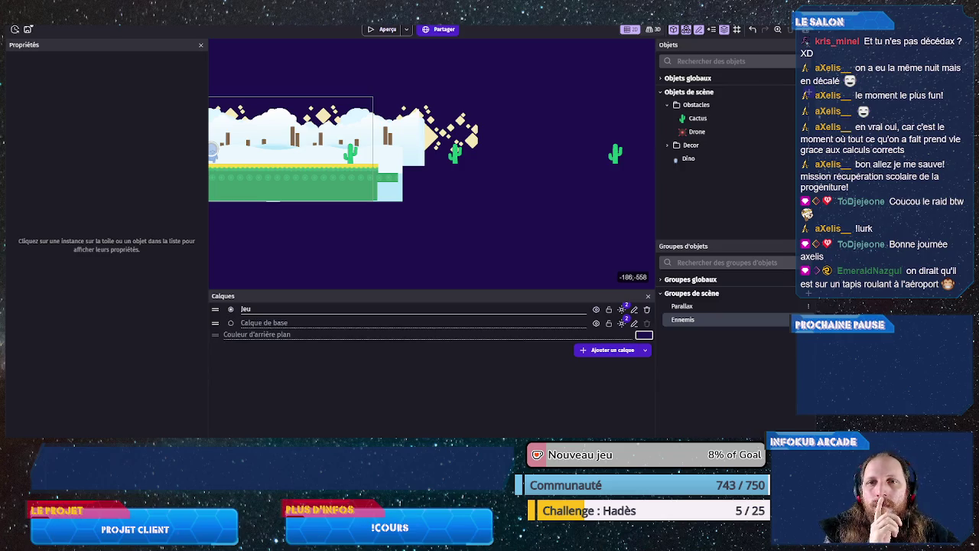
- Change the PetitDino scene's speed variable to 450 and apply it
key("ctrl+Tab")
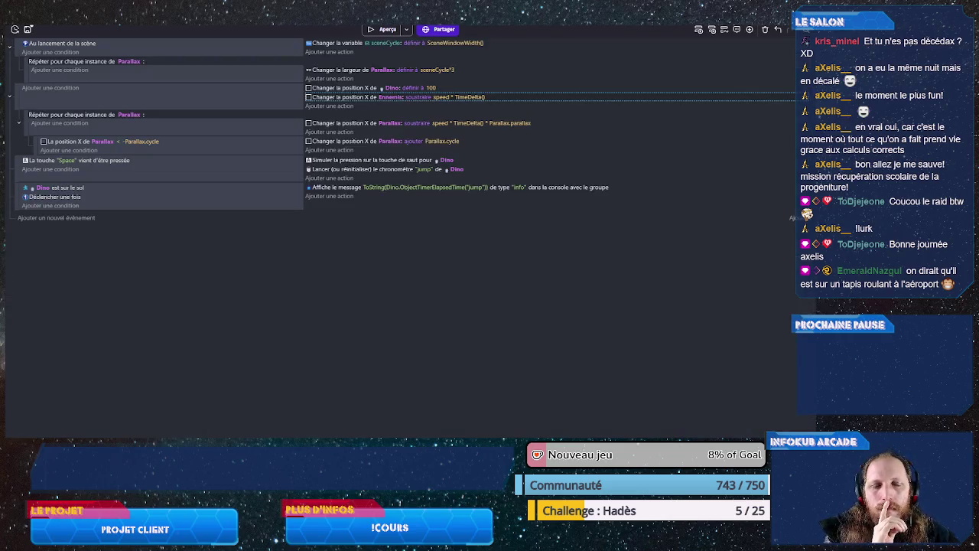
key("ctrl+Tab")
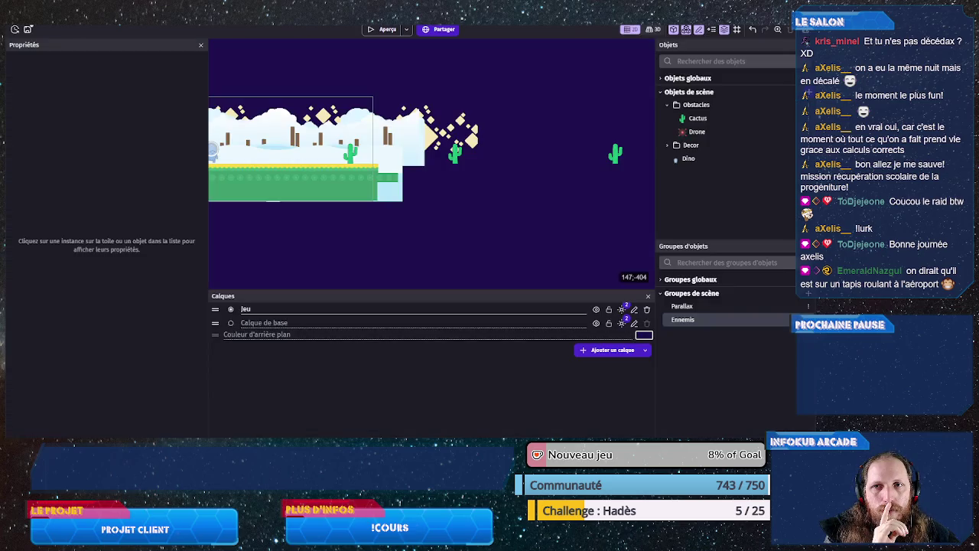
double_click(523, 134)
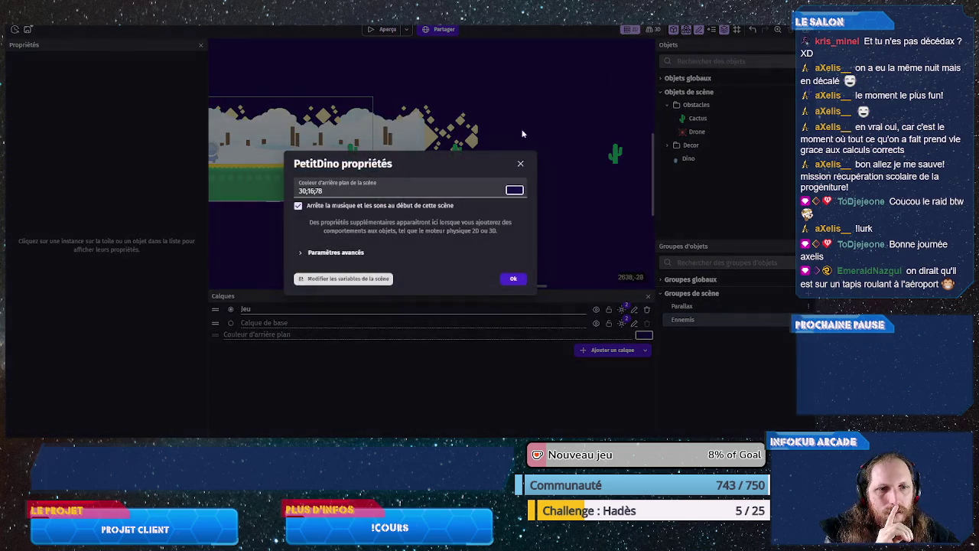
left_click(373, 277)
left_click(413, 88)
double_click(413, 88)
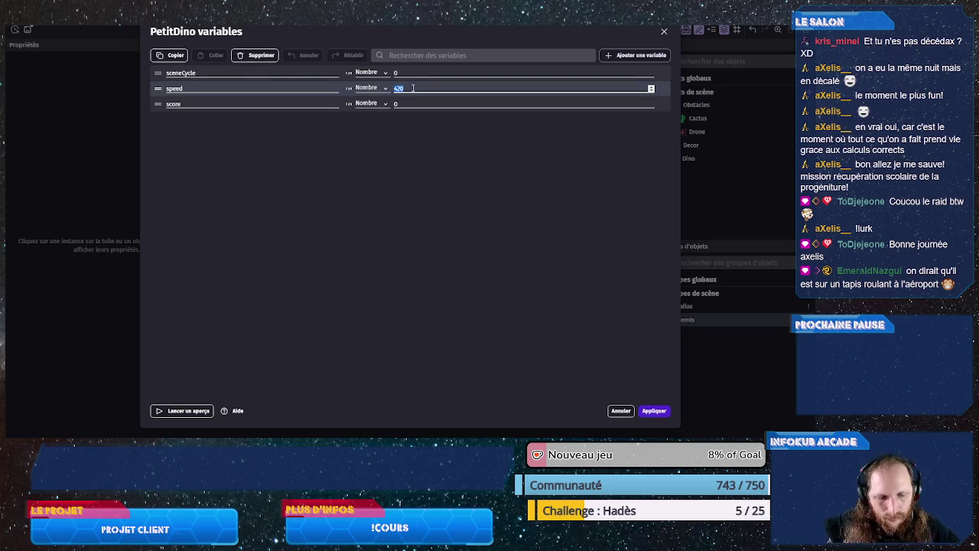
left_click(654, 410)
- Preview the game, jumping the dino over three cacti, then save the project
key("F5")
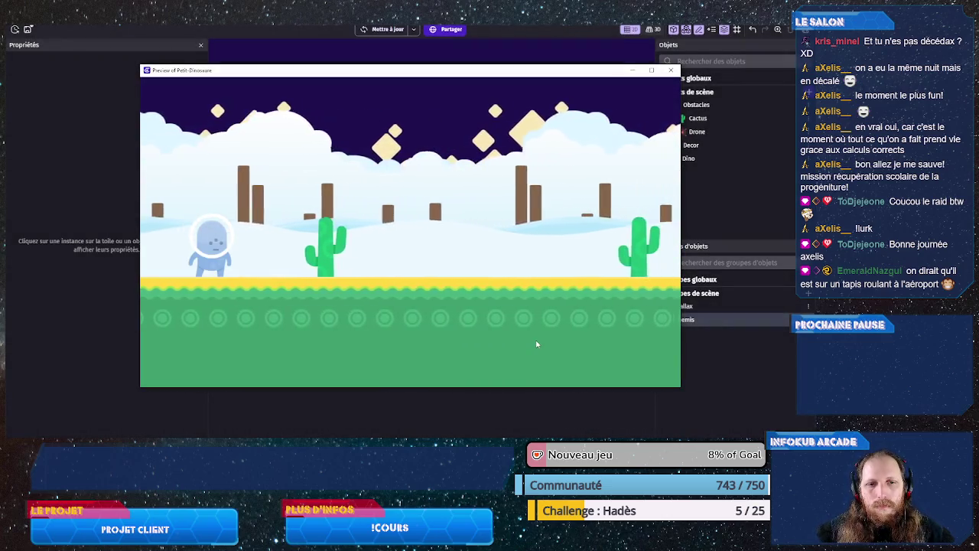
key("space")
key("space")
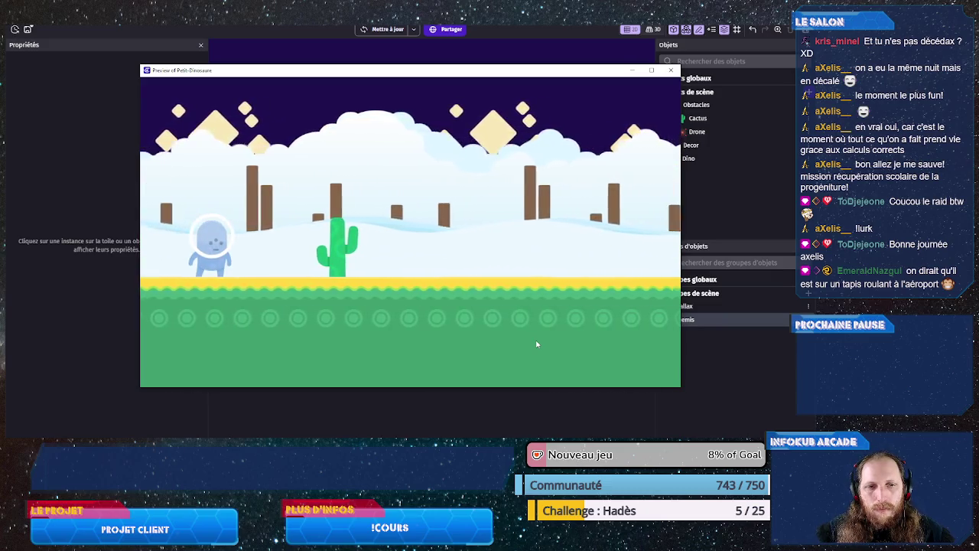
key("space")
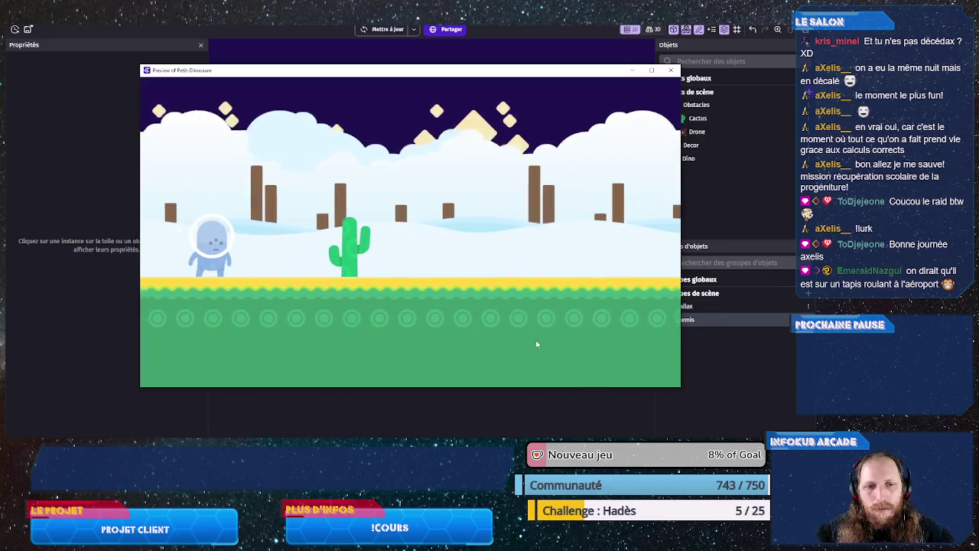
key("space")
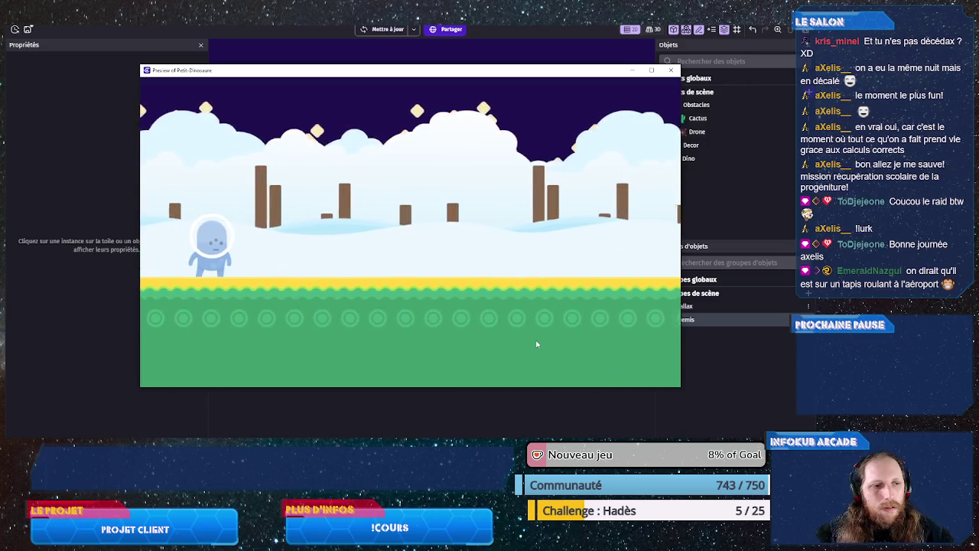
left_click(671, 69)
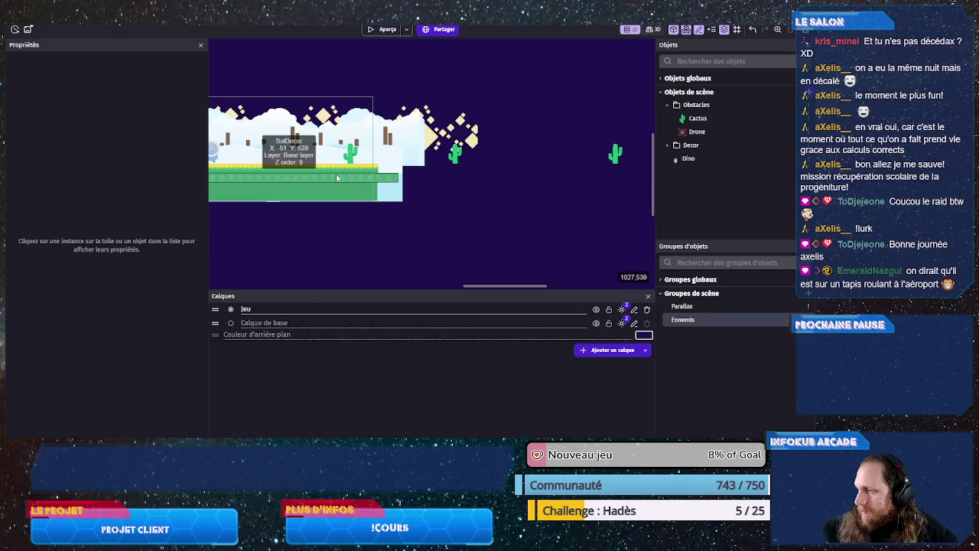
key("ctrl+s")
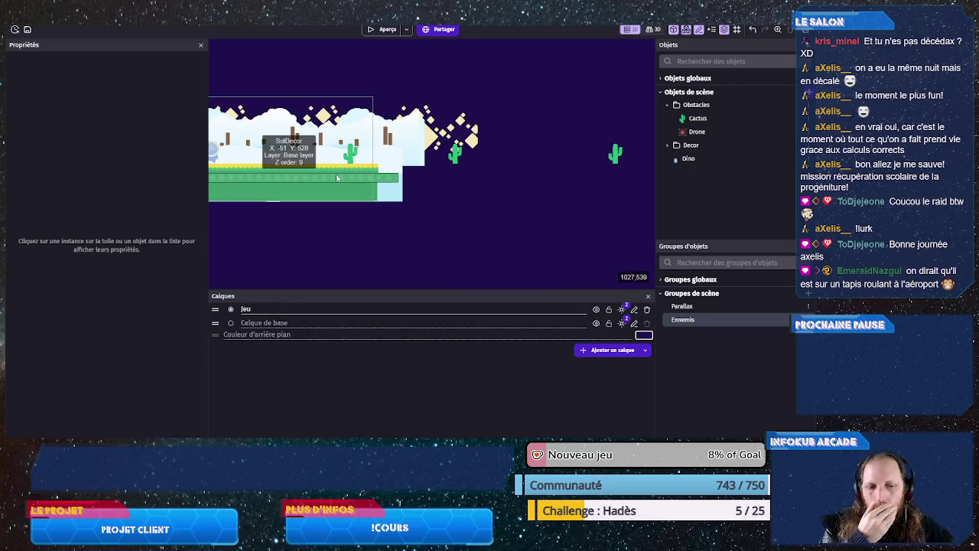
- Give the Cactus a custom collision mask and drag its four corners onto the trunk
double_click(694, 122)
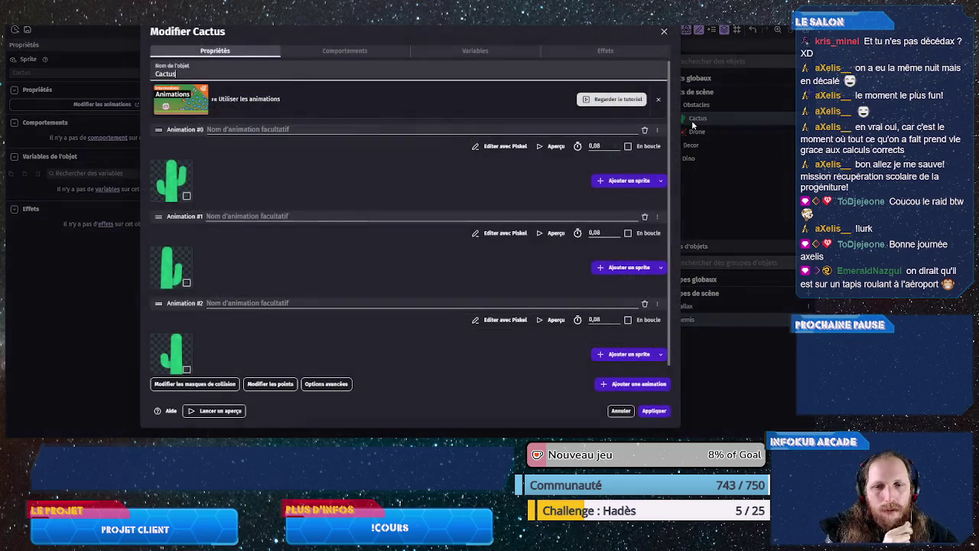
left_click(202, 384)
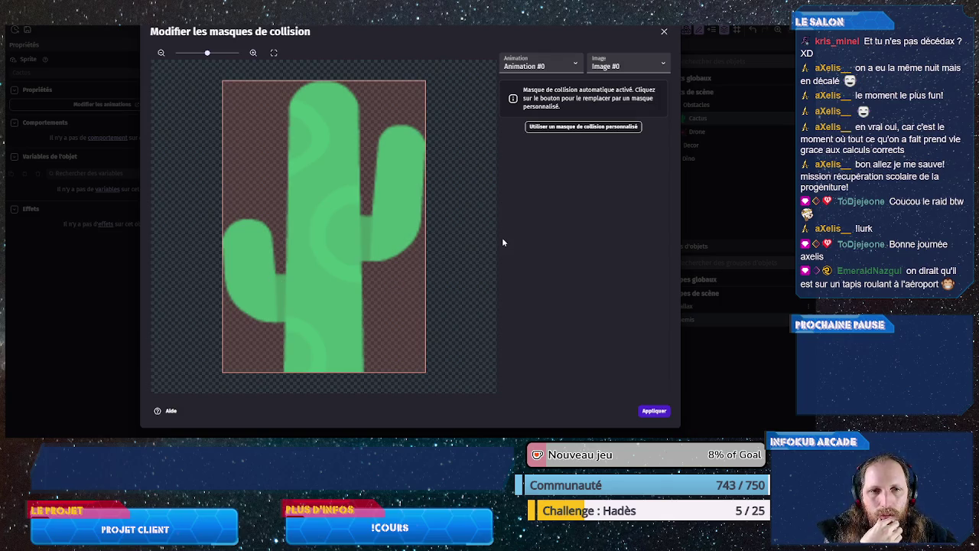
left_click(550, 128)
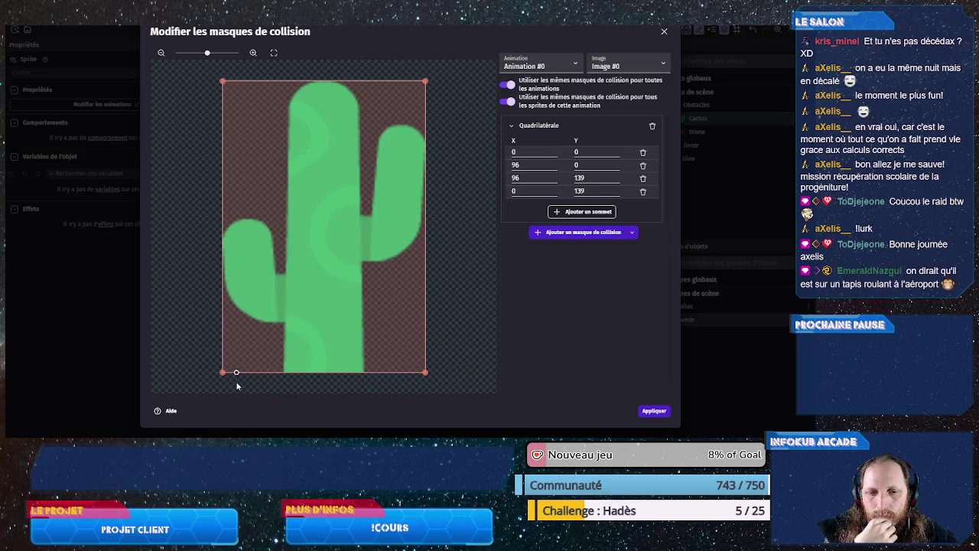
left_click_drag(223, 373, 237, 373)
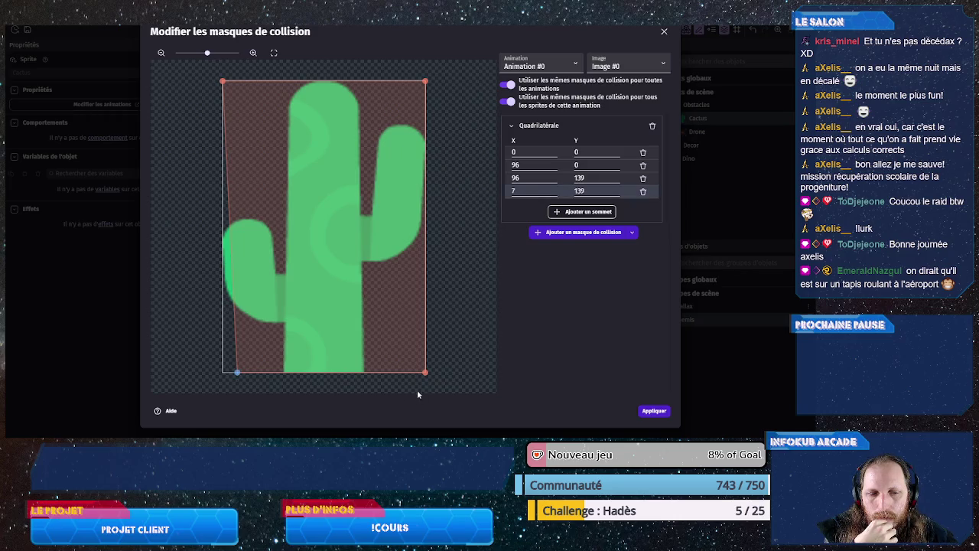
left_click_drag(424, 374, 399, 373)
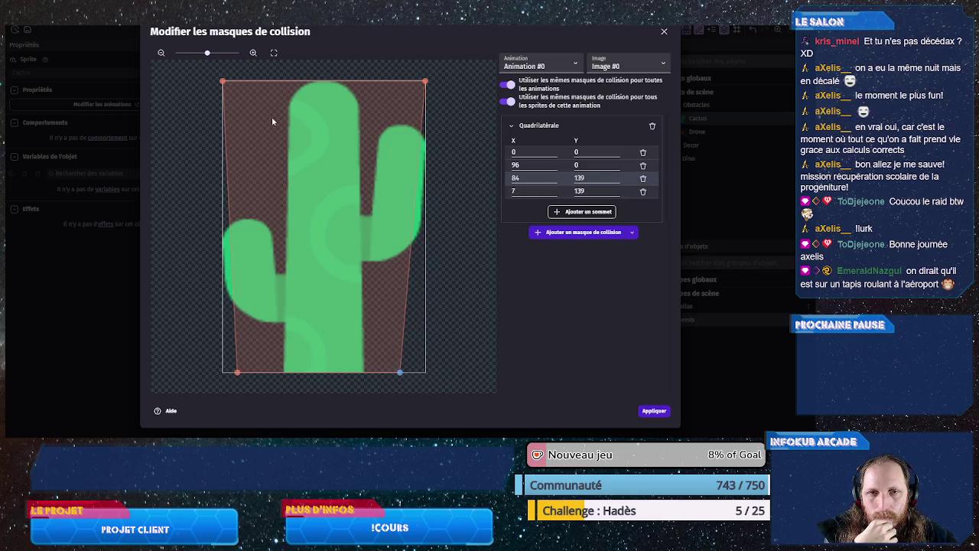
left_click_drag(223, 80, 290, 96)
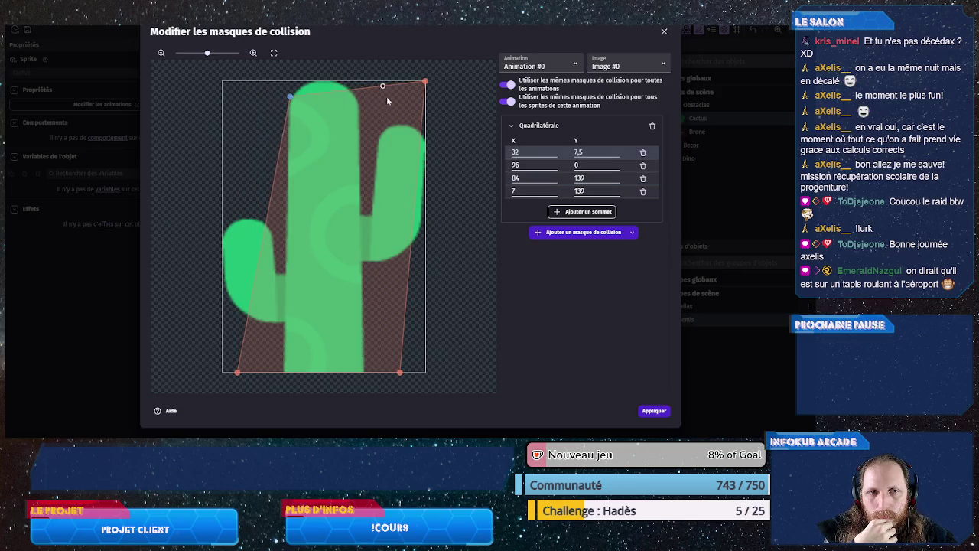
left_click_drag(423, 80, 358, 98)
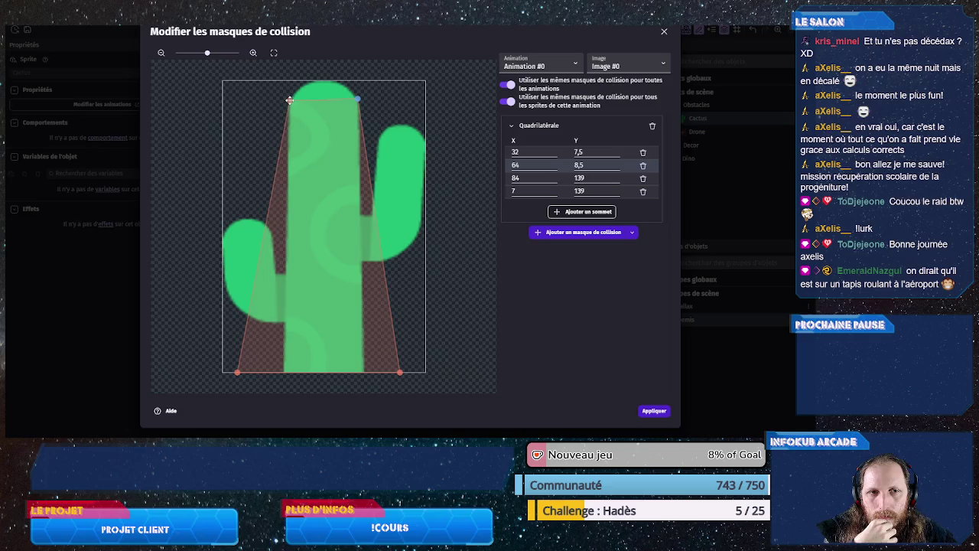
- Set the mask vertices exactly to (32,9), (64,9), (80,139) and (8,139)
left_click_drag(291, 100, 291, 100)
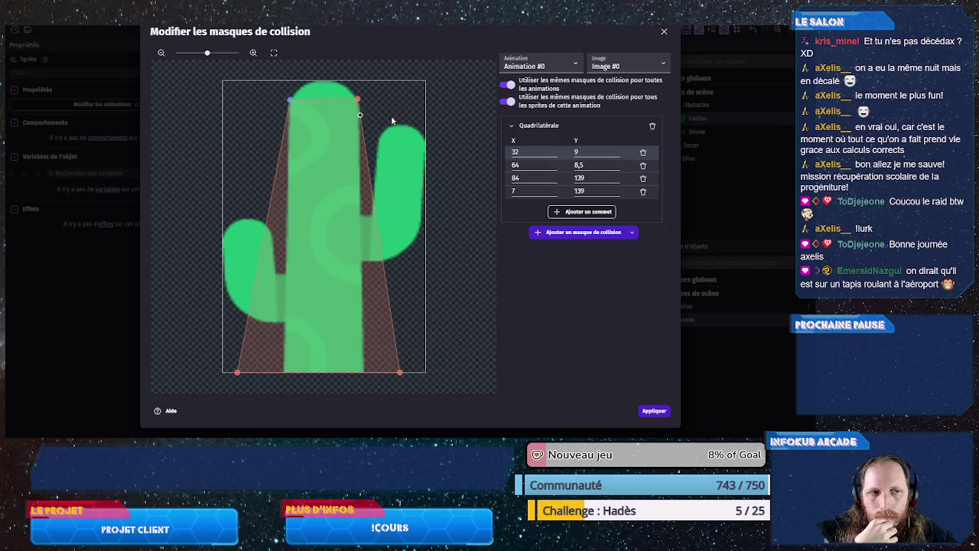
double_click(596, 165)
type("9")
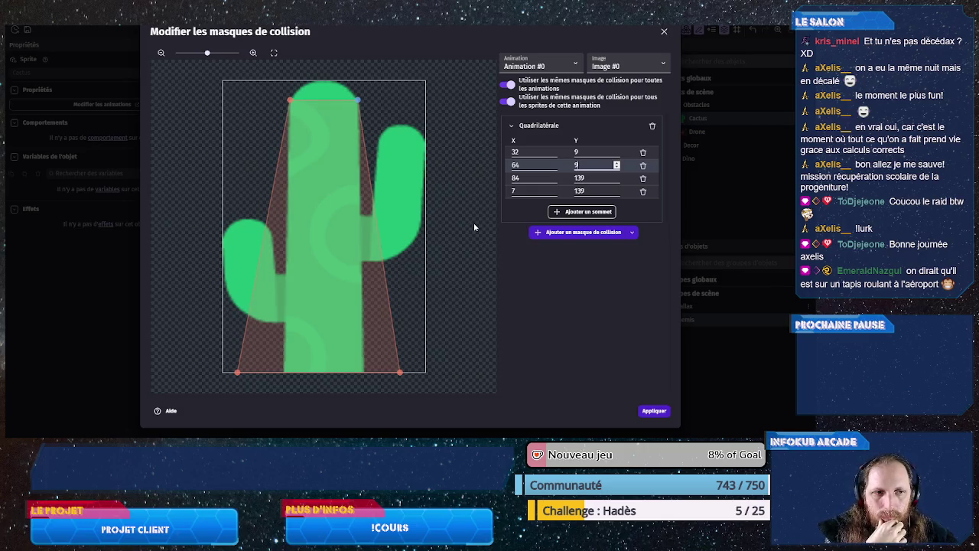
double_click(526, 190)
type("7,5")
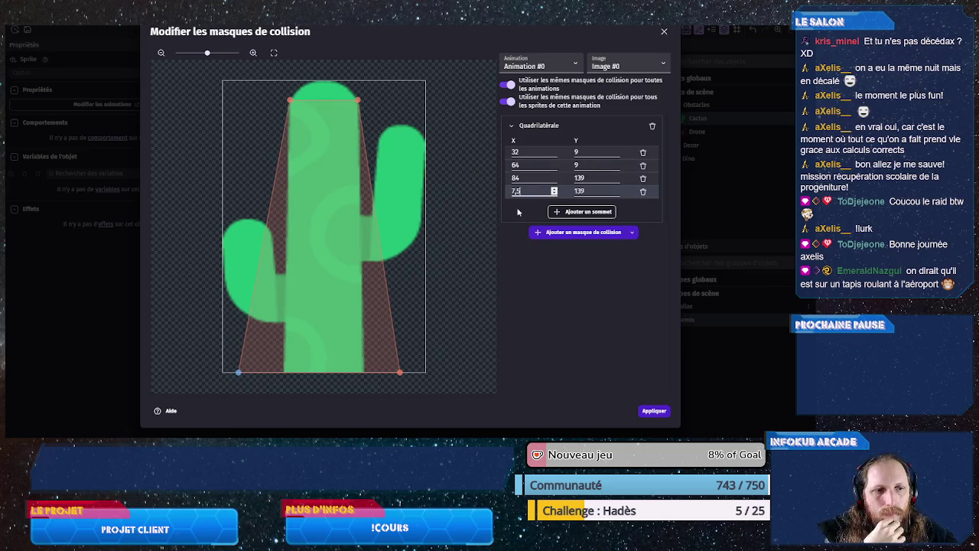
double_click(523, 191)
type("8")
left_click(531, 178)
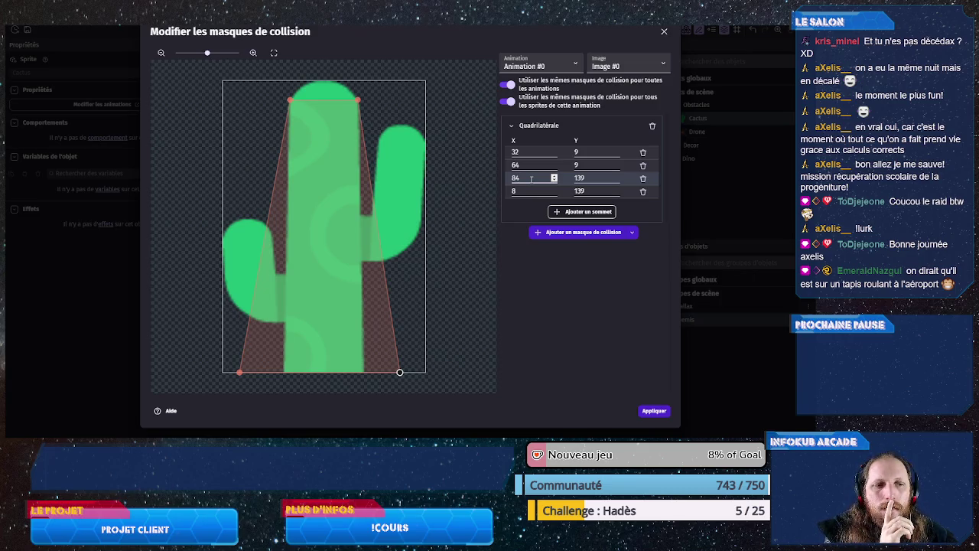
key("Down")
key("Down")
key("Down")
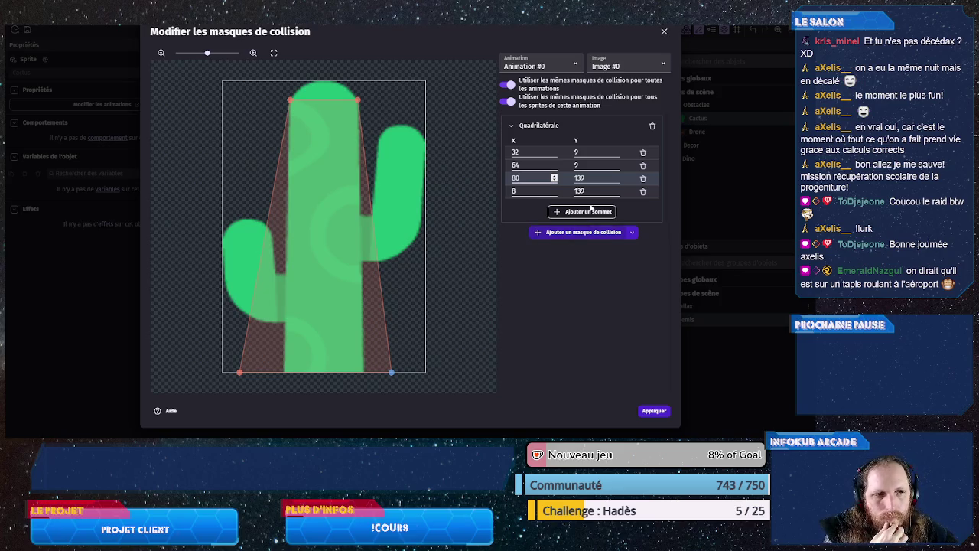
left_click(593, 176)
type("140")
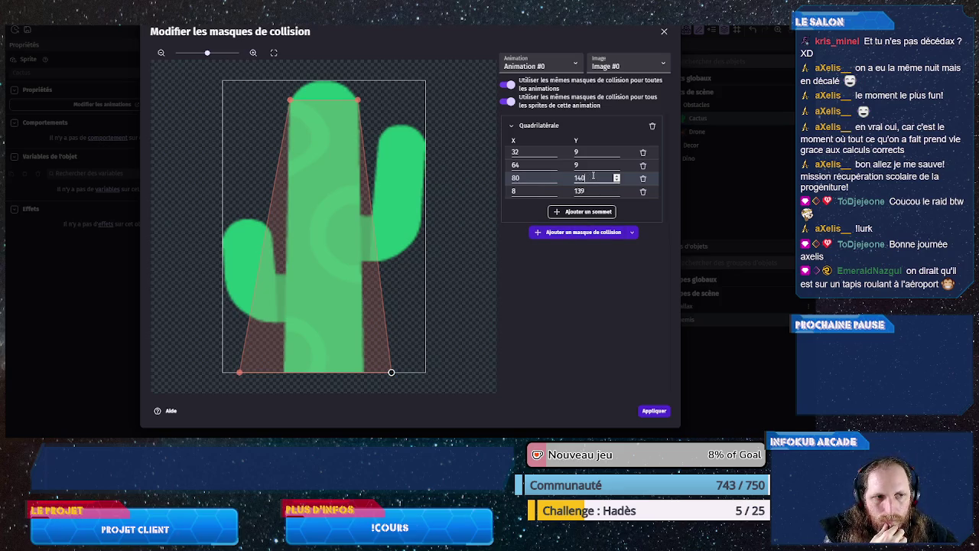
left_click(594, 190)
key("Up")
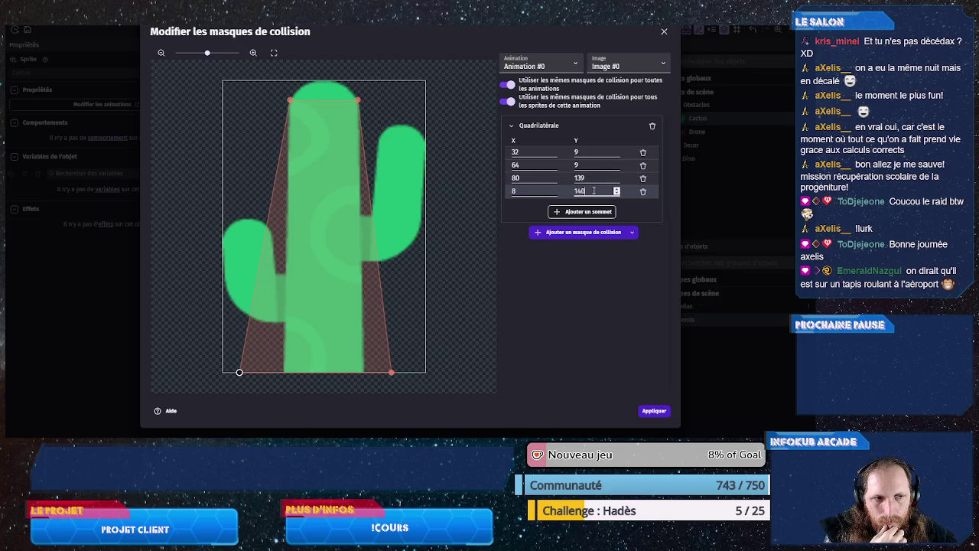
left_click(562, 301)
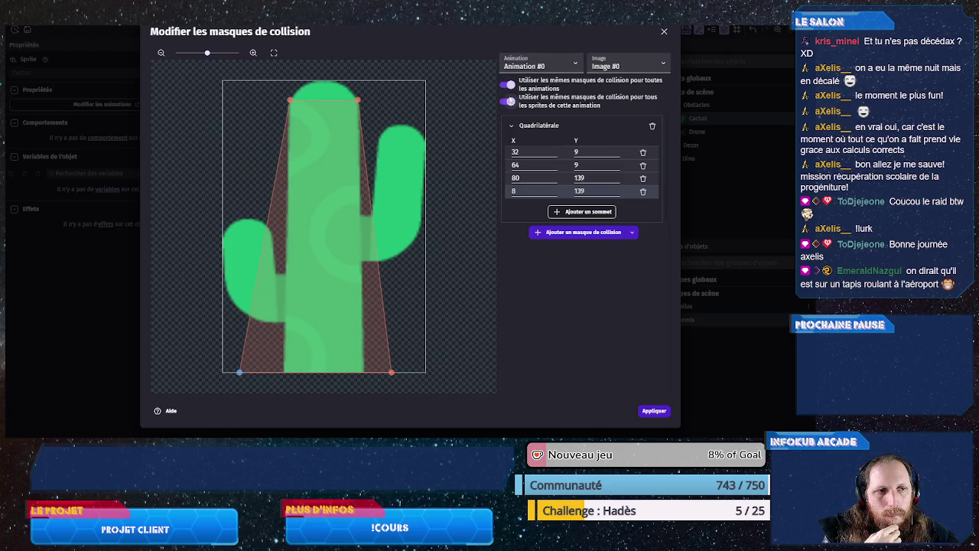
- Stop sharing the mask across animations and fit Animation #1's bottom corners to the trunk
left_click(508, 84)
left_click(623, 66)
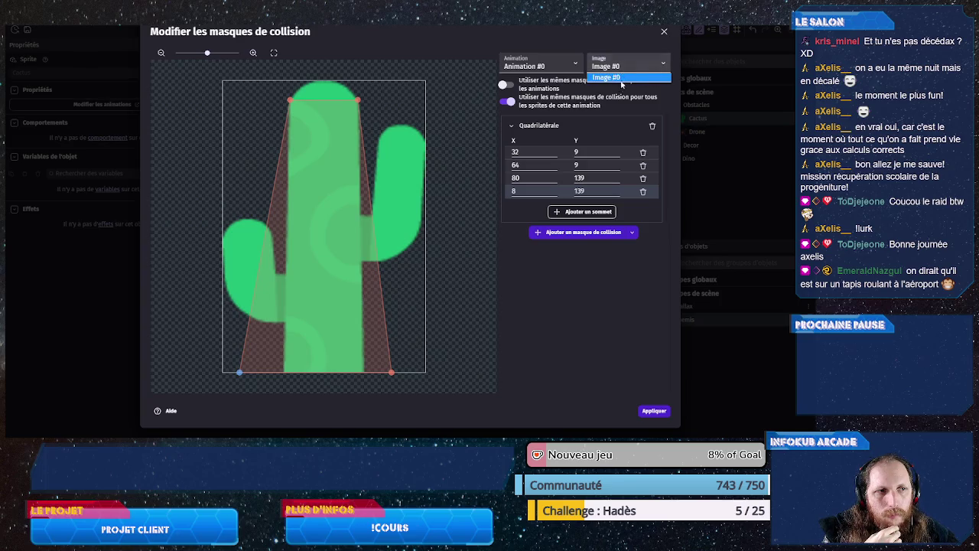
left_click(520, 69)
left_click(524, 86)
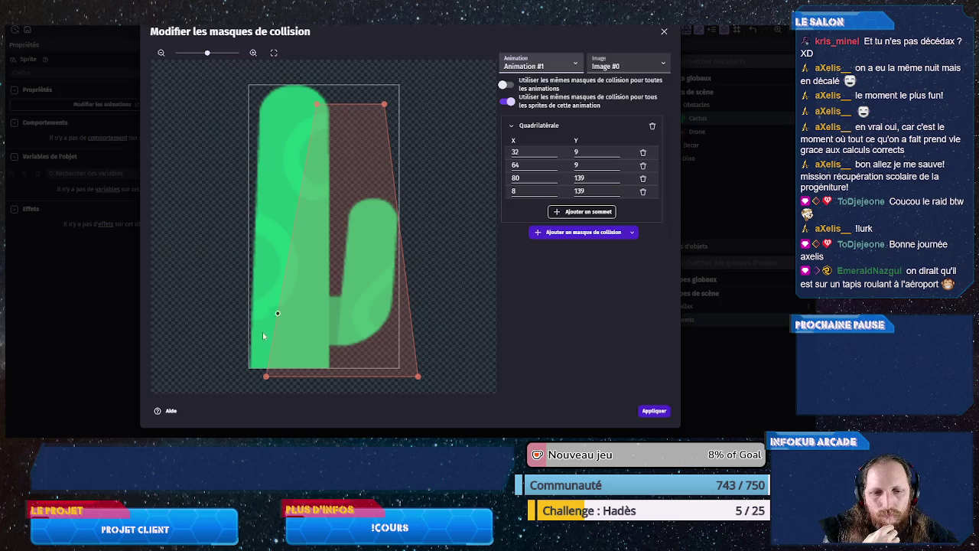
left_click_drag(264, 375, 240, 374)
mouse_move(418, 376)
left_mouse_down()
mouse_move(344, 365)
mouse_move(372, 370)
left_mouse_up()
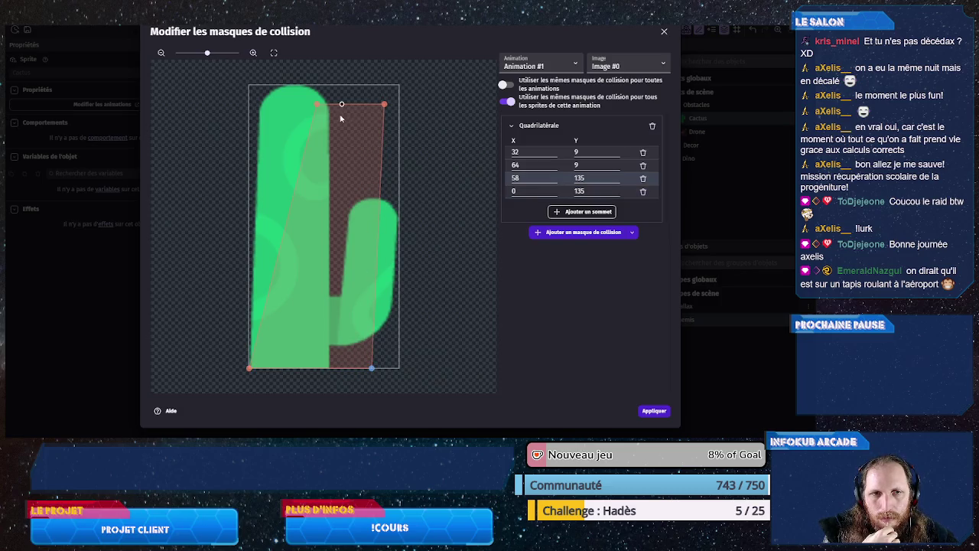
- Set Animation #1's top vertices to X 6 and X 38
left_click(317, 105)
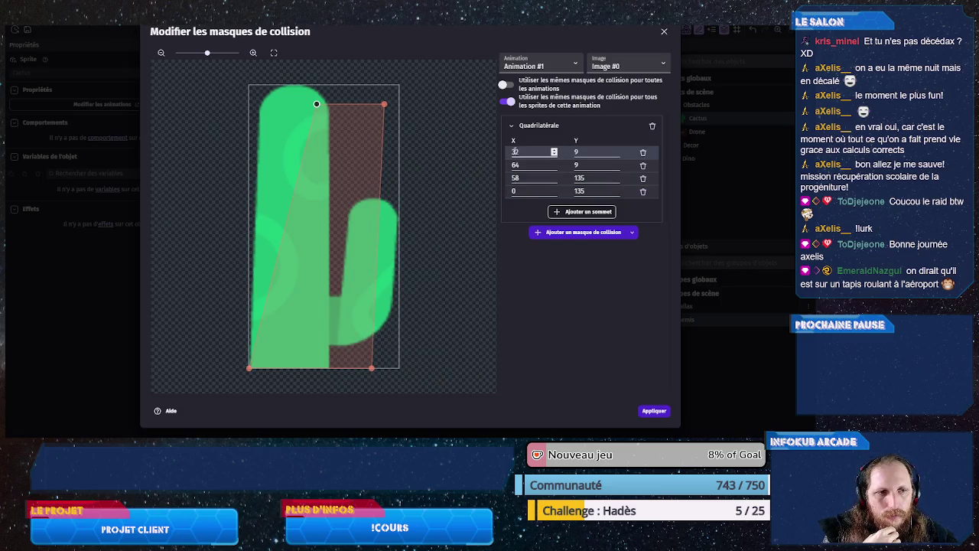
scroll(523, 151, "down", 20)
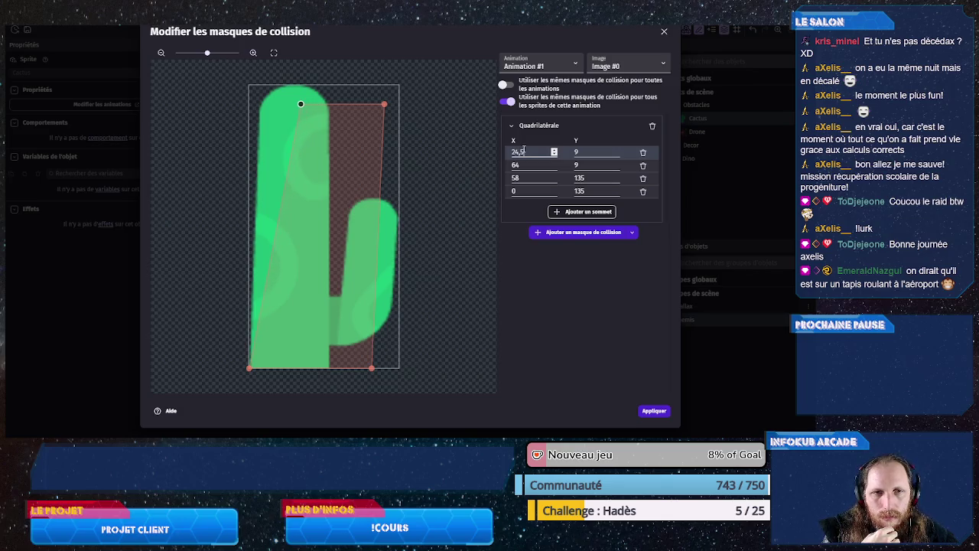
scroll(523, 151, "down", 1)
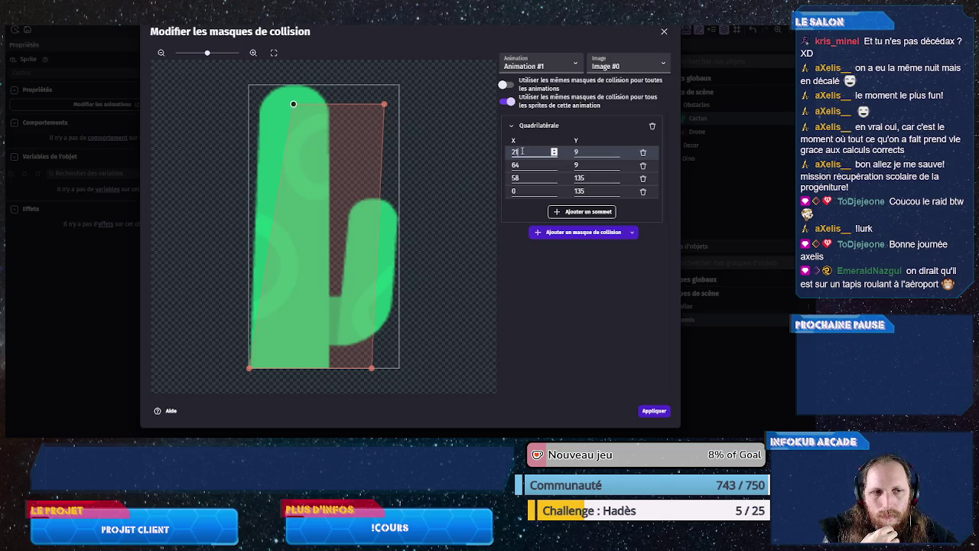
scroll(521, 152, "down", 19)
scroll(521, 151, "down", 9)
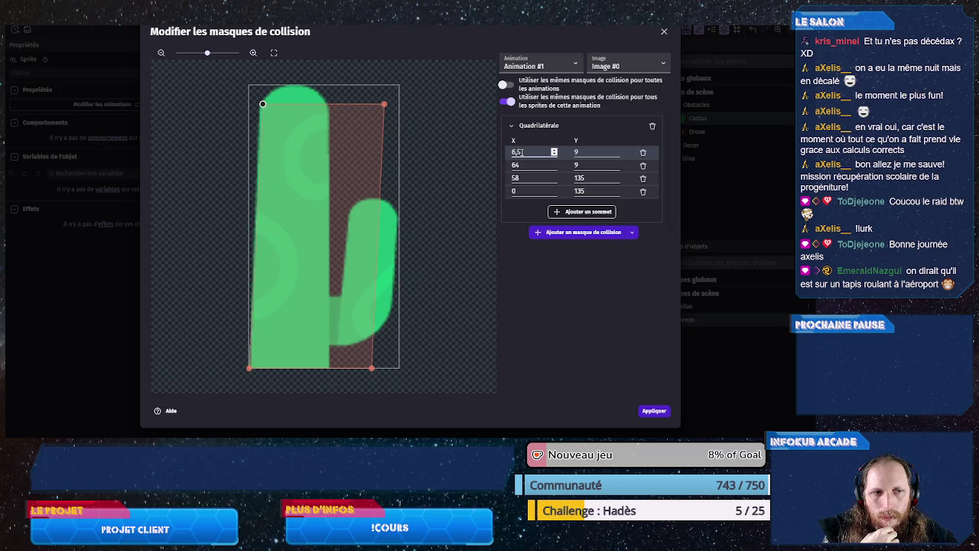
key("BackSpace")
key("BackSpace")
left_click(524, 163)
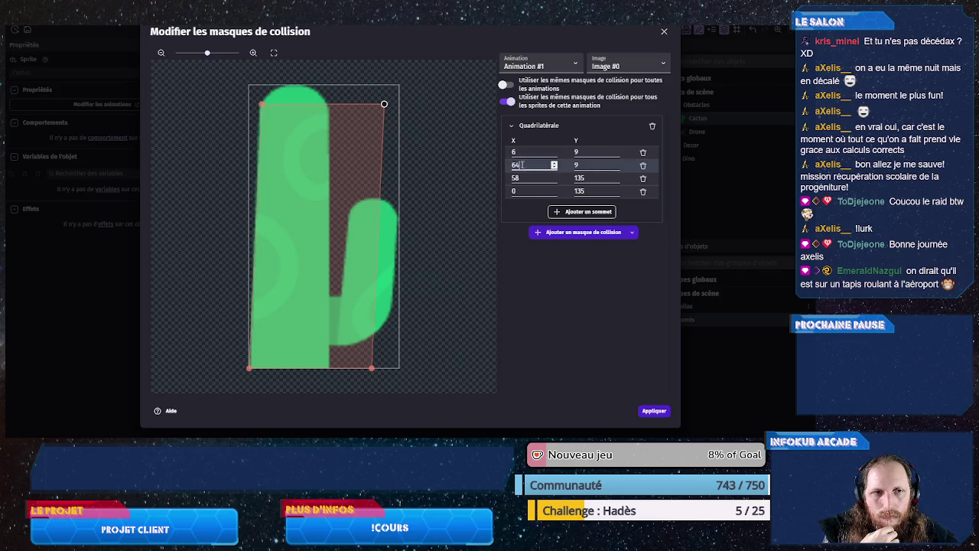
left_click(515, 163)
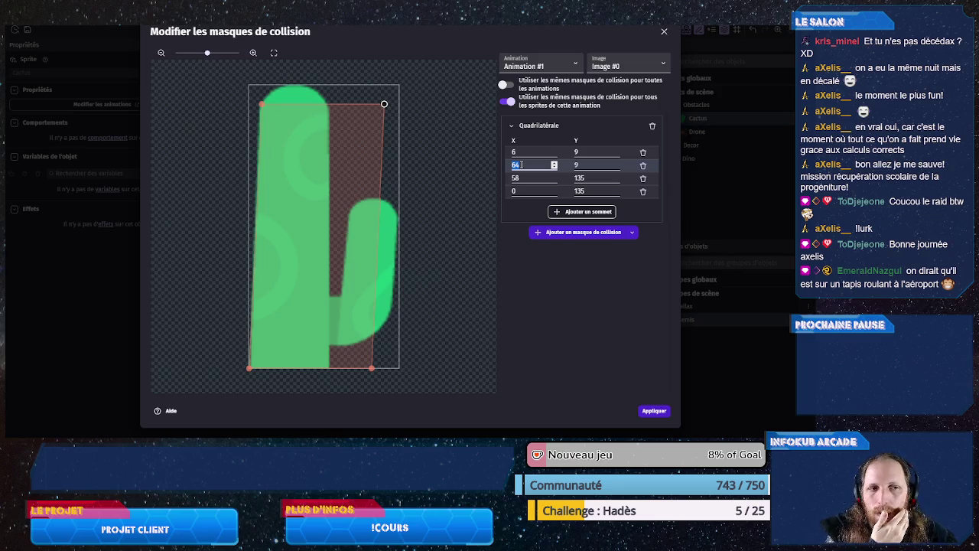
type("24")
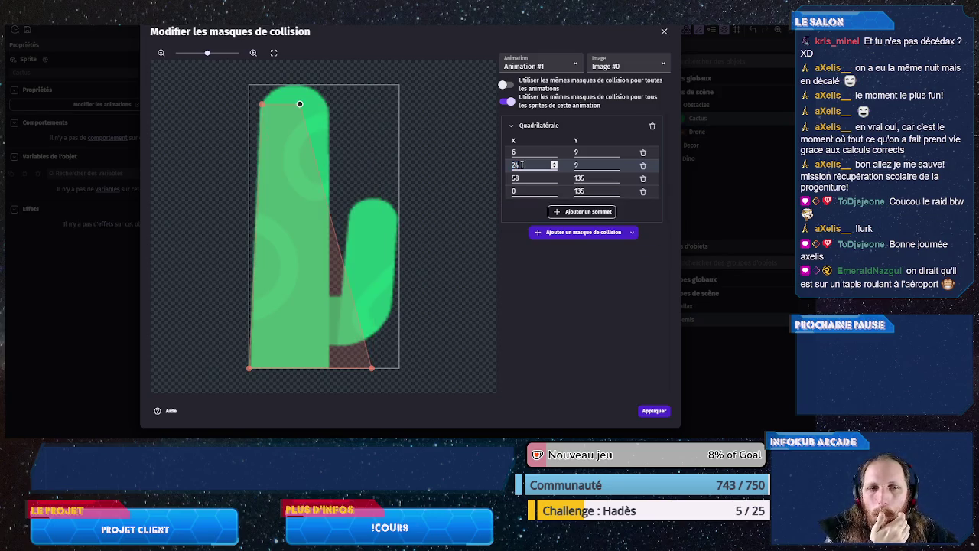
key("Up")
key("Up")
key("Up")
key("Up")
key("Up")
key("Up")
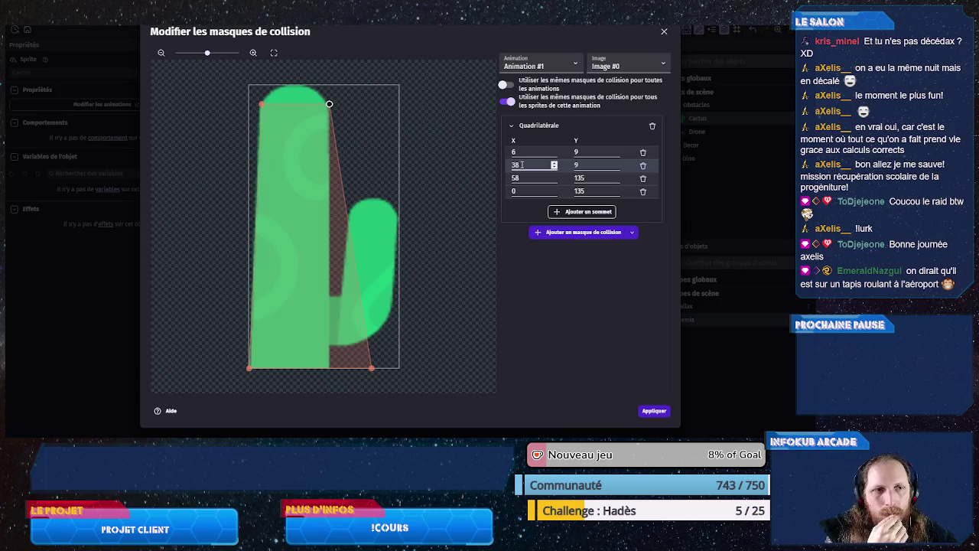
- On Animation #2, snap the bottom-right vertex to the sprite corner and remove a stray vertex
left_click(552, 68)
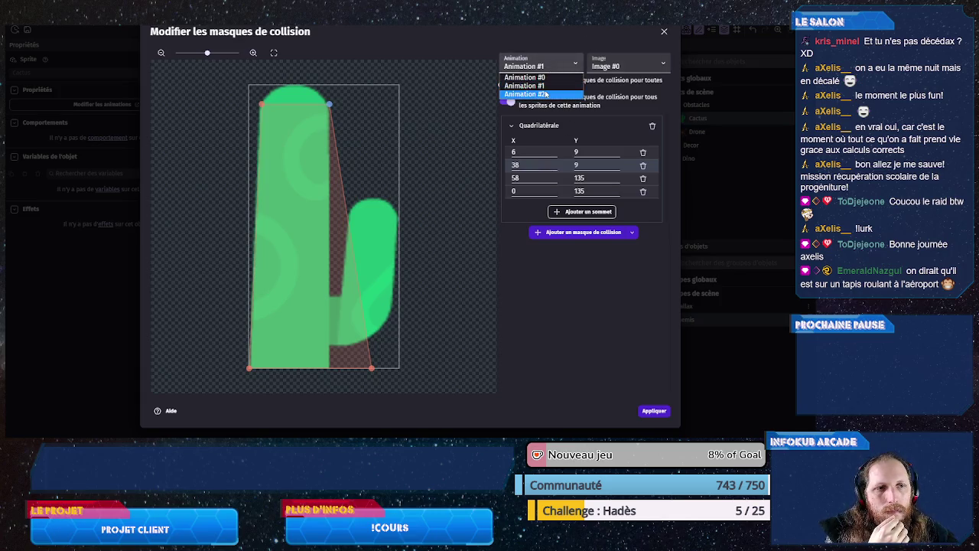
left_click(545, 94)
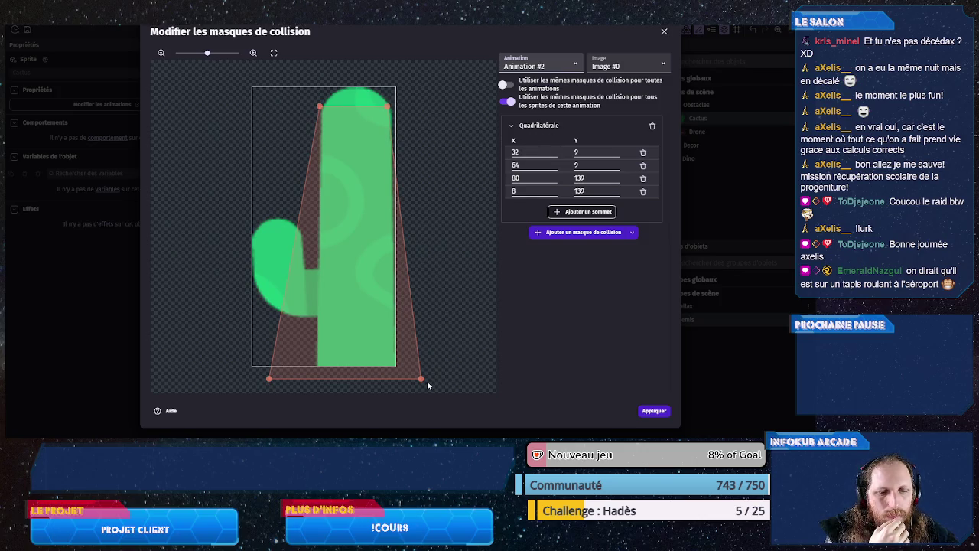
left_click_drag(422, 381, 397, 369)
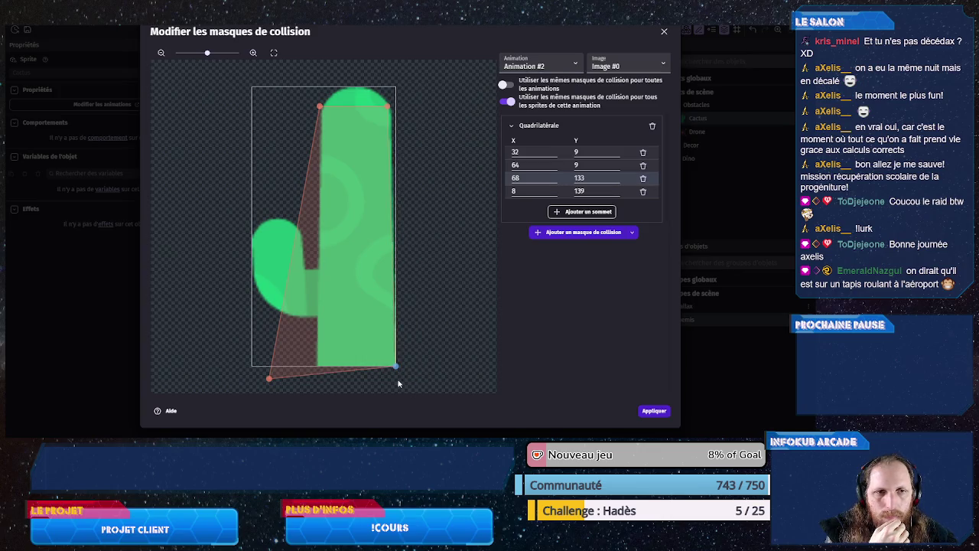
left_click(267, 368)
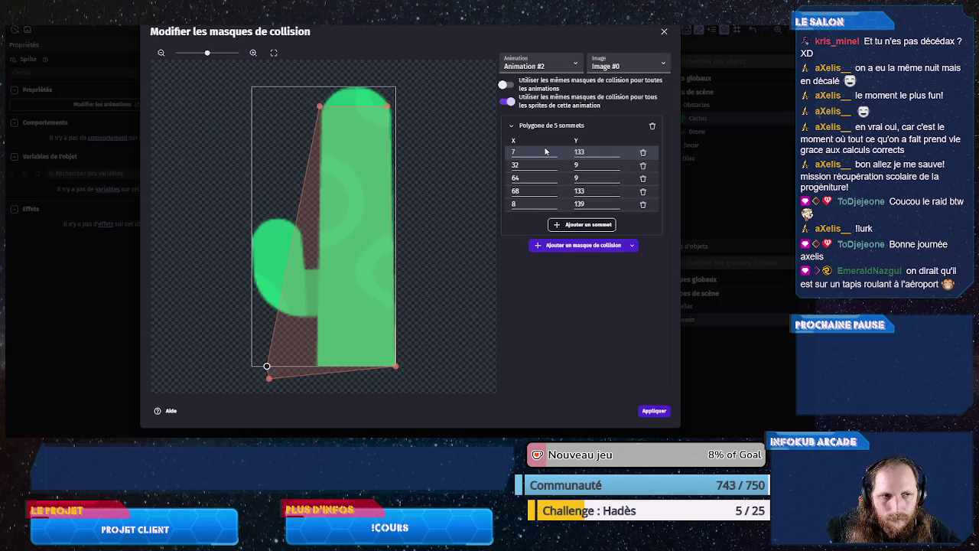
left_click(643, 153)
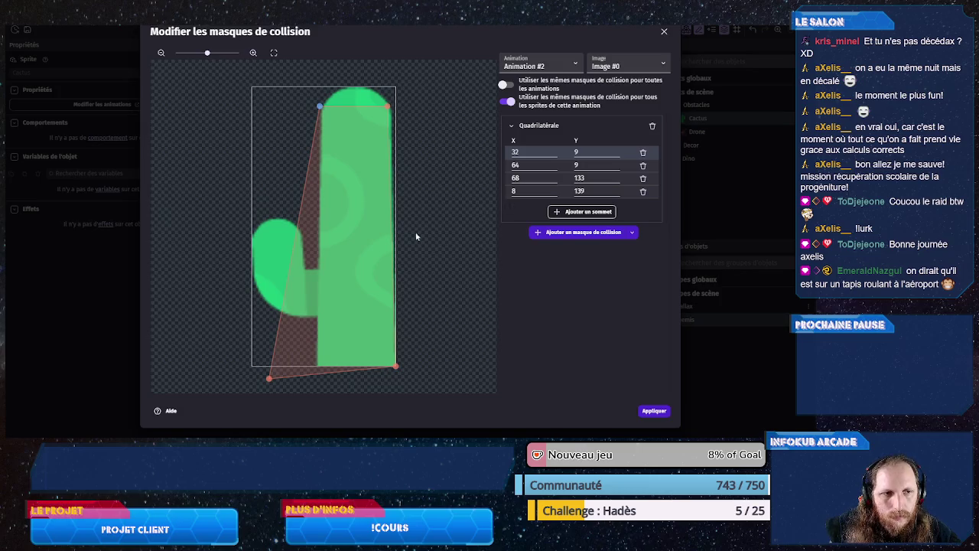
- Set the last vertex's Y to 133 and apply the cactus mask changes
left_click(616, 190)
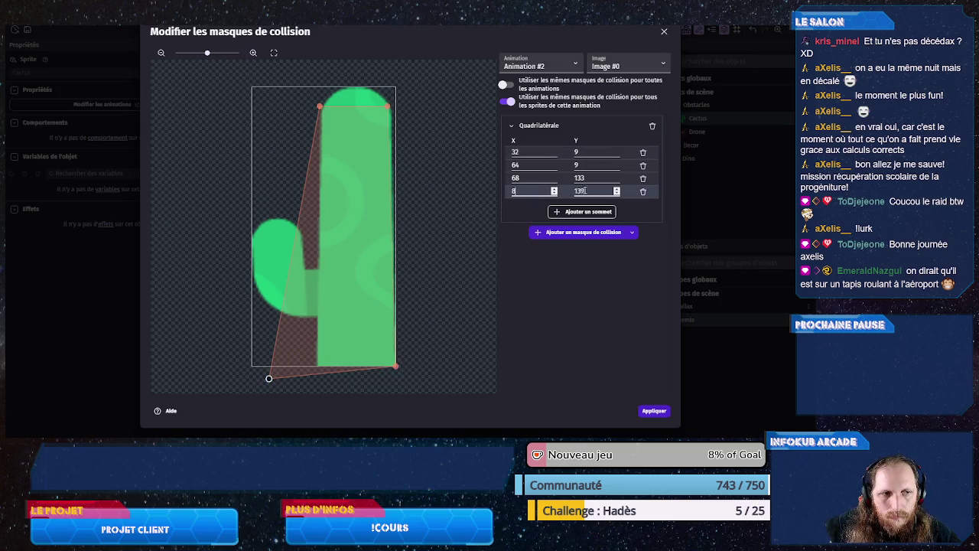
key("BackSpace")
type("3")
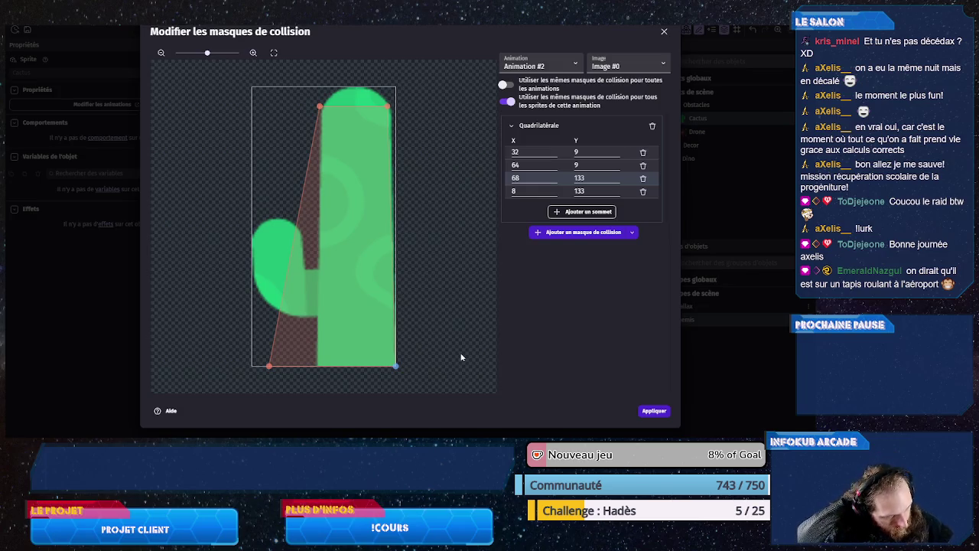
left_click(655, 411)
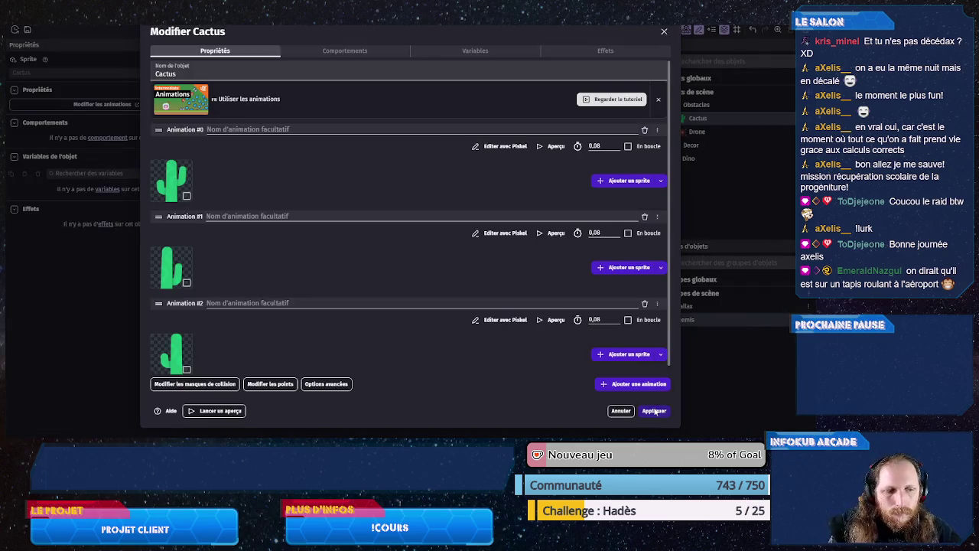
left_click(655, 411)
- Give the Drone a custom collision mask unshared per animation and frame, showing Image #1
double_click(697, 132)
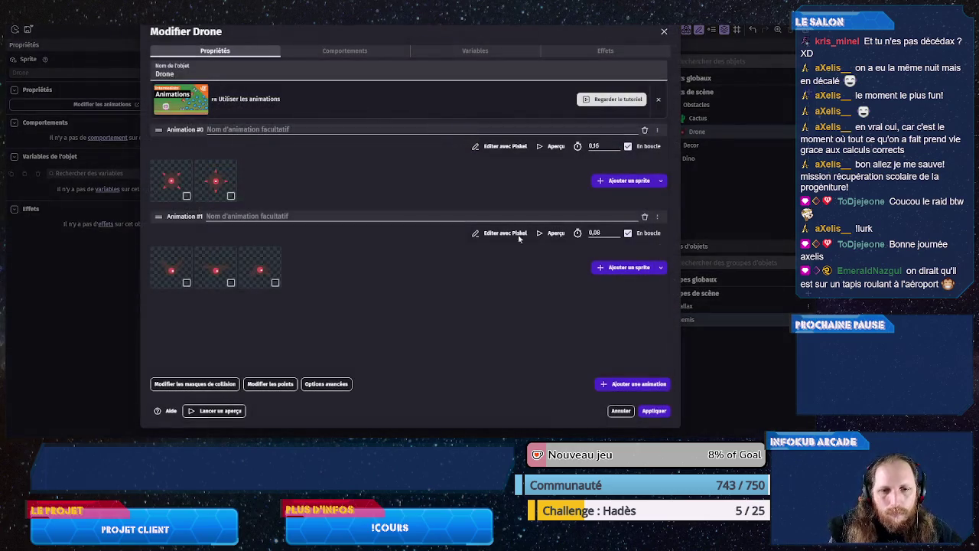
left_click(194, 385)
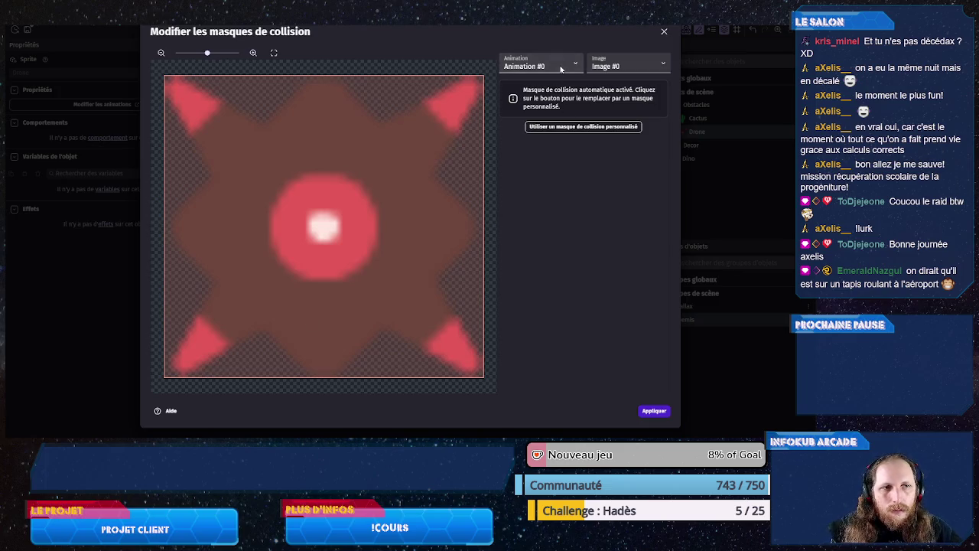
left_click(562, 126)
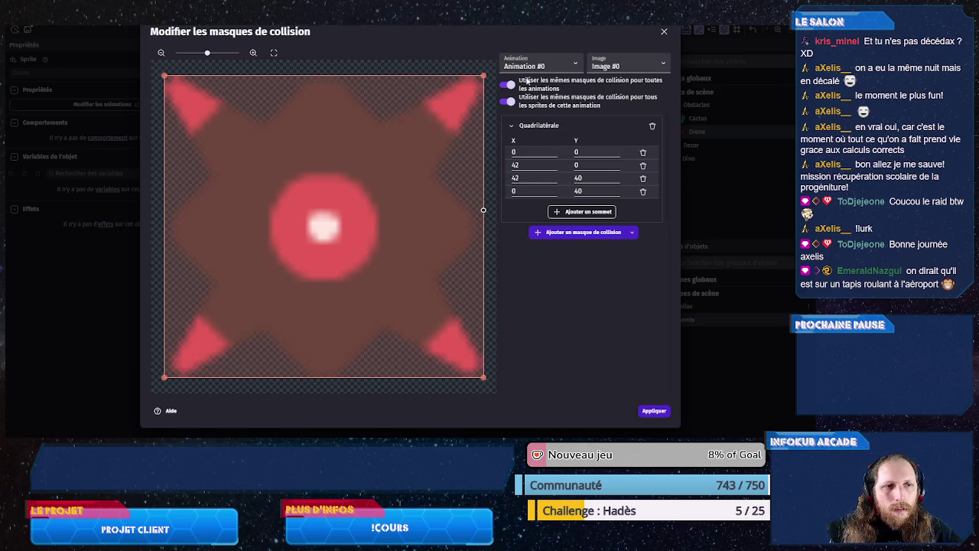
left_click(506, 84)
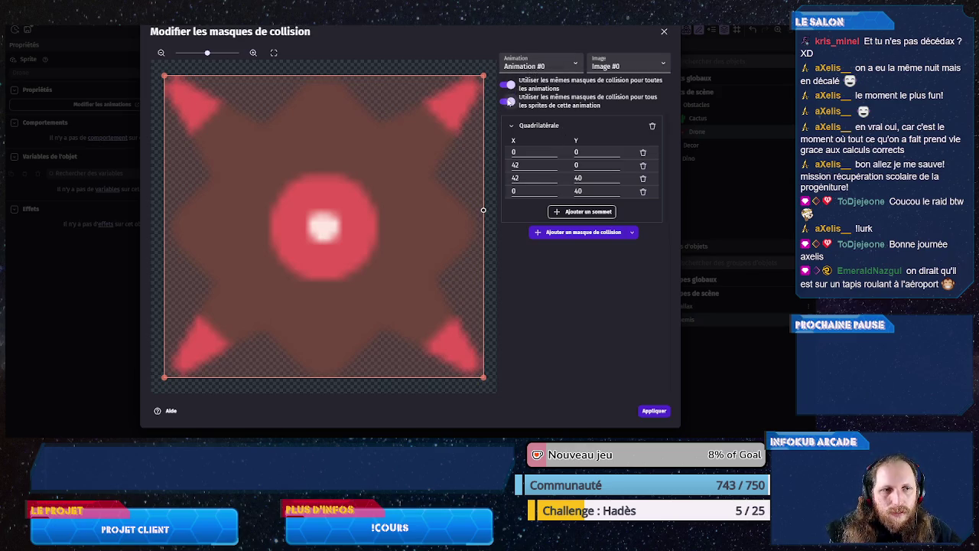
left_click(507, 101)
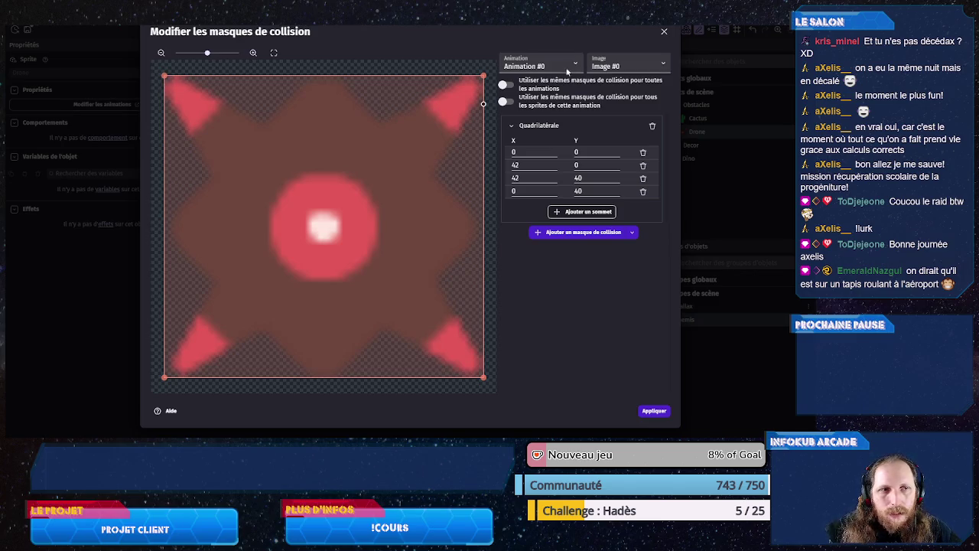
left_click(612, 68)
left_click(606, 86)
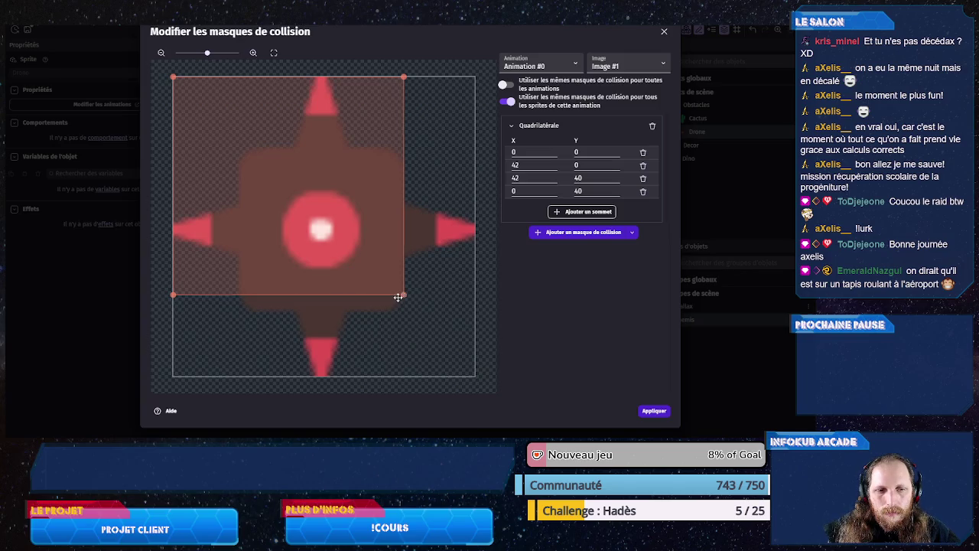
- Drag Image #1's four vertices onto the drone's body and round them to 12 and 42
left_click_drag(402, 295, 397, 306)
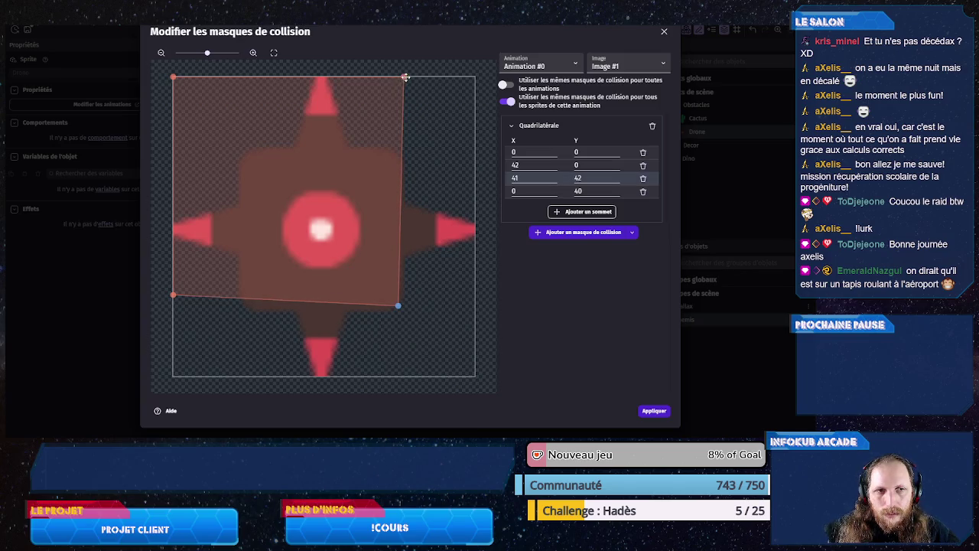
left_click_drag(403, 76, 402, 151)
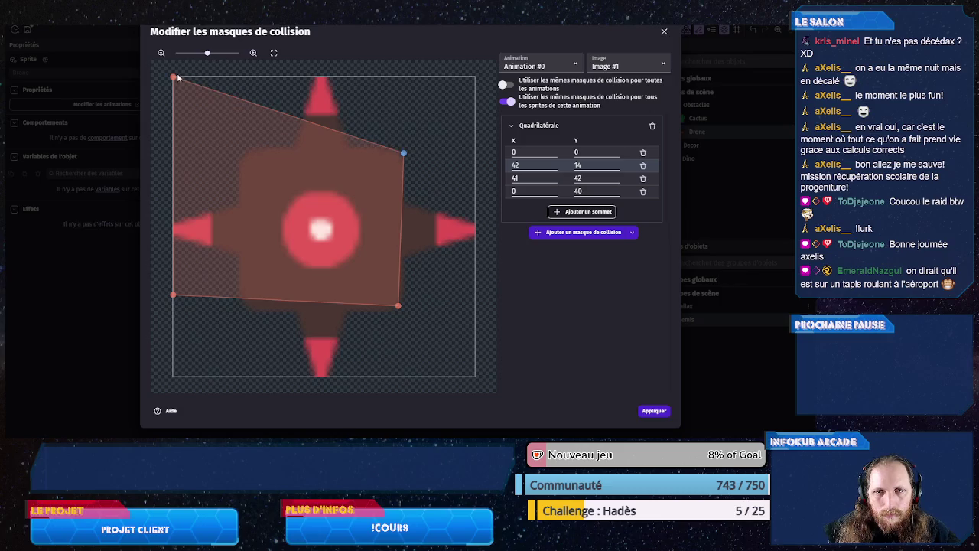
mouse_move(173, 77)
left_mouse_down()
mouse_move(232, 152)
mouse_move(242, 151)
left_mouse_up()
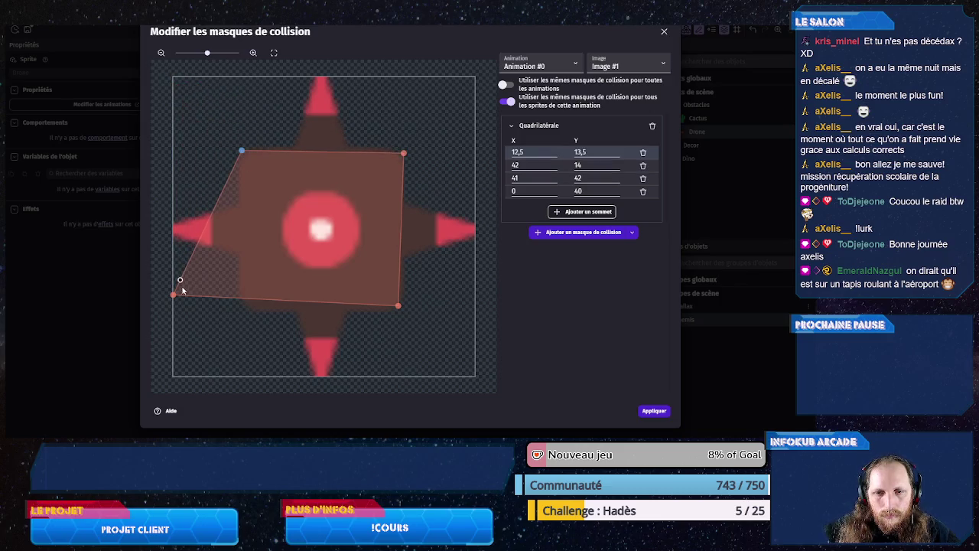
mouse_move(173, 295)
left_mouse_down()
mouse_move(217, 312)
mouse_move(236, 309)
left_mouse_up()
left_click(589, 191)
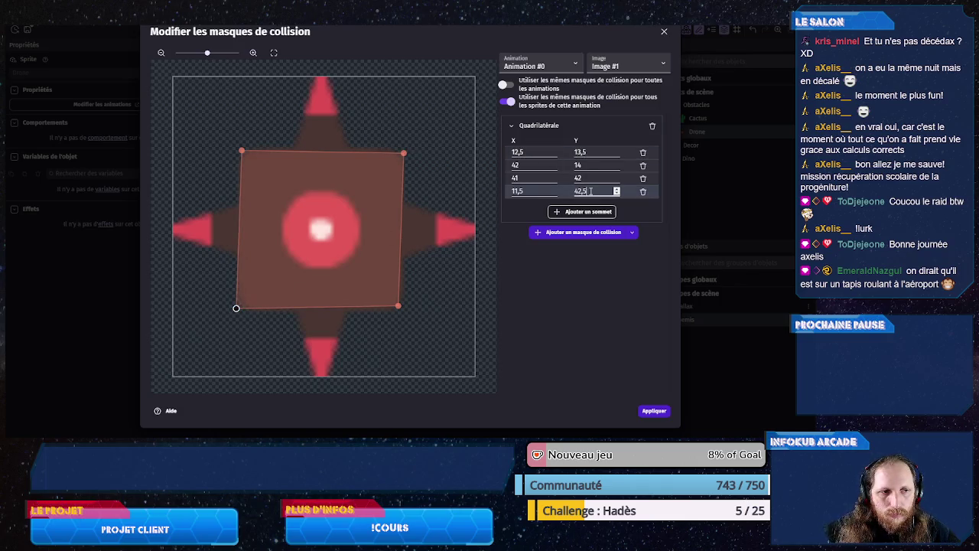
key("BackSpace")
key("BackSpace")
left_click(590, 153)
key("BackSpace")
key("BackSpace")
left_click(539, 153)
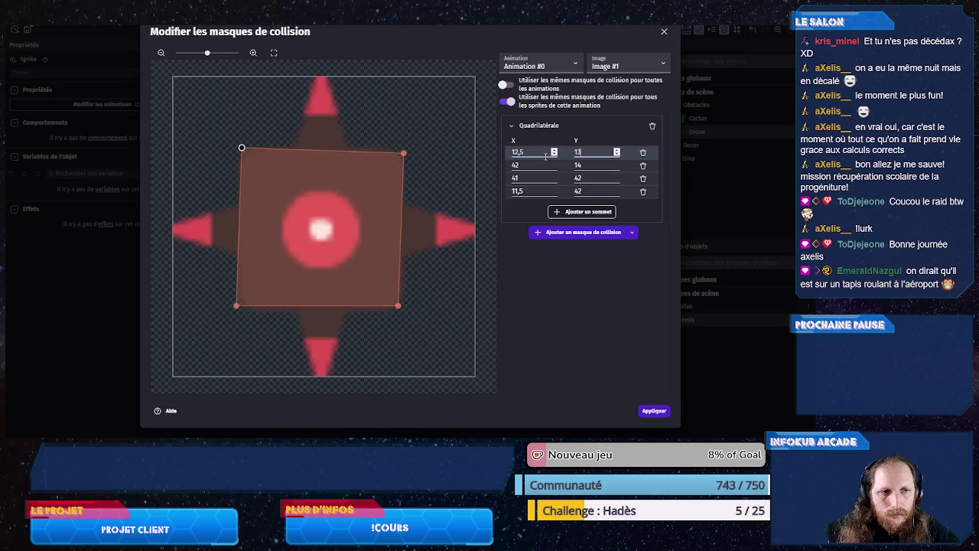
key("BackSpace")
key("BackSpace")
left_click(535, 190)
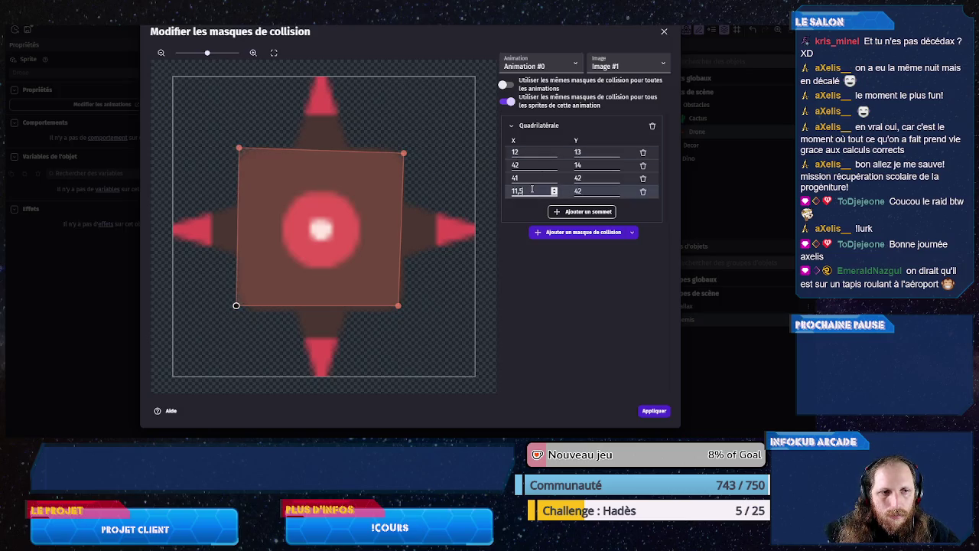
key("BackSpace")
key("BackSpace")
key("BackSpace")
type("2")
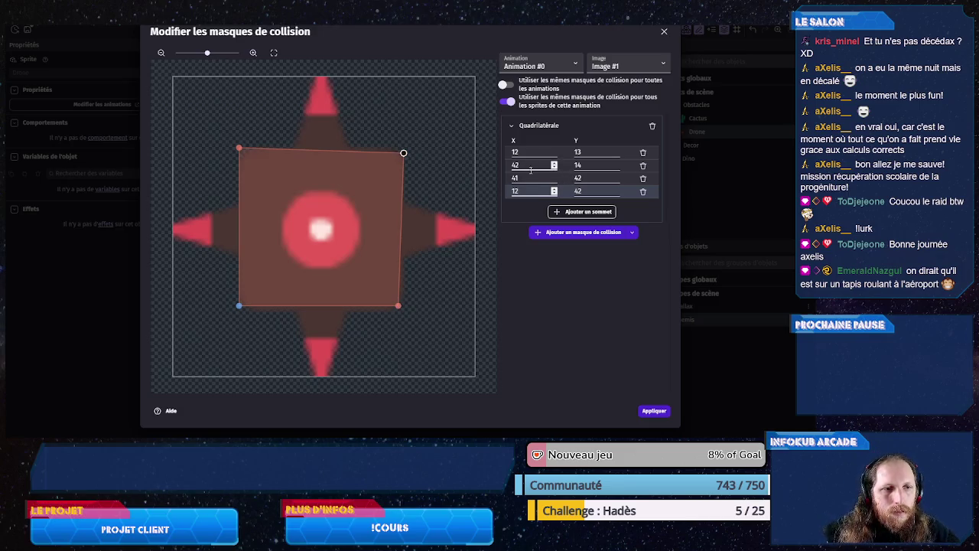
left_click(525, 177)
key("BackSpace")
type("2")
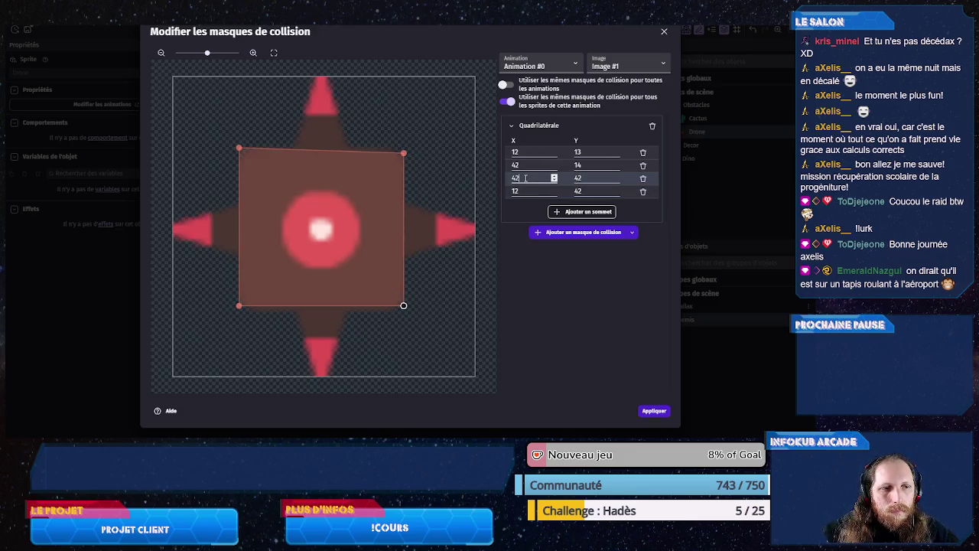
- Set the top-left vertex Y to 14 and keep both left vertices at X 12
left_click(586, 165)
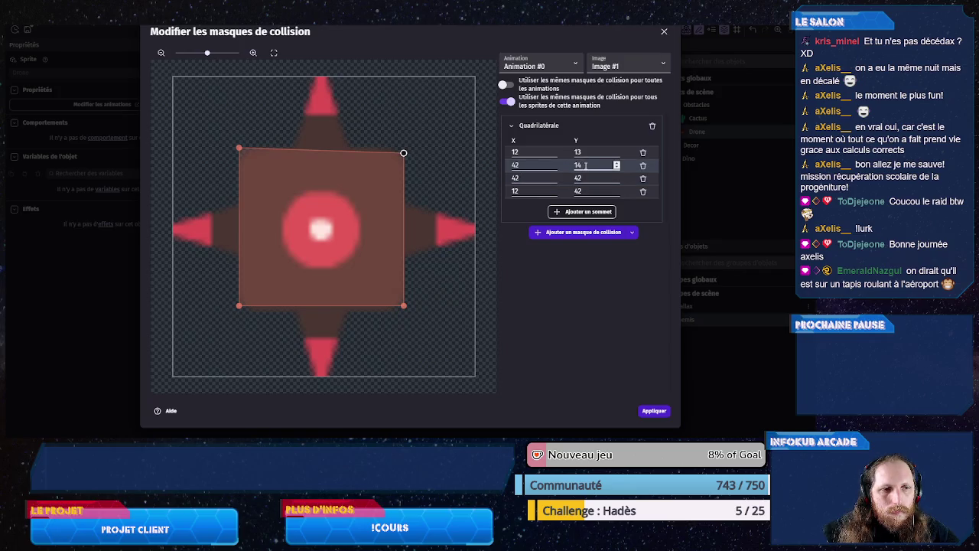
left_click(585, 153)
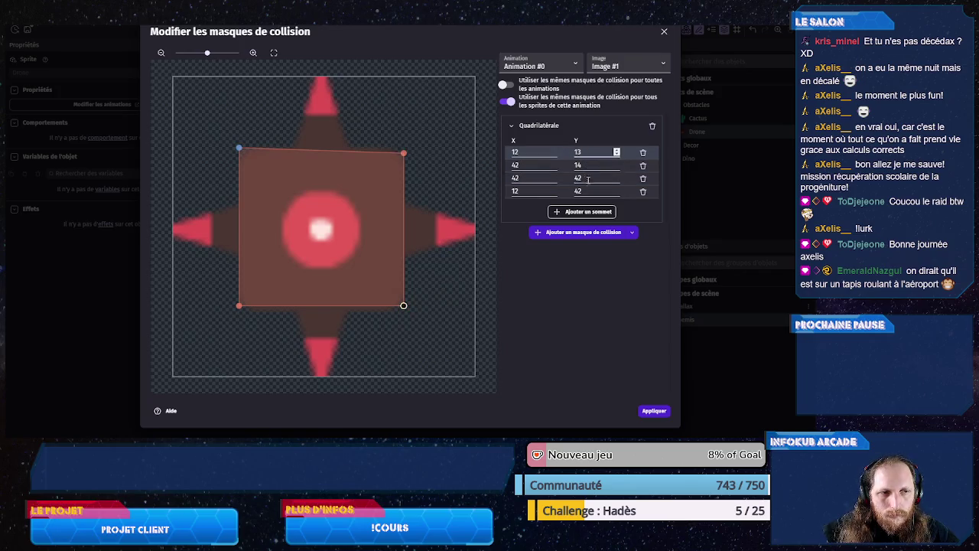
key("BackSpace")
type("4")
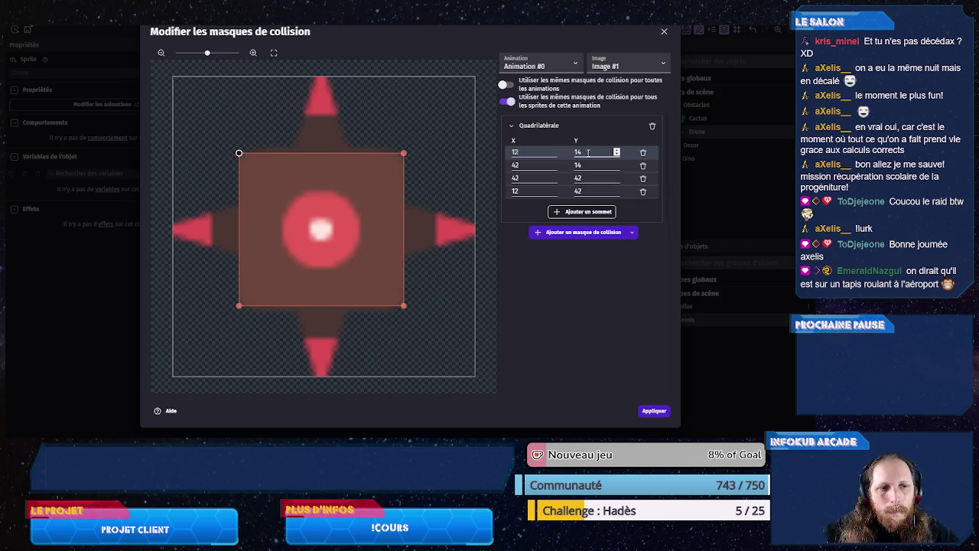
left_click(538, 151)
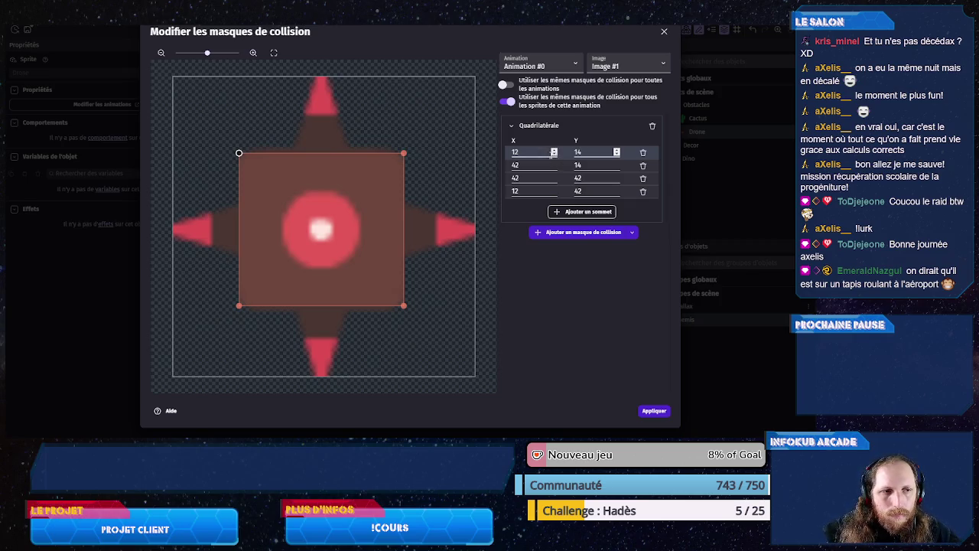
key("BackSpace")
key("BackSpace")
type("13.5")
key("BackSpace")
key("BackSpace")
key("BackSpace")
type("4")
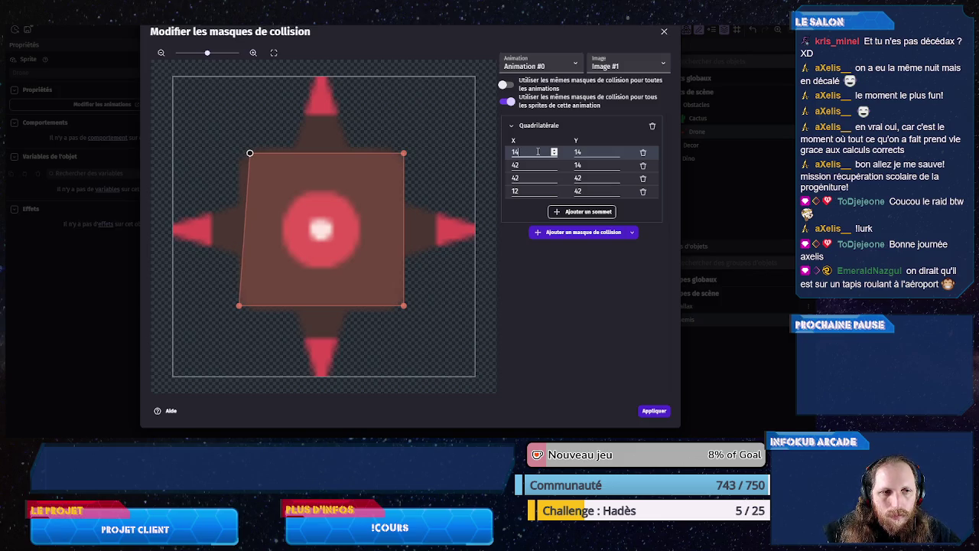
left_click(526, 192)
key("BackSpace")
type("3")
key("BackSpace")
type("4")
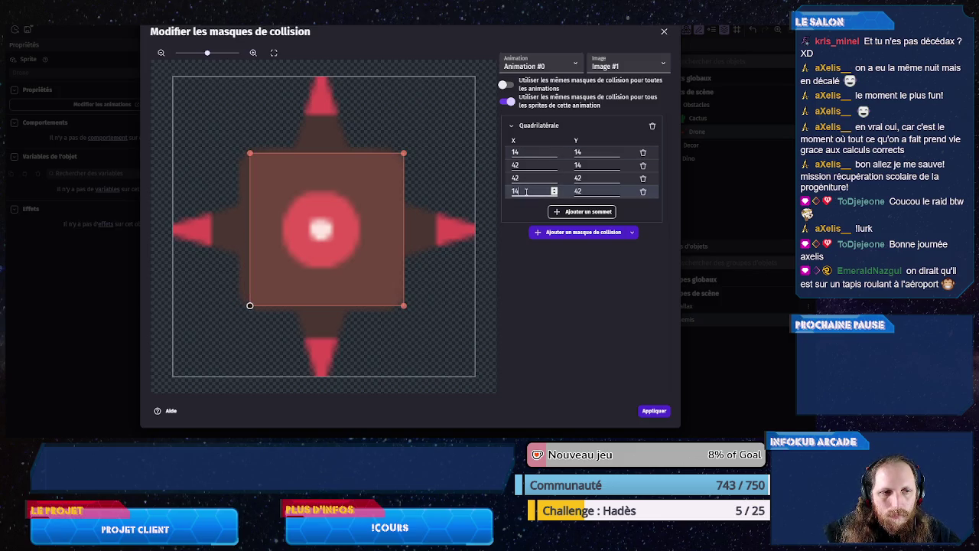
key("BackSpace")
type("2")
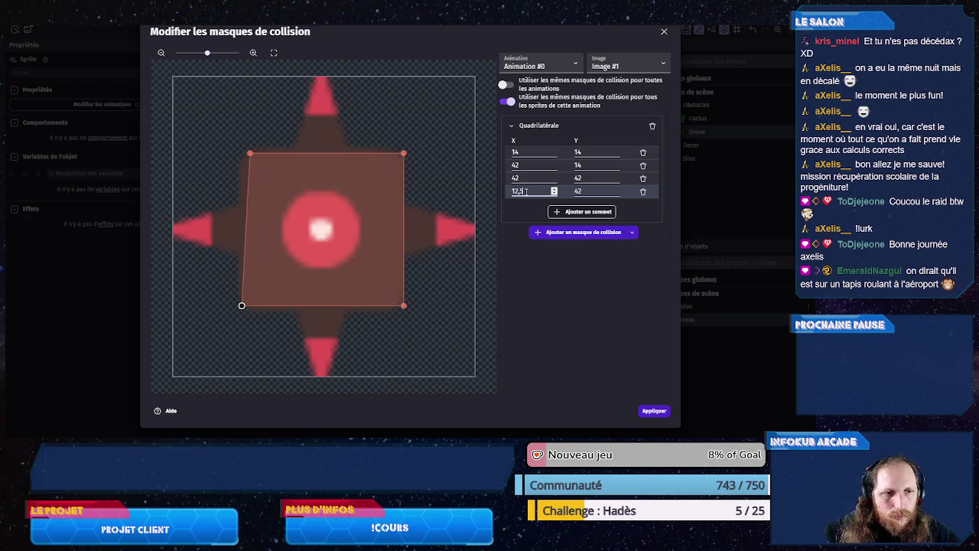
left_click(529, 152)
key("BackSpace")
type("2")
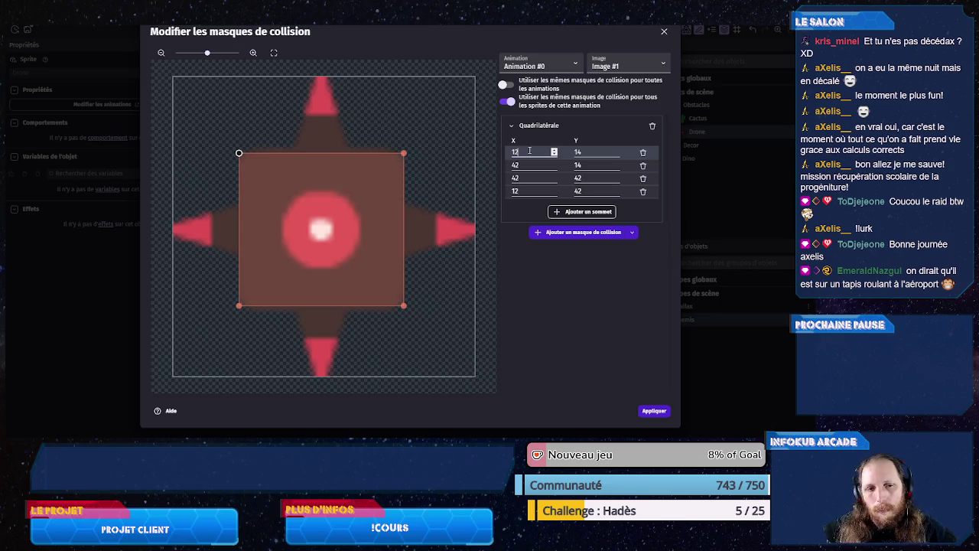
- Turn on separate collision masks per frame and select the drone's Image #0
left_click(507, 101)
left_click(611, 68)
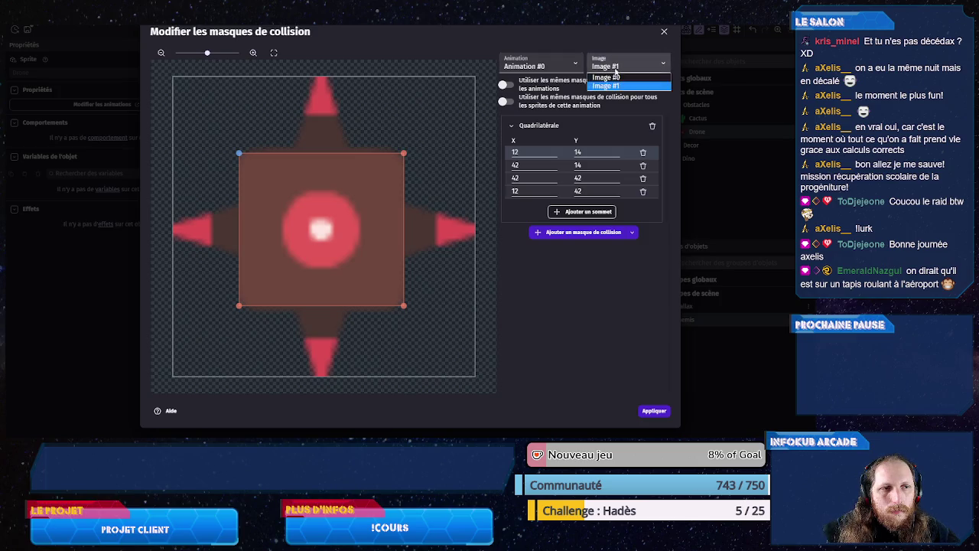
left_click(615, 77)
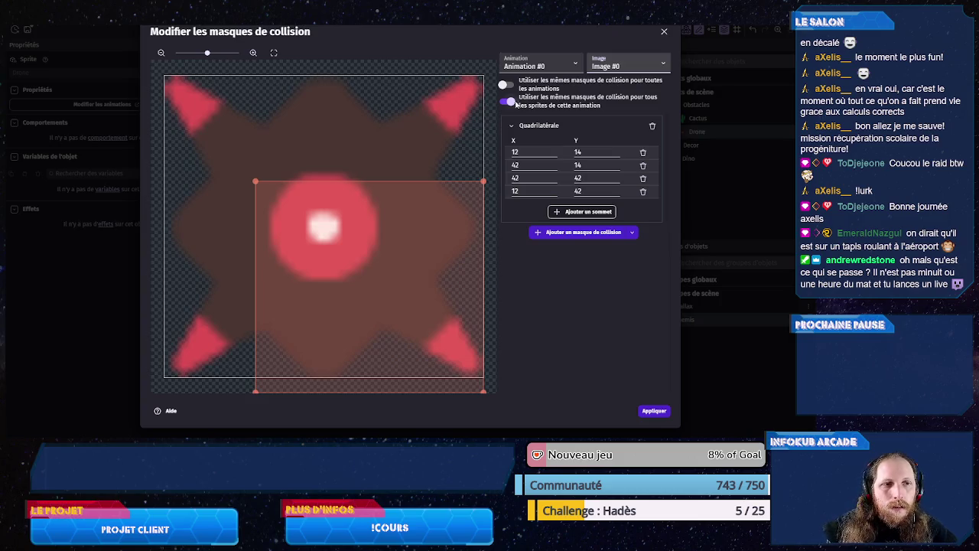
left_click(511, 103)
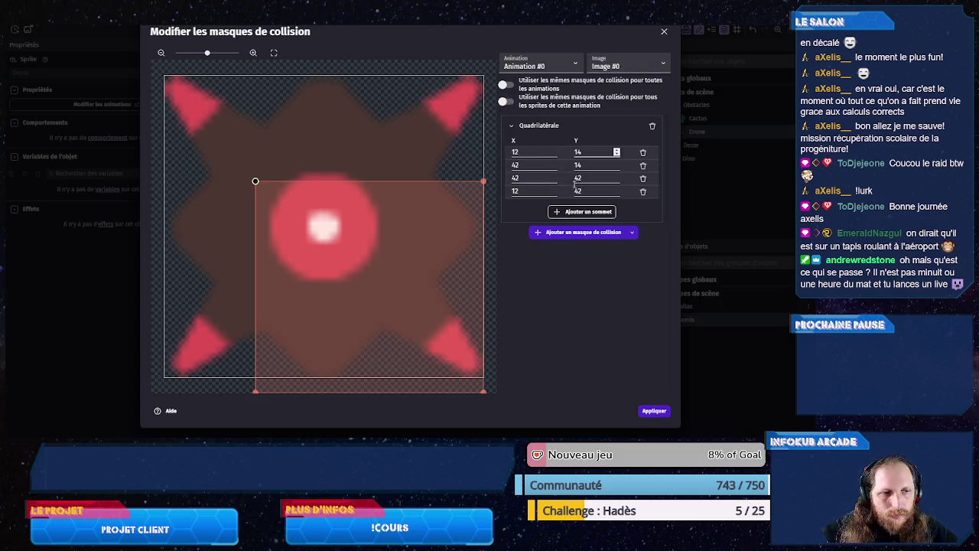
- Rough in Image #0's mask vertices: left X 0, top Y 4, right X 40–50, bottom Y 40
double_click(532, 153)
type("0")
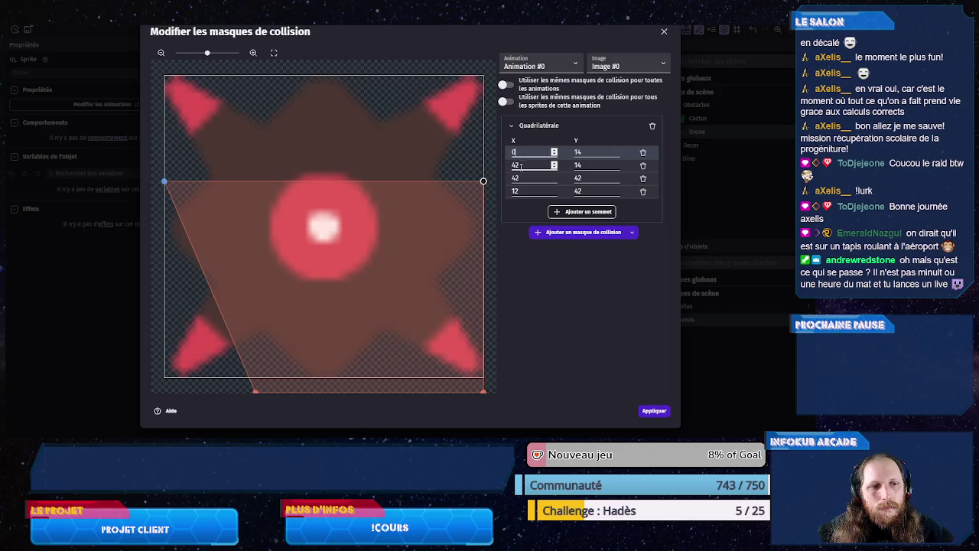
double_click(521, 191)
type("0")
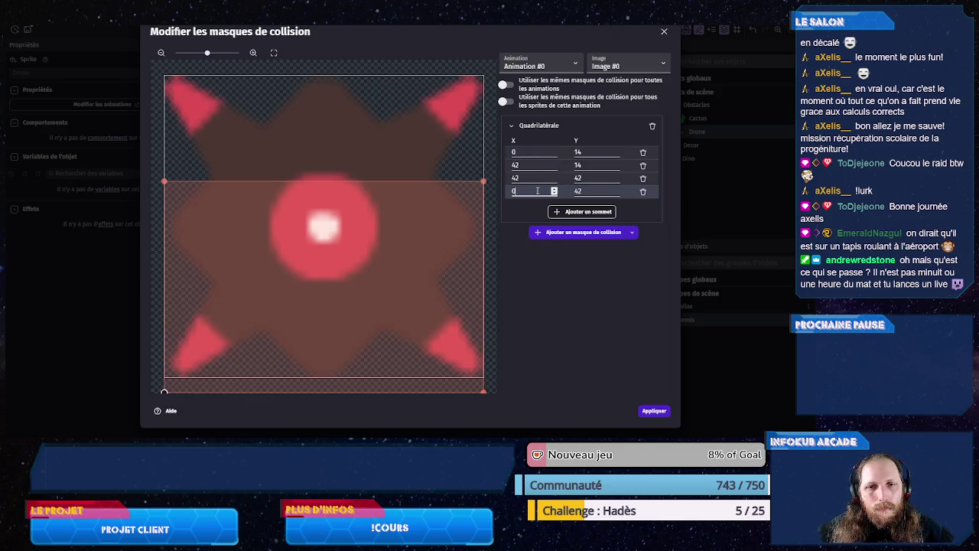
double_click(584, 153)
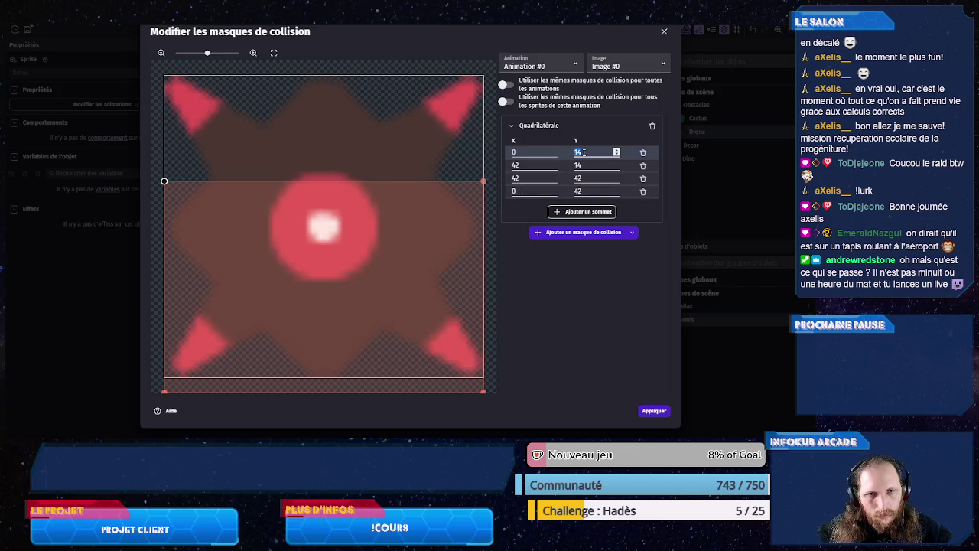
type("4")
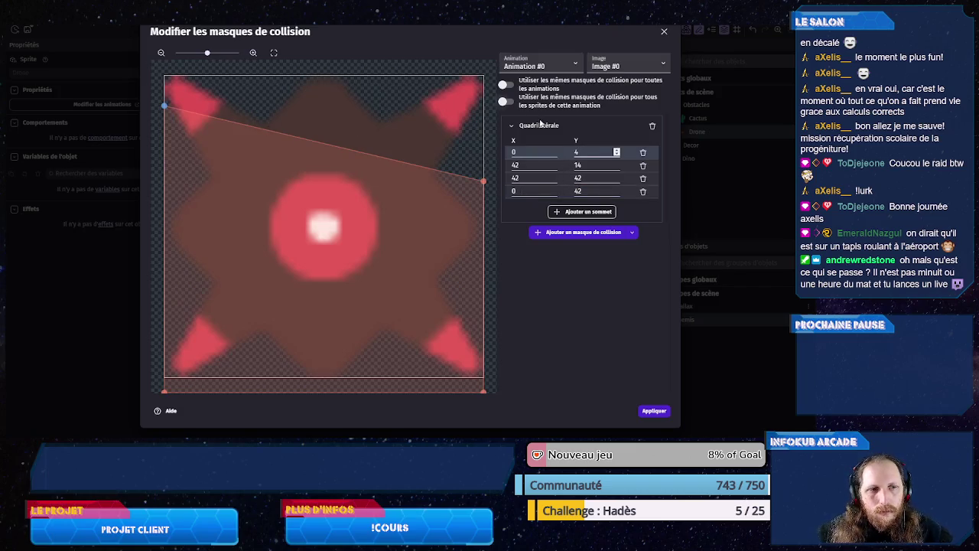
double_click(591, 191)
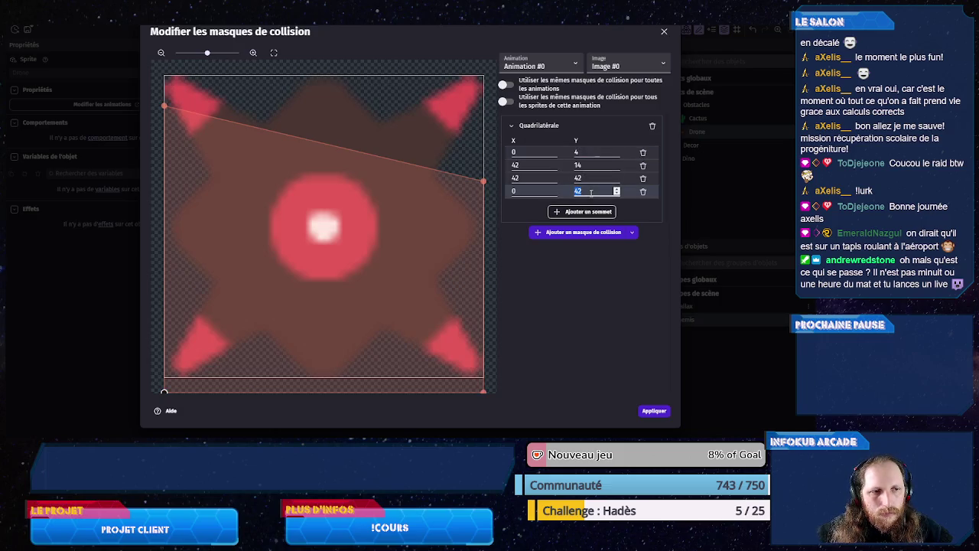
type("4")
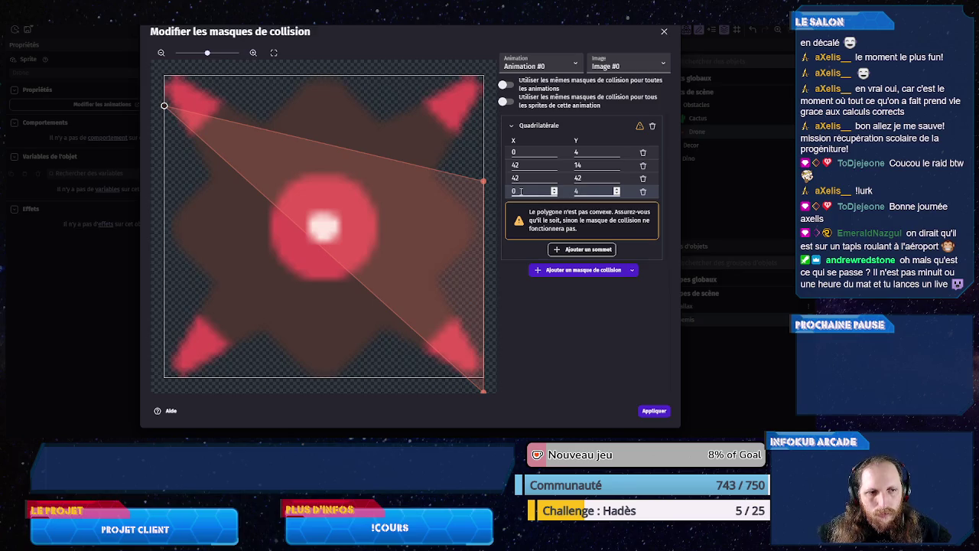
type("2")
double_click(591, 191)
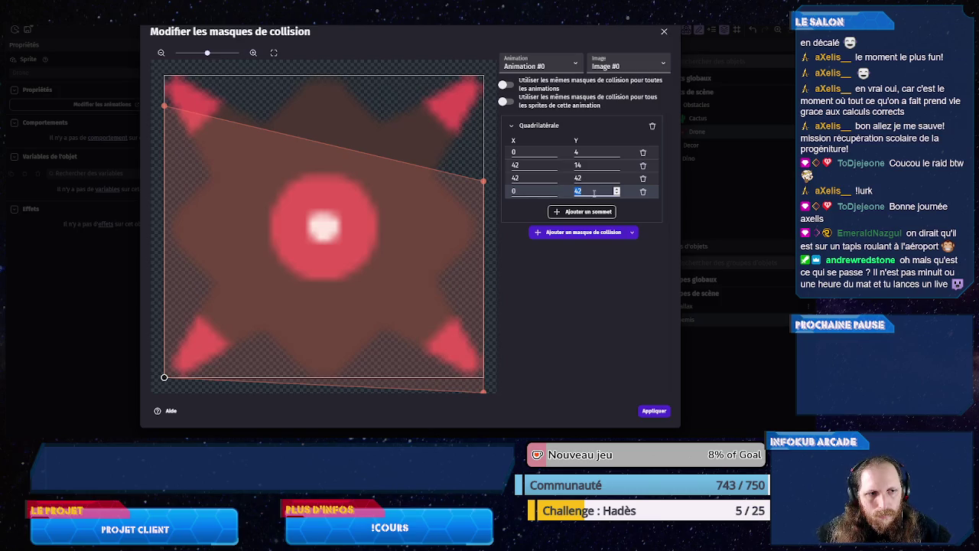
type("4")
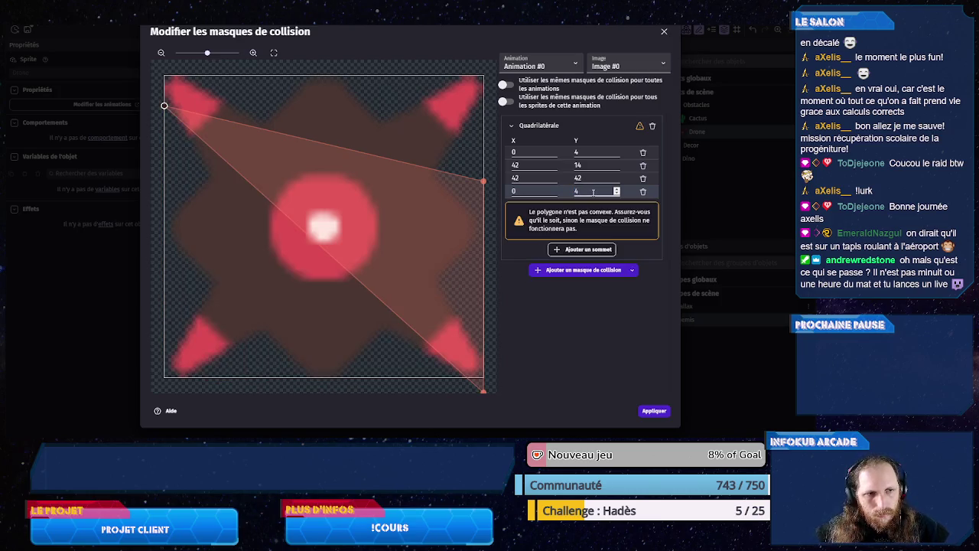
type("0")
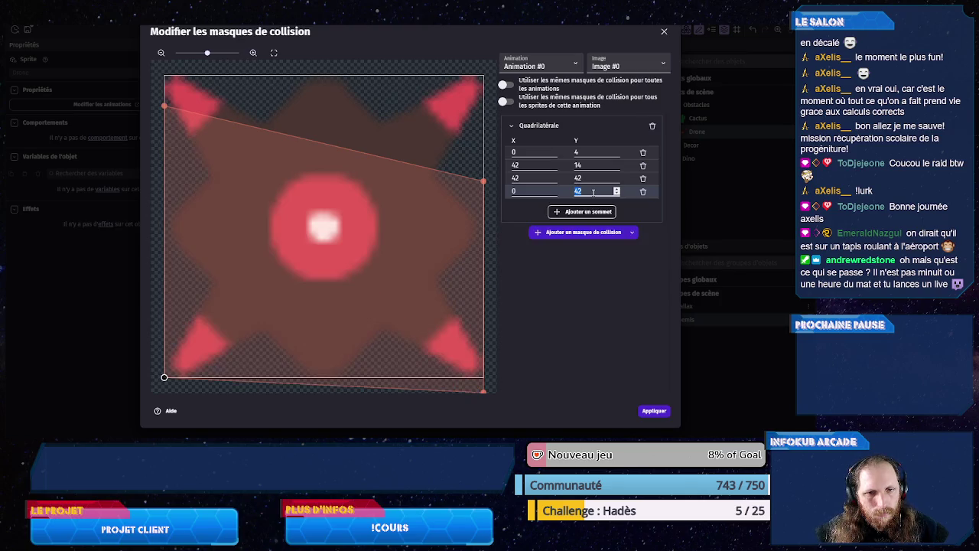
double_click(525, 165)
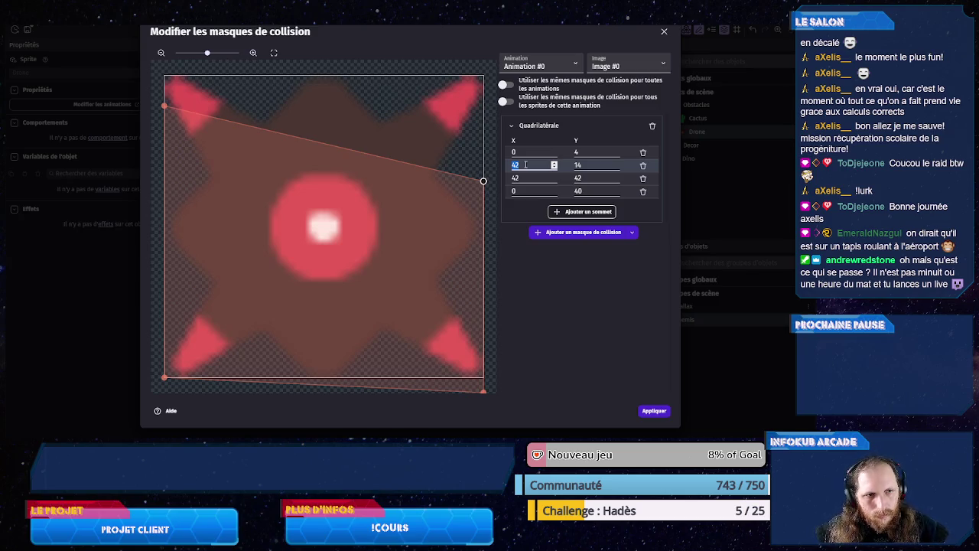
type("40")
double_click(523, 176)
type("50")
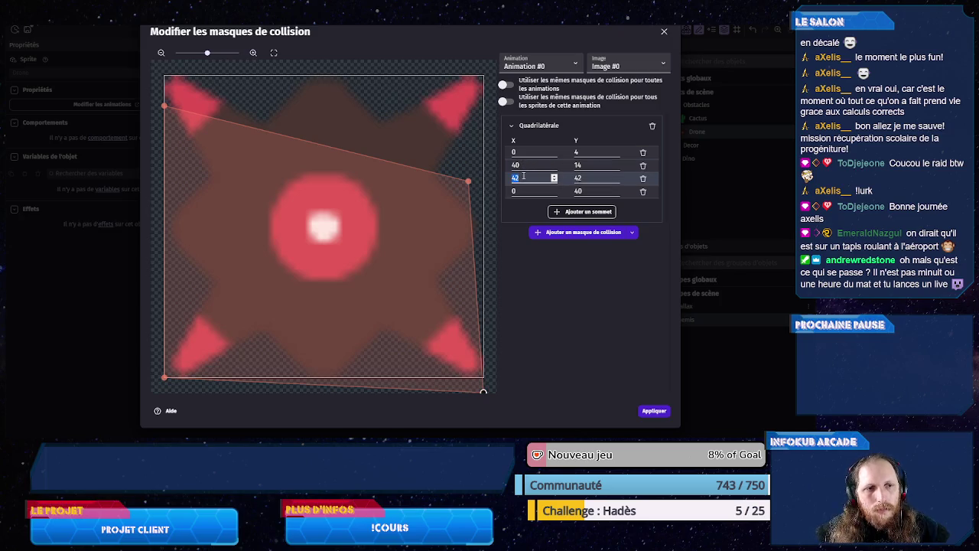
left_click(586, 177)
key("Down")
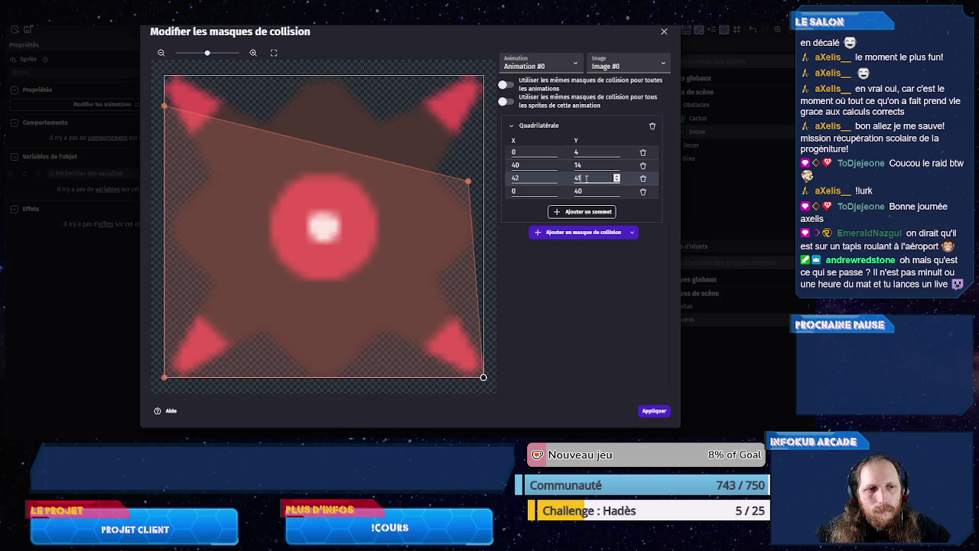
key("Down")
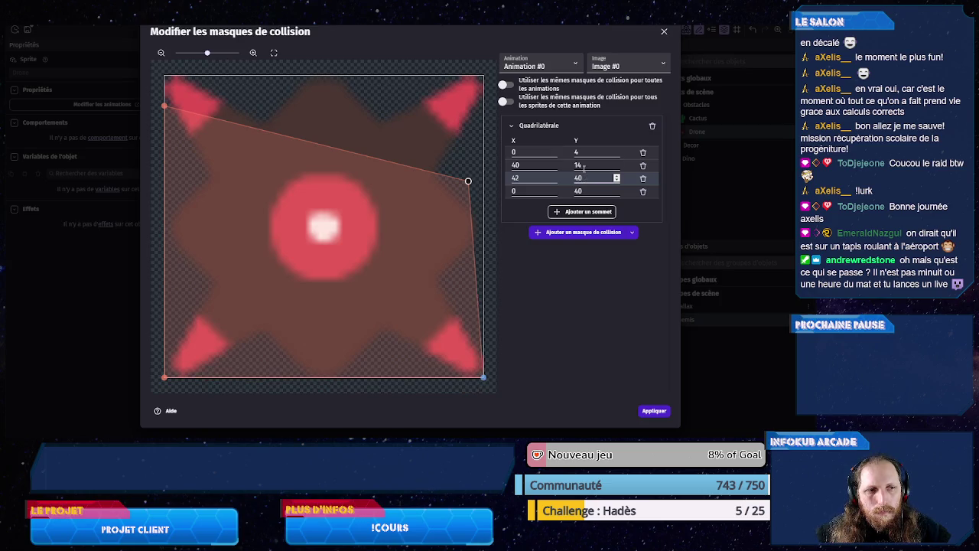
- Finish Image #0's mask at corners (4,4), (40,4), (40,38) and (4,38)
left_click(584, 165)
double_click(585, 165)
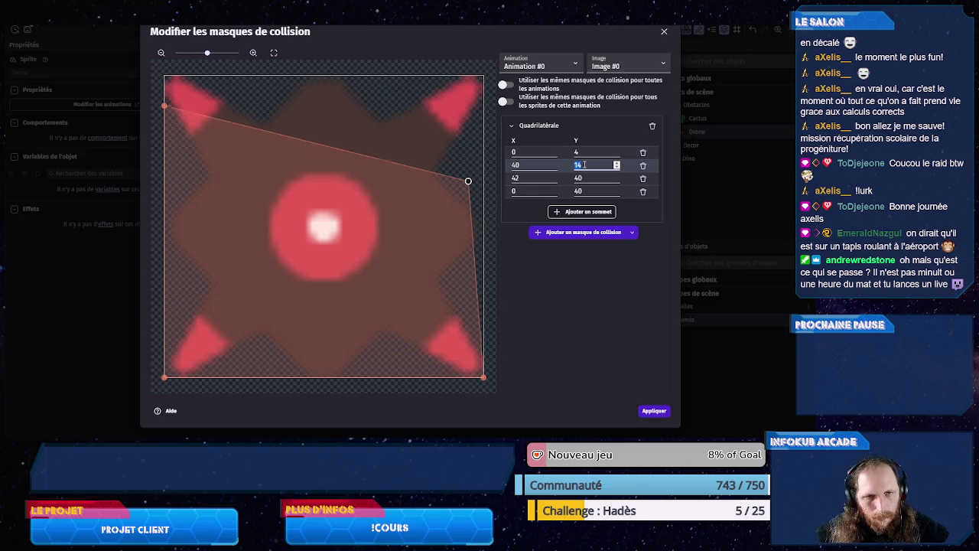
type("4")
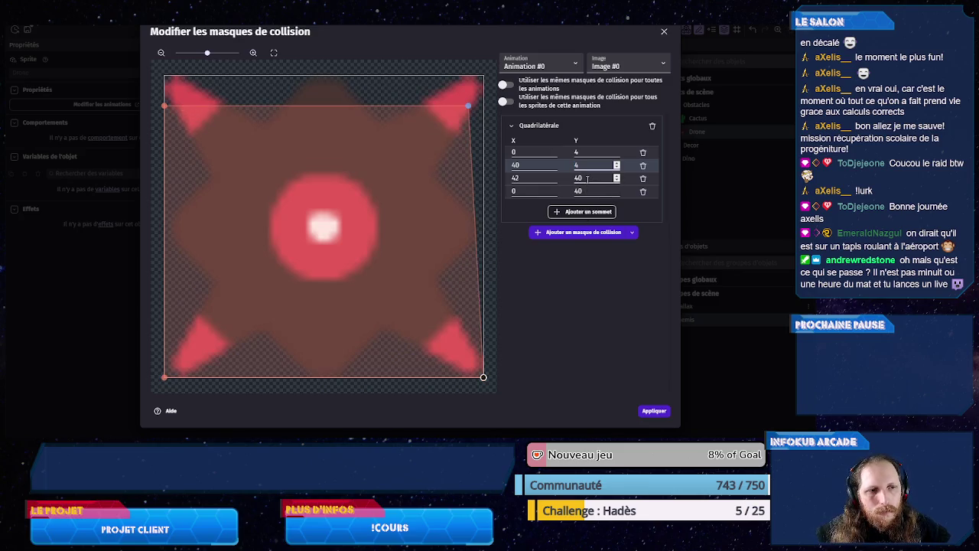
double_click(587, 178)
type("38")
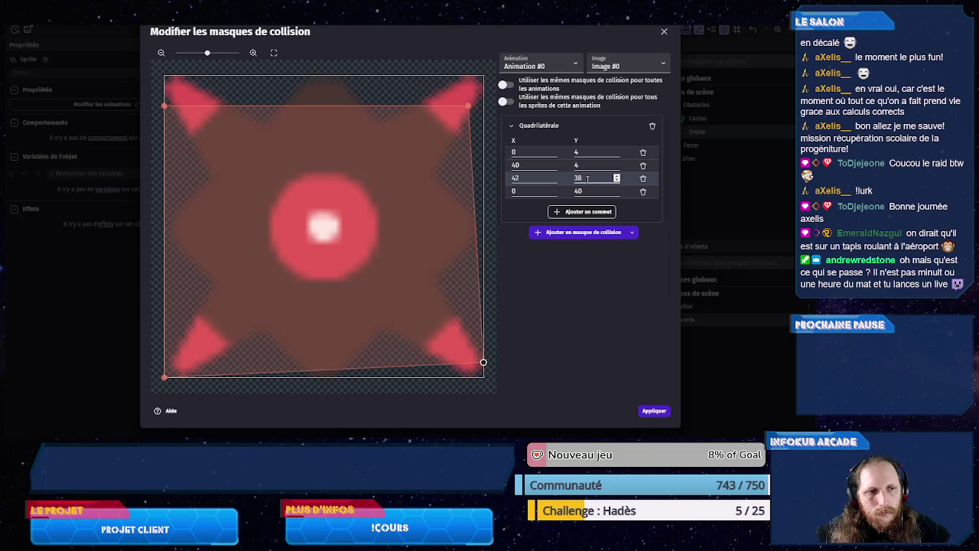
double_click(587, 191)
type("38")
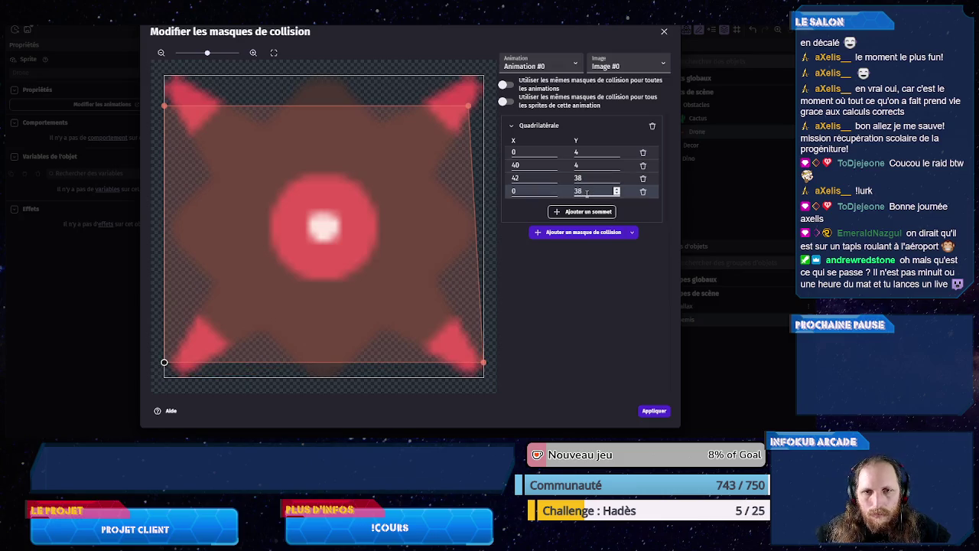
left_click(525, 151)
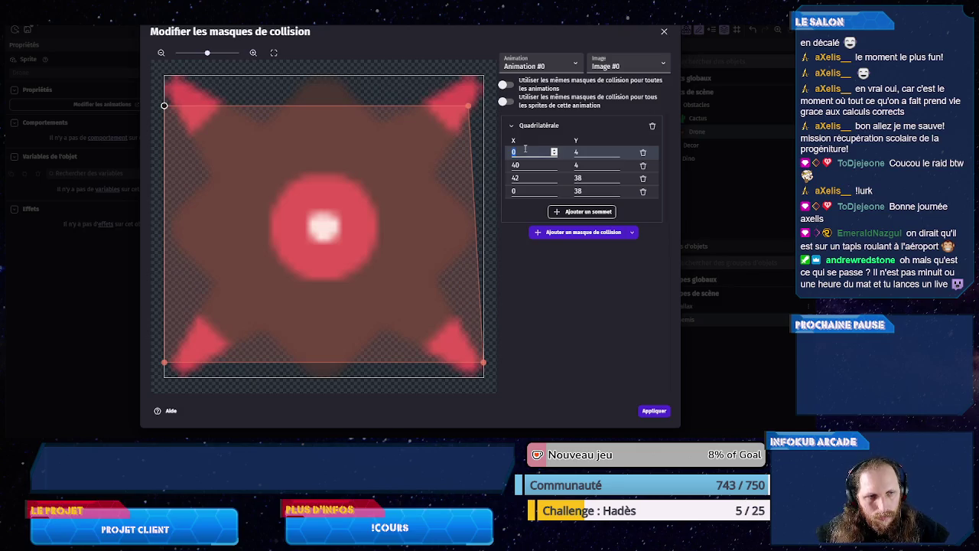
type("4")
left_click(518, 191)
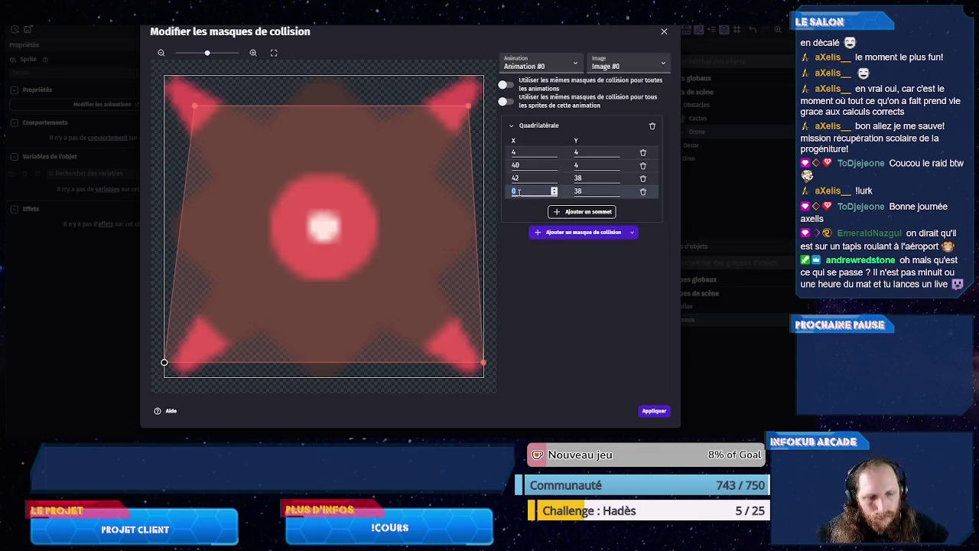
type("4")
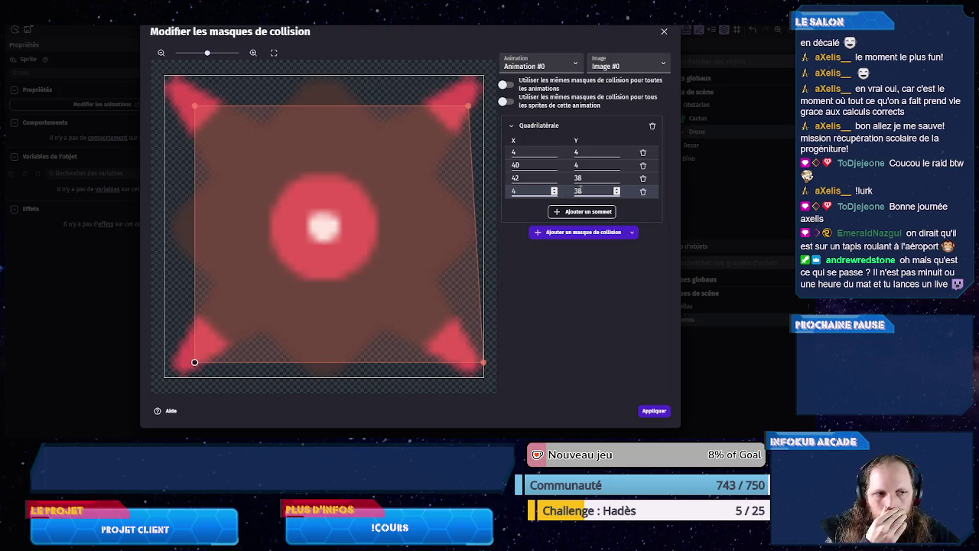
left_click(535, 177)
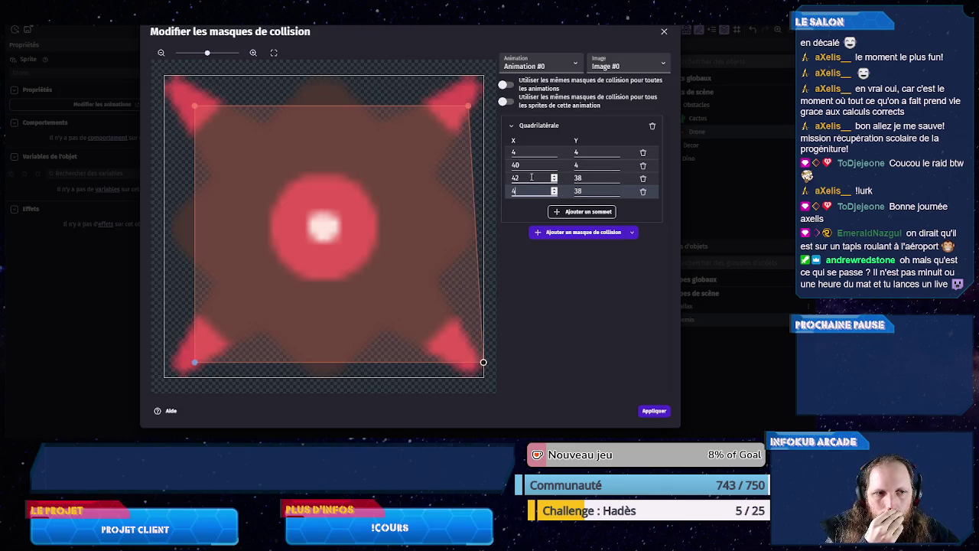
key("Down")
key("Down")
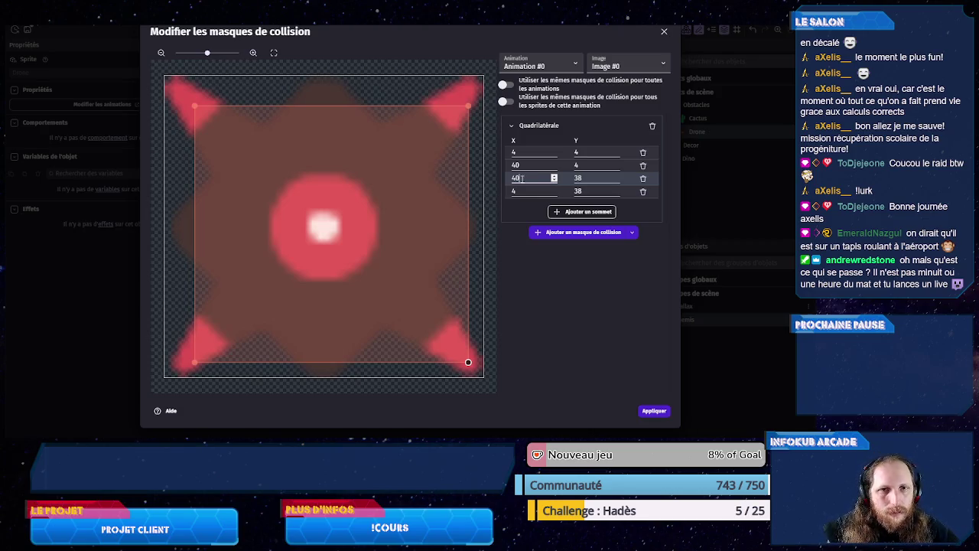
left_click(530, 66)
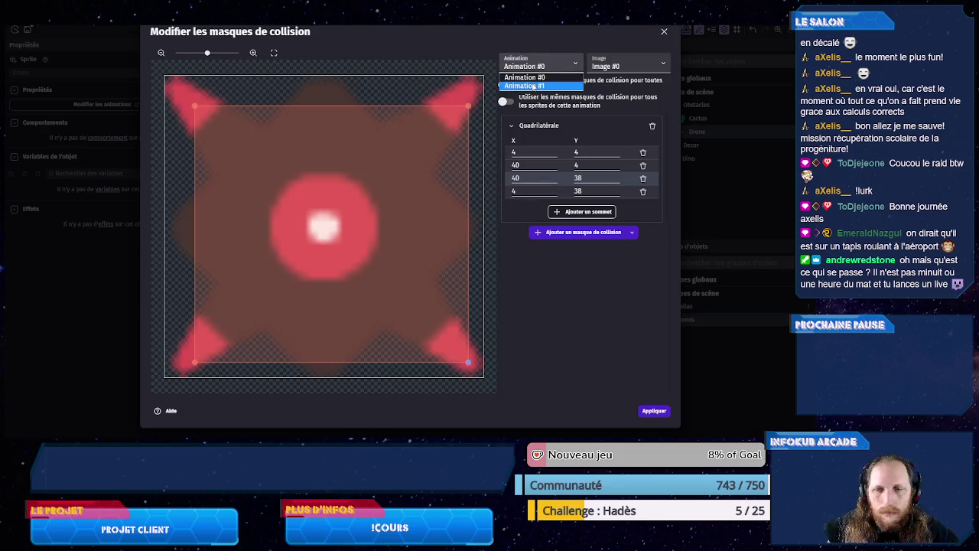
- On Animation #1 Image #0, set the mask's left X to 18 and right X to 48
left_click(533, 87)
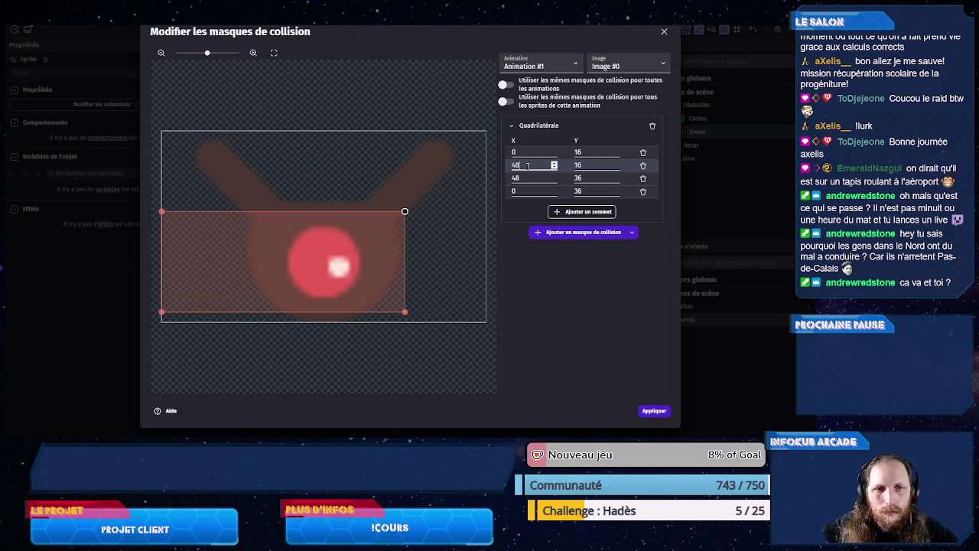
scroll(527, 165, "up", 3)
key("BackSpace")
key("BackSpace")
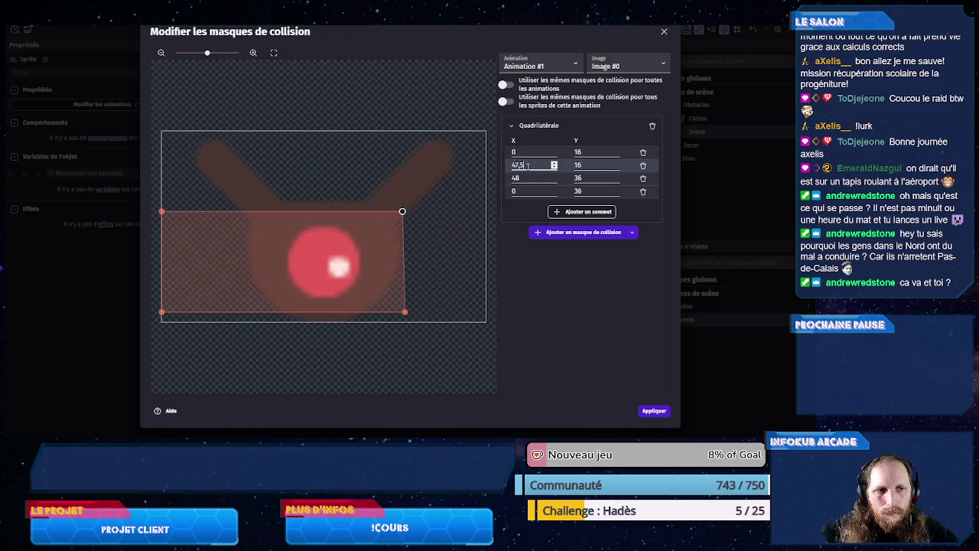
double_click(525, 153)
type("3")
key("Up")
key("Up")
key("Up")
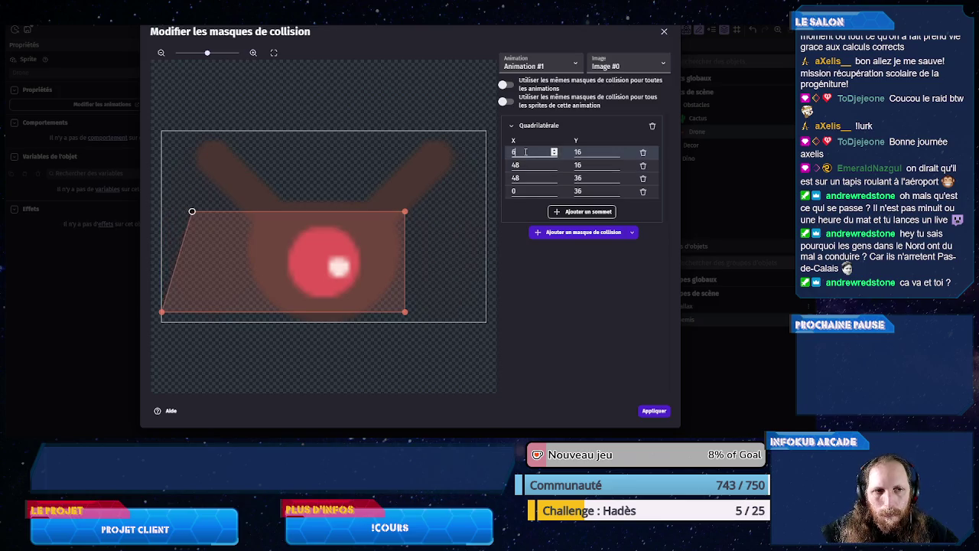
key("Up")
key("Up")
key("Up")
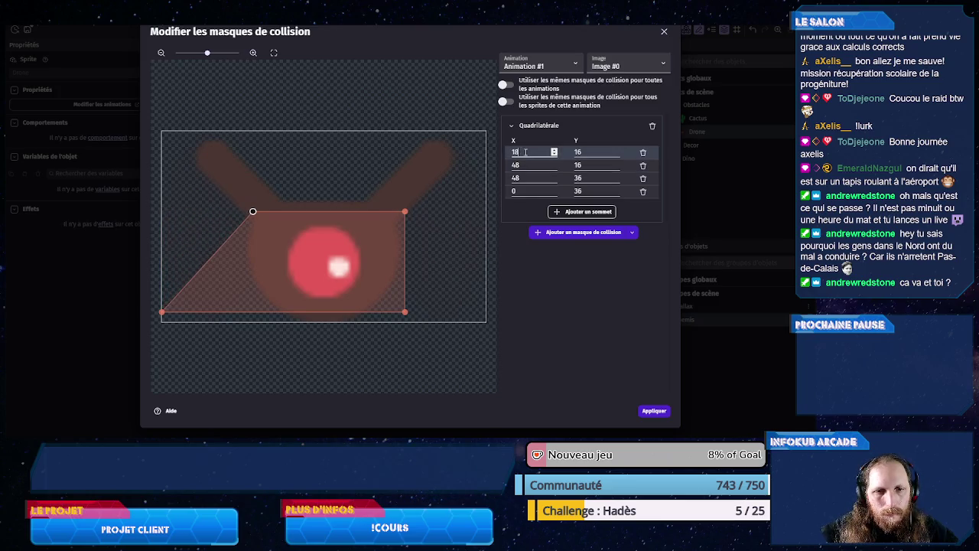
double_click(526, 190)
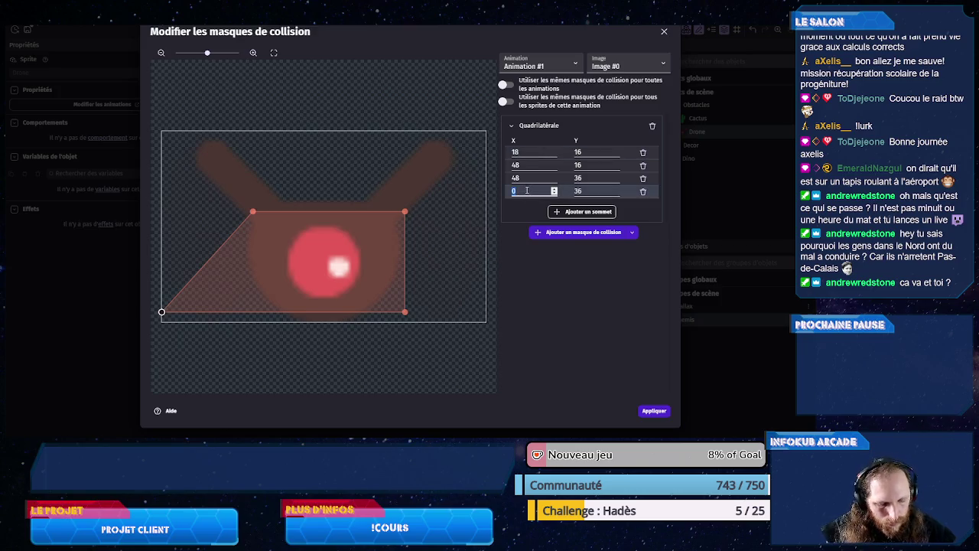
type("18")
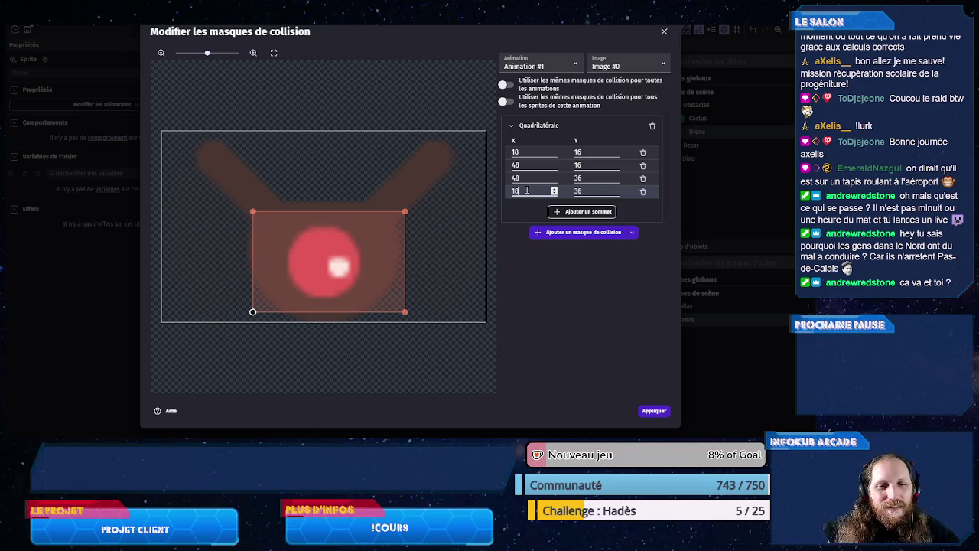
- On Image #1, set the mask's left X to 18 and right X to 48
left_click(606, 73)
left_click(607, 86)
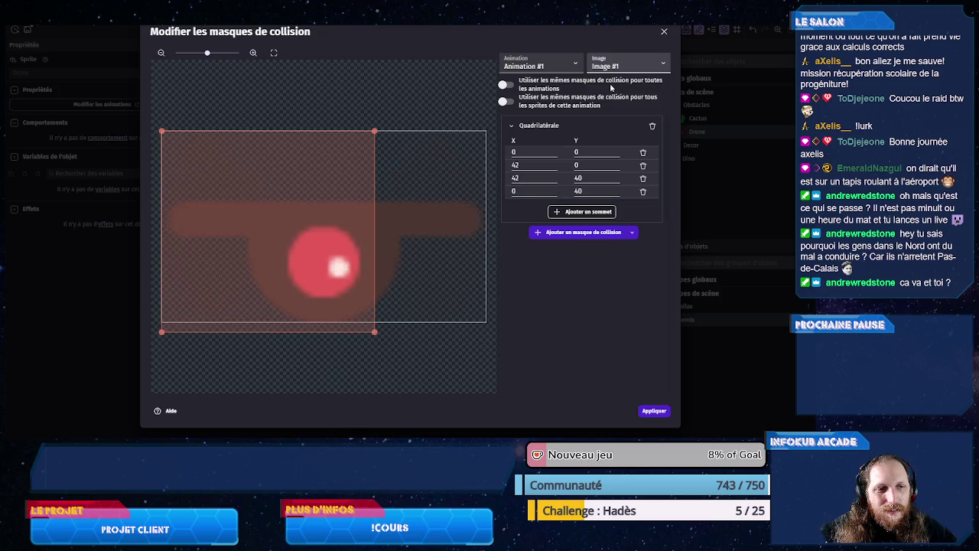
left_click(532, 152)
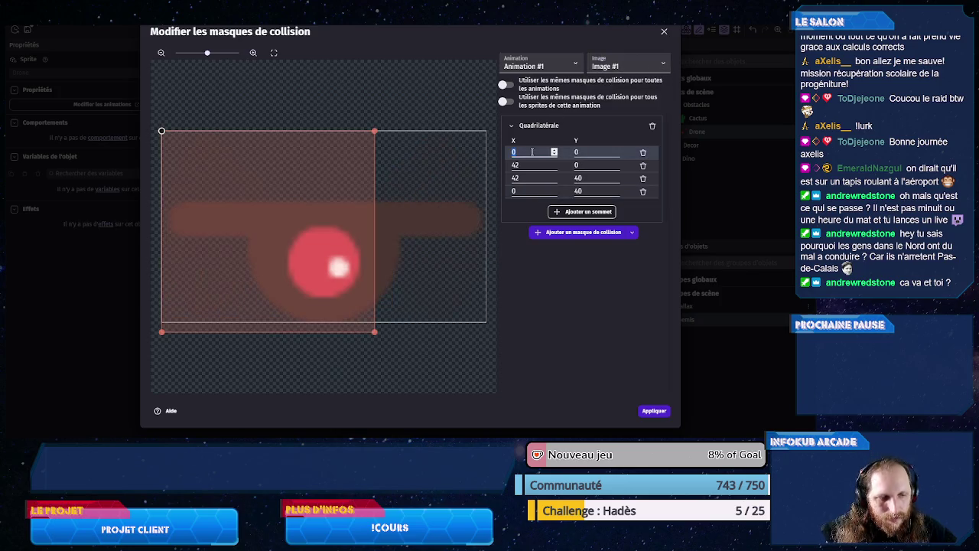
type("18")
left_click(532, 191)
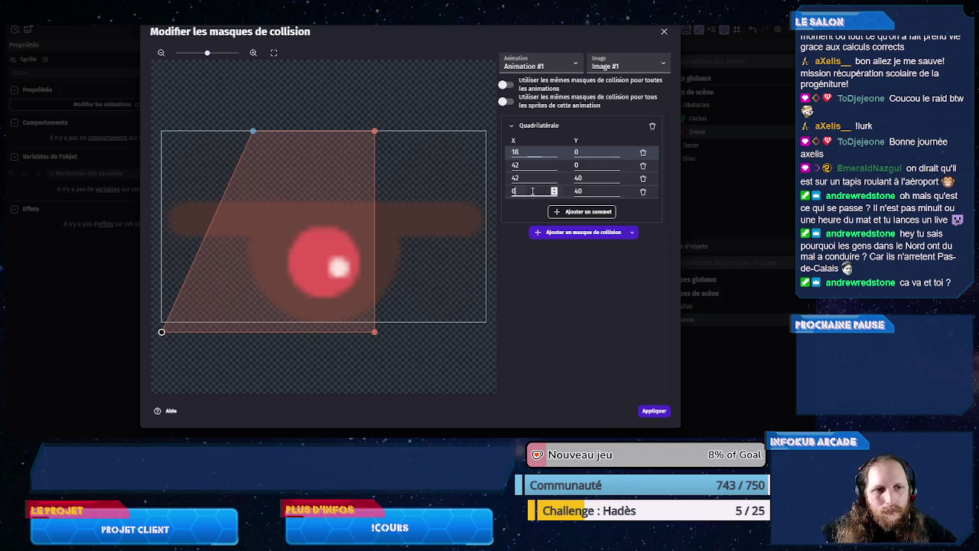
type("18")
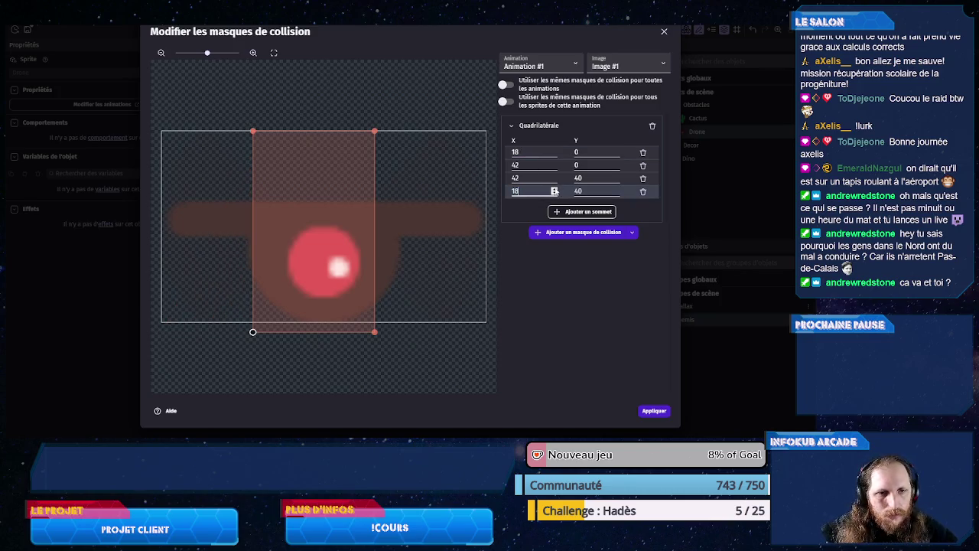
left_click(527, 165)
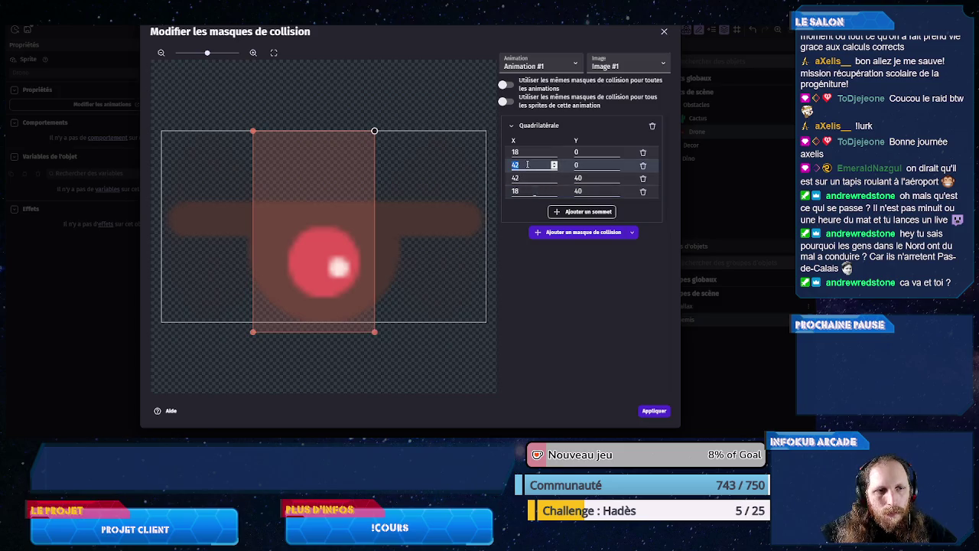
type("48")
left_click(521, 178)
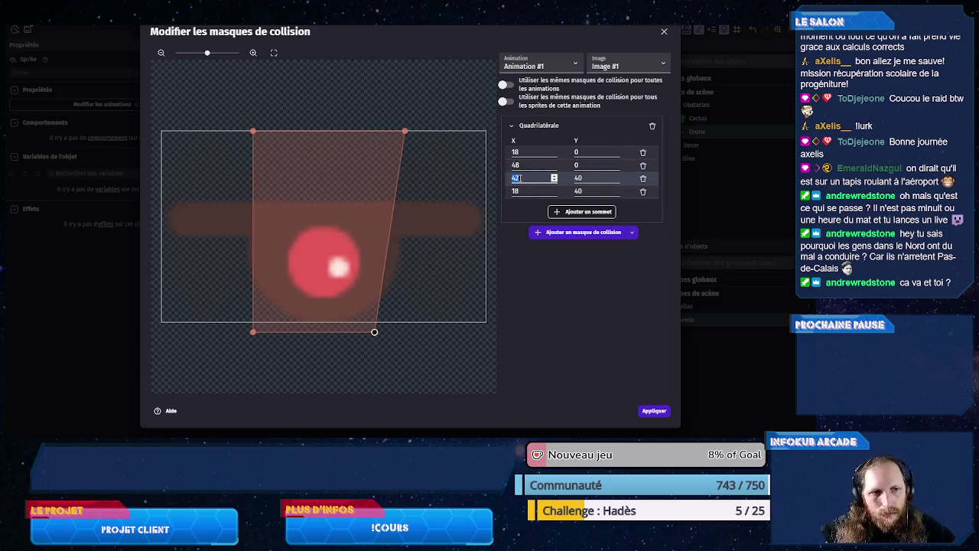
type("48")
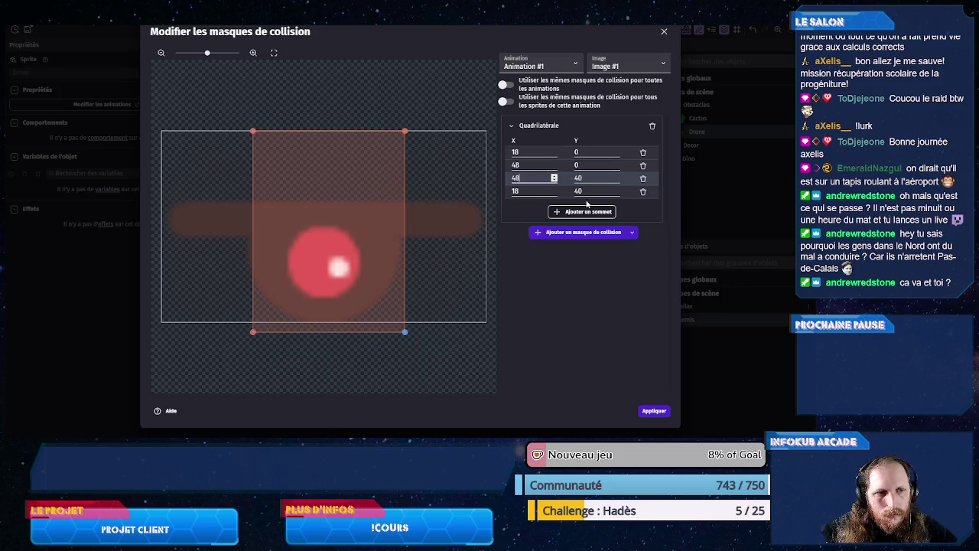
- Set Image #1's mask top Y to 14 and bottom Y to 36
left_click(592, 177)
key("Down")
key("Down")
key("Down")
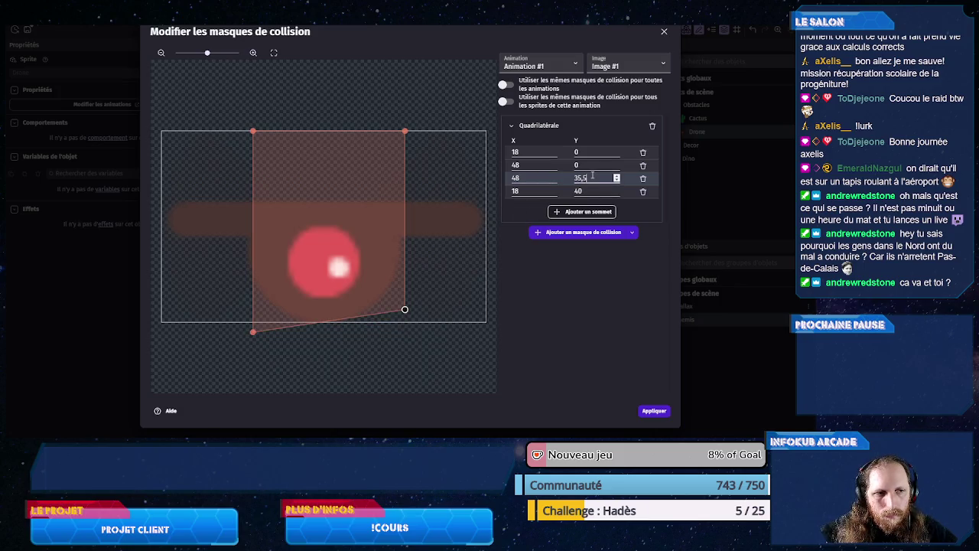
left_click(586, 191)
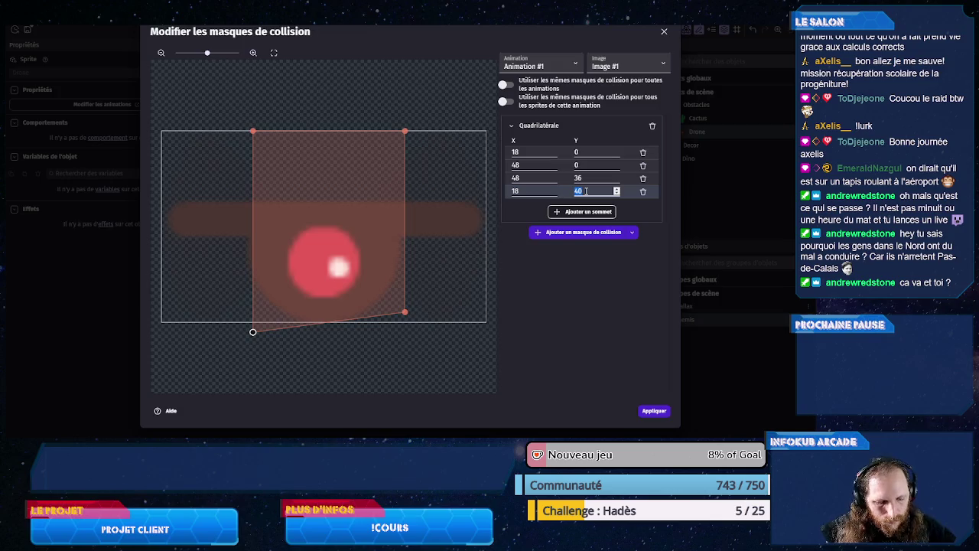
type("36")
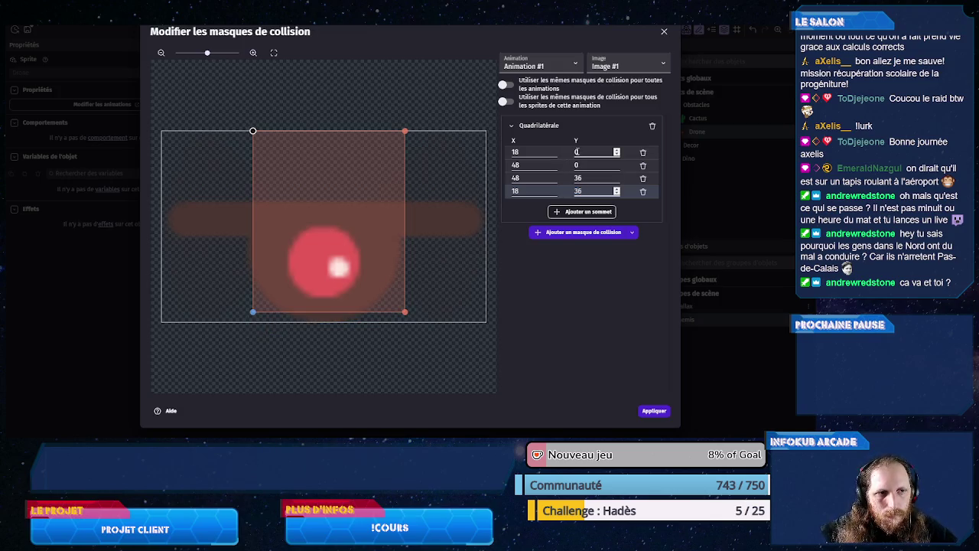
left_click(580, 152)
double_click(580, 153)
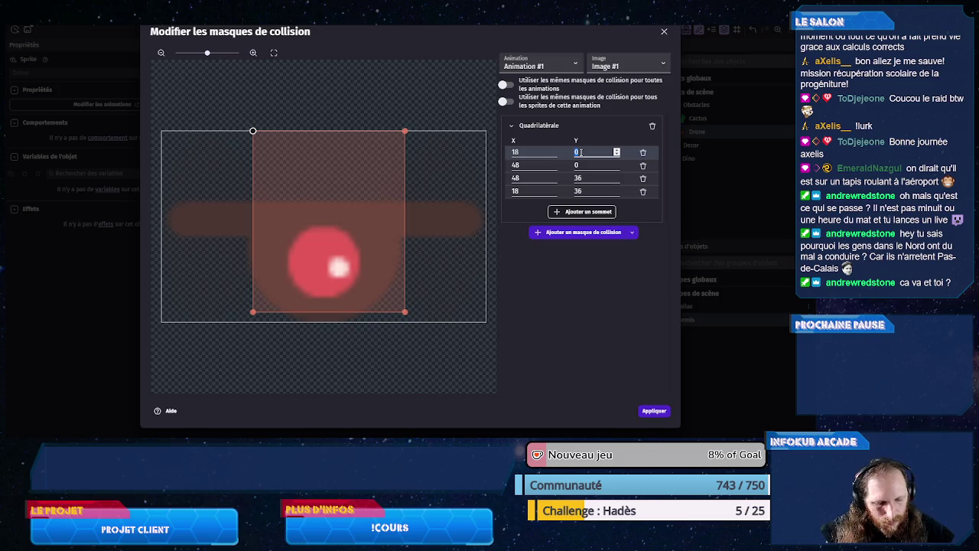
type("14")
double_click(583, 166)
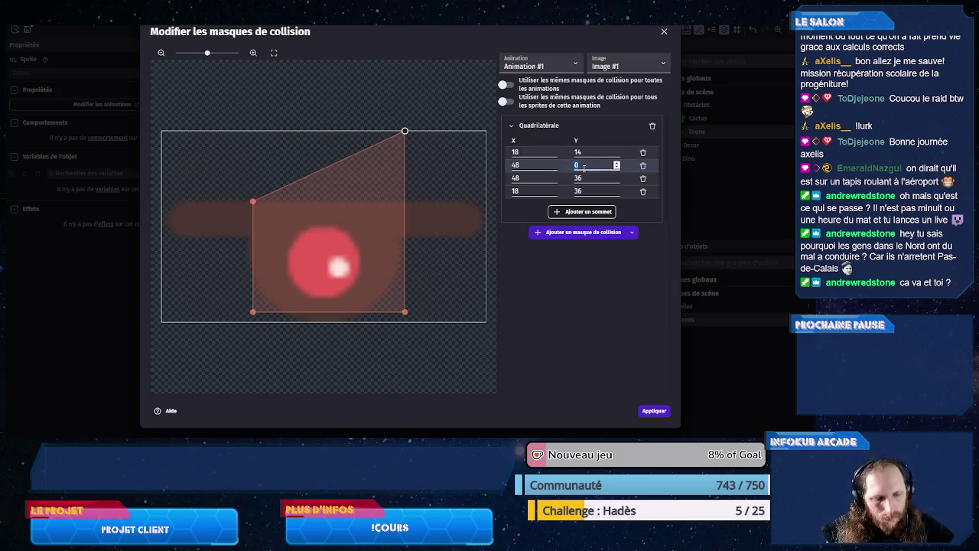
type("14")
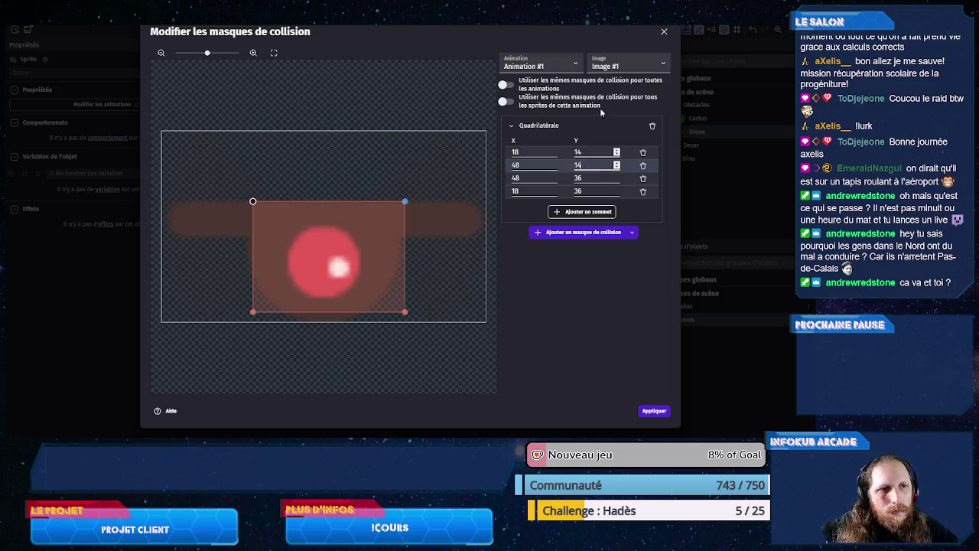
left_click(628, 65)
left_click(622, 97)
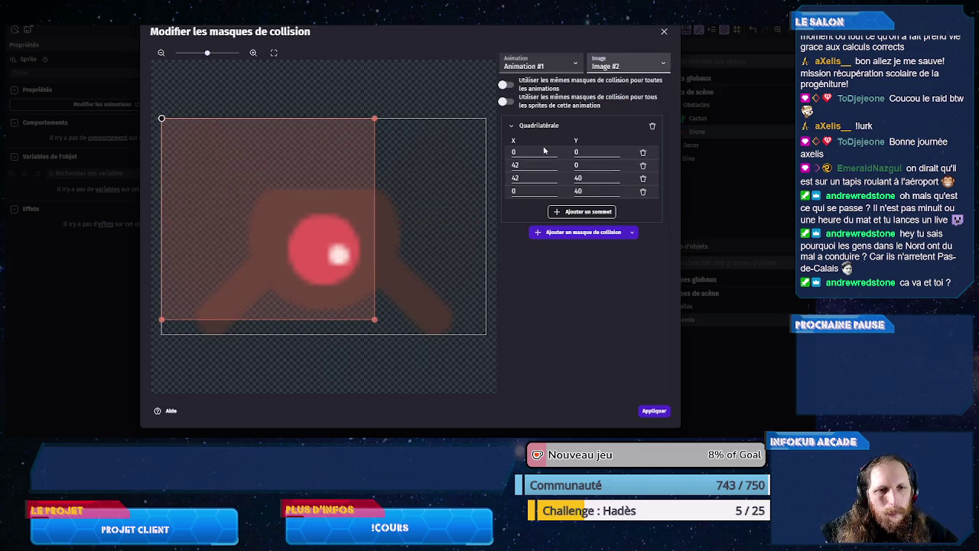
- Set Image #2's mask left X to 18 and right X to 48, and adjust the bottom Y values
left_click(525, 154)
type("18")
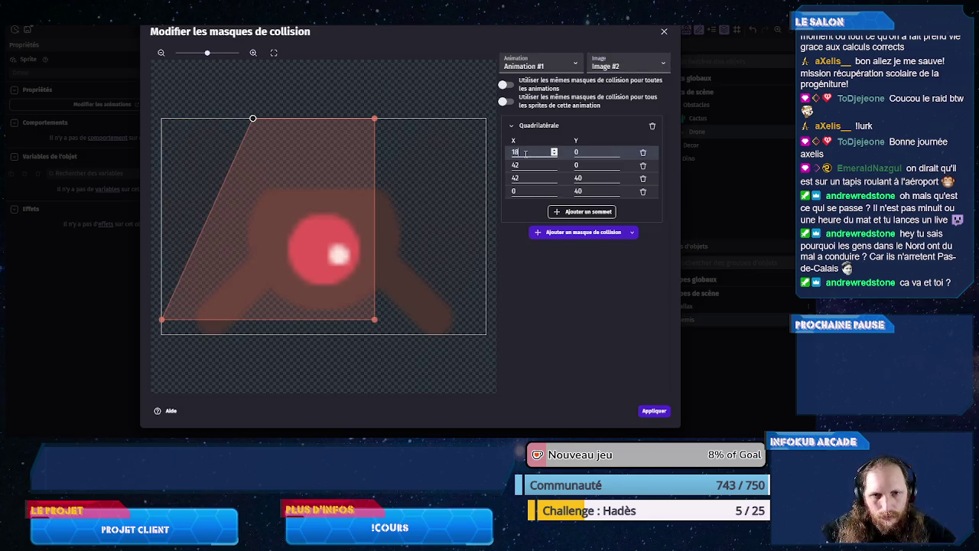
left_click(521, 193)
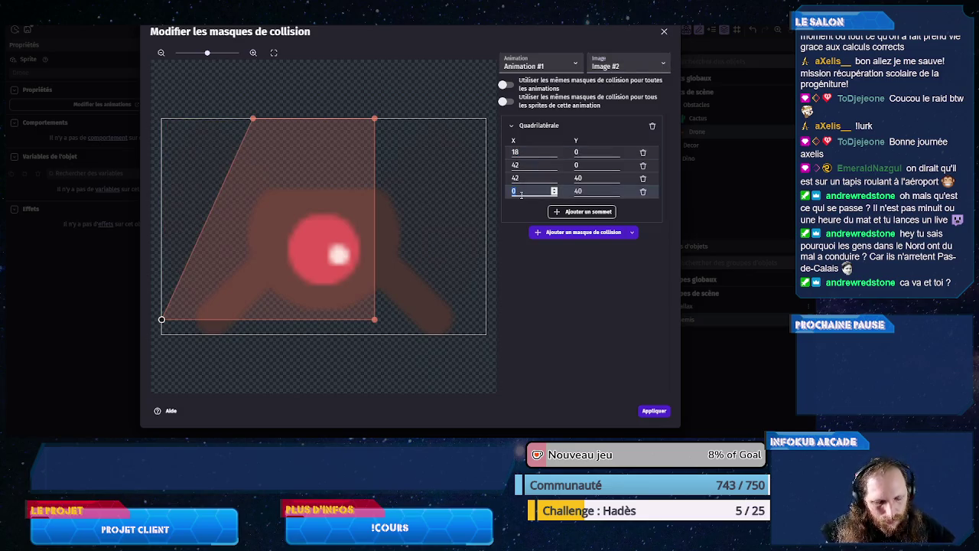
type("18")
left_click(584, 177)
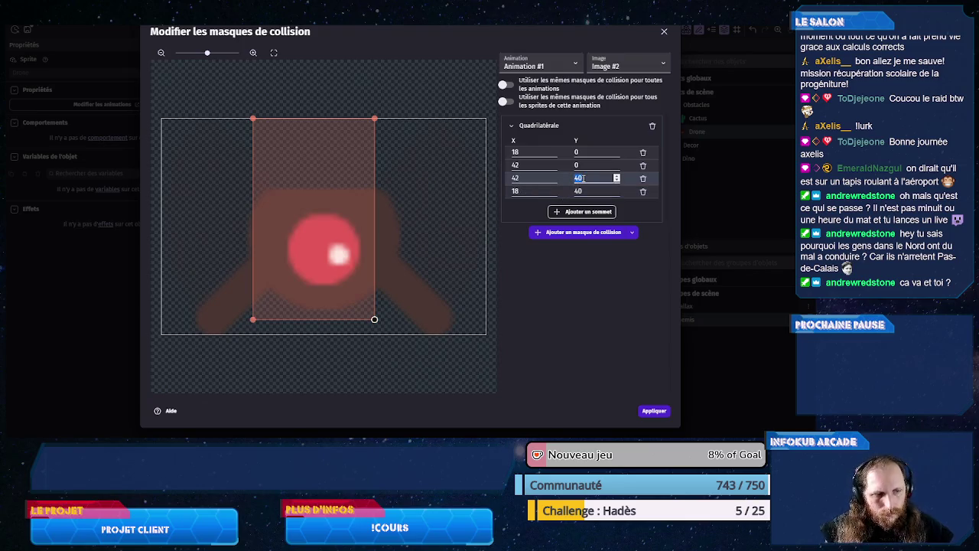
key("BackSpace")
type("8")
left_click(589, 191)
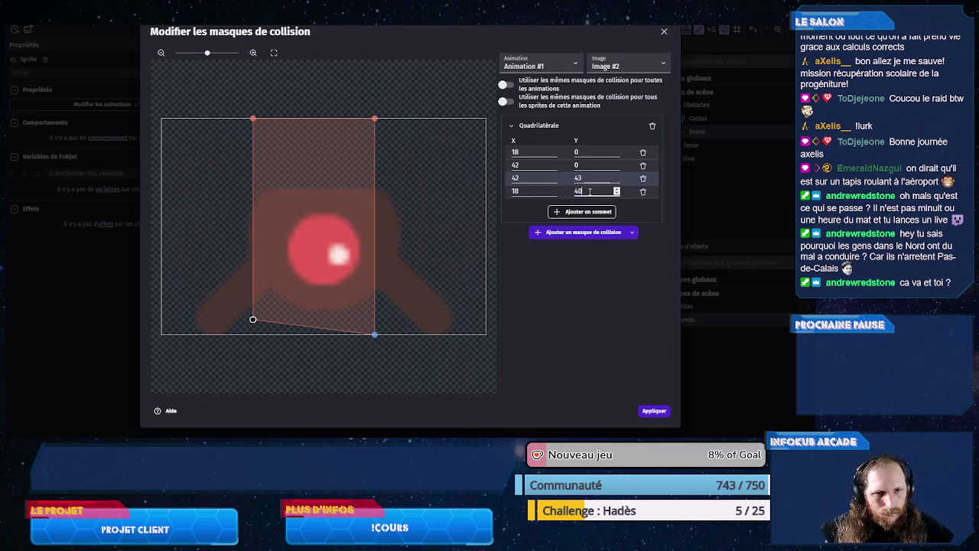
key("BackSpace")
type("8")
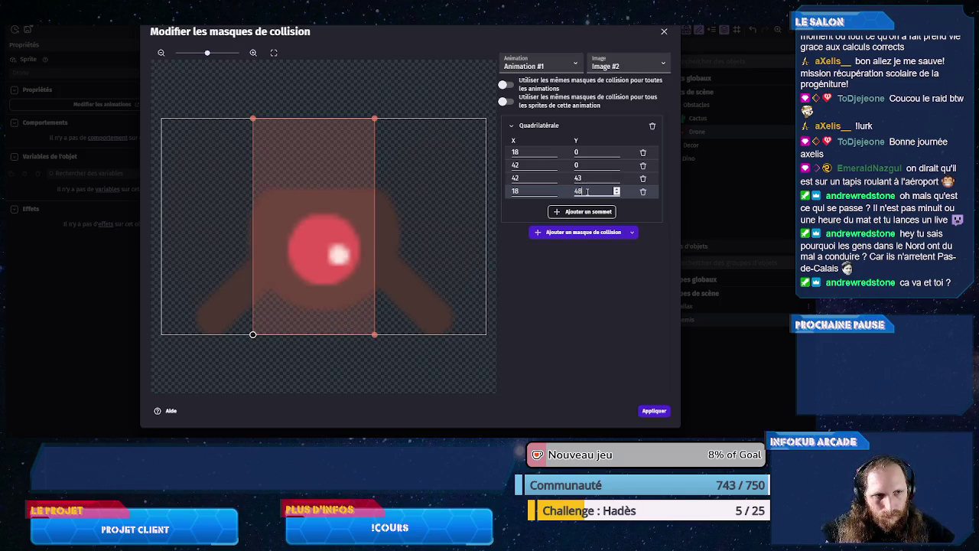
key("BackSpace")
type("3")
left_click(542, 177)
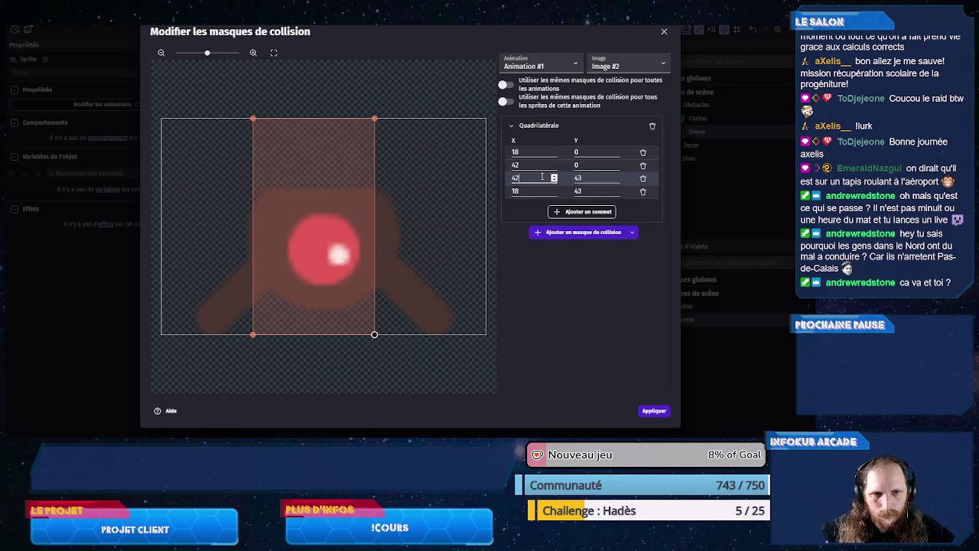
double_click(532, 177)
type("48")
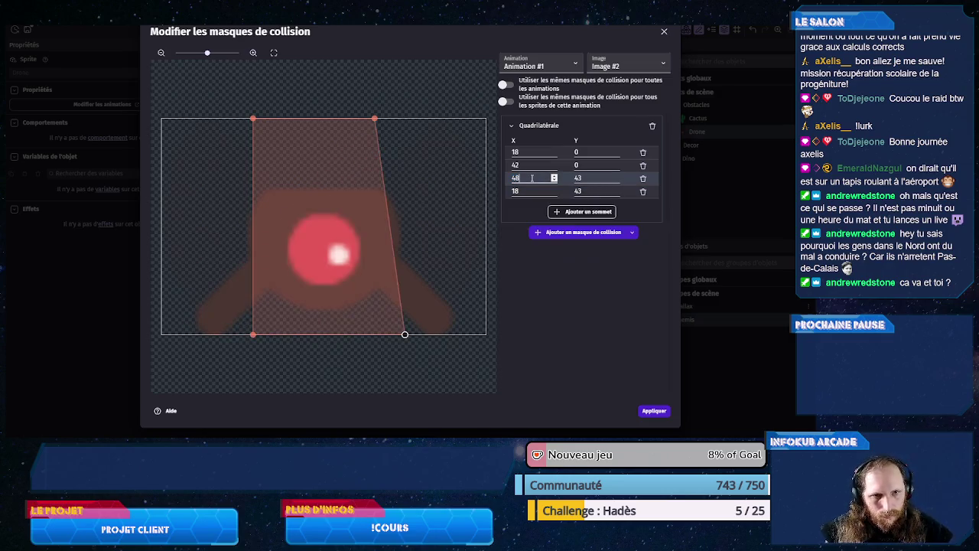
double_click(525, 165)
type("48")
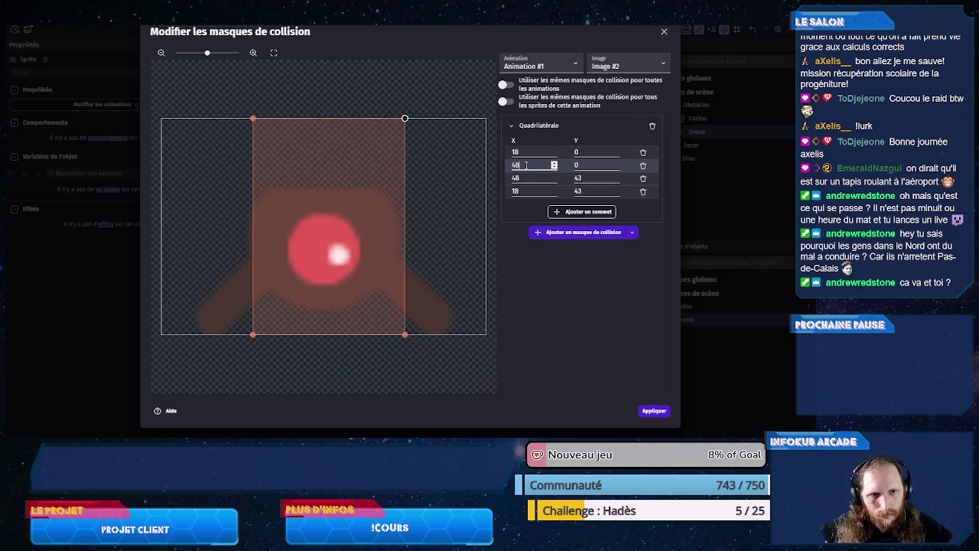
- Fine-tune the corner values to finish the mask at (18,14)–(44,36)
scroll(521, 165, "down", 4)
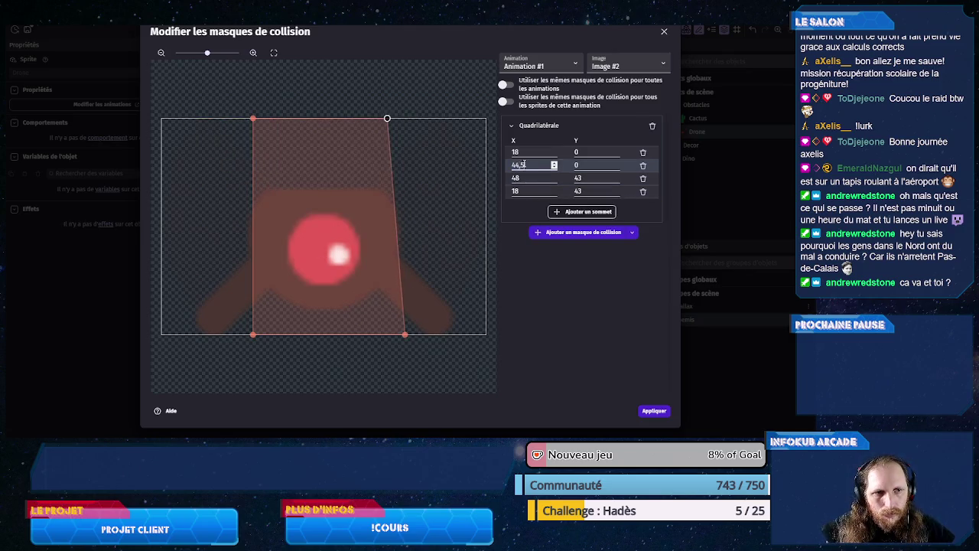
left_click(526, 178)
scroll(526, 177, "down", 7)
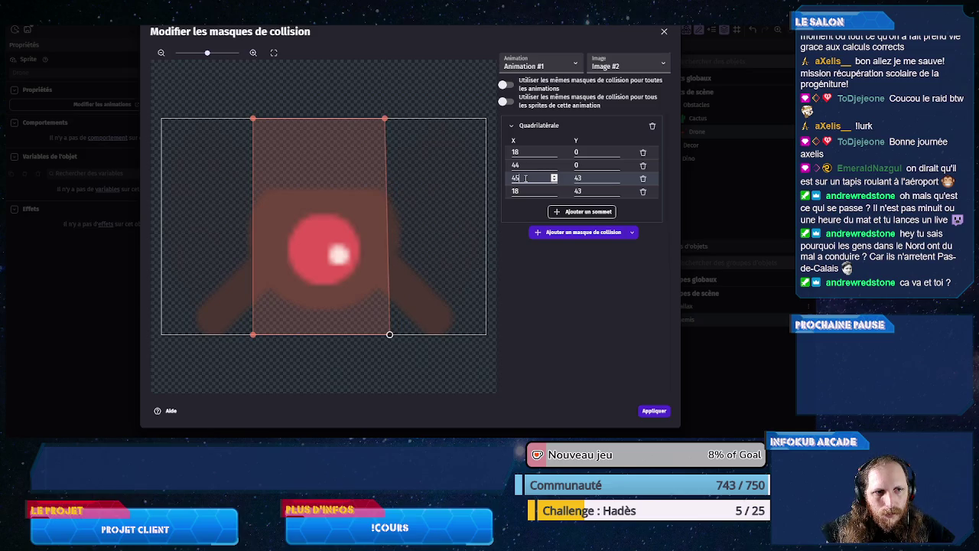
scroll(526, 178, "down", 1)
left_click(590, 178)
scroll(590, 177, "down", 4)
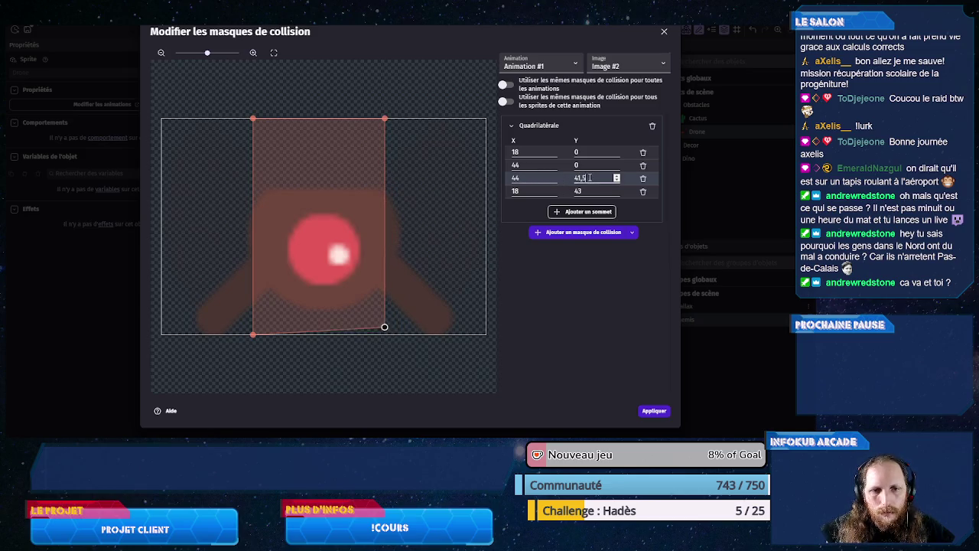
scroll(590, 178, "down", 3)
scroll(590, 178, "down", 3)
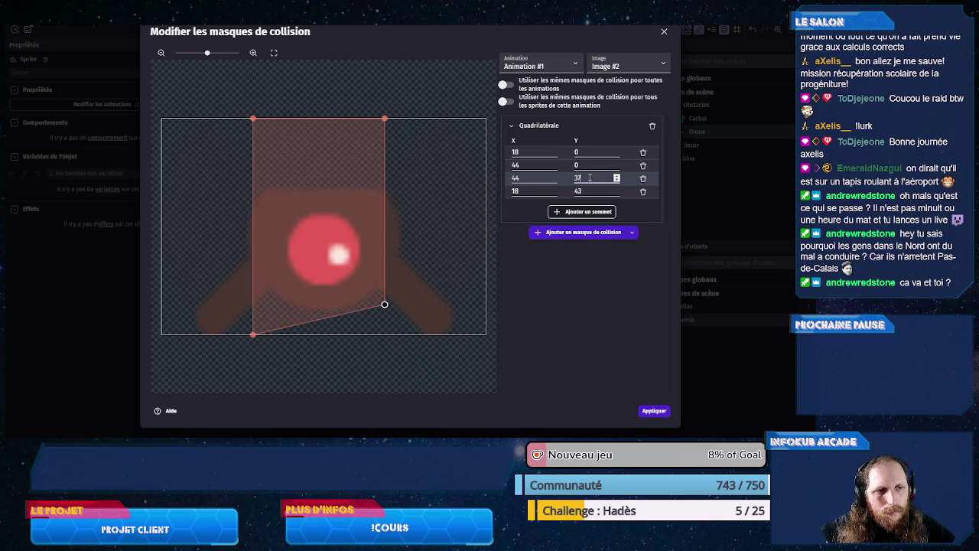
left_click(589, 192)
scroll(589, 191, "down", 2)
scroll(589, 195, "down", 10)
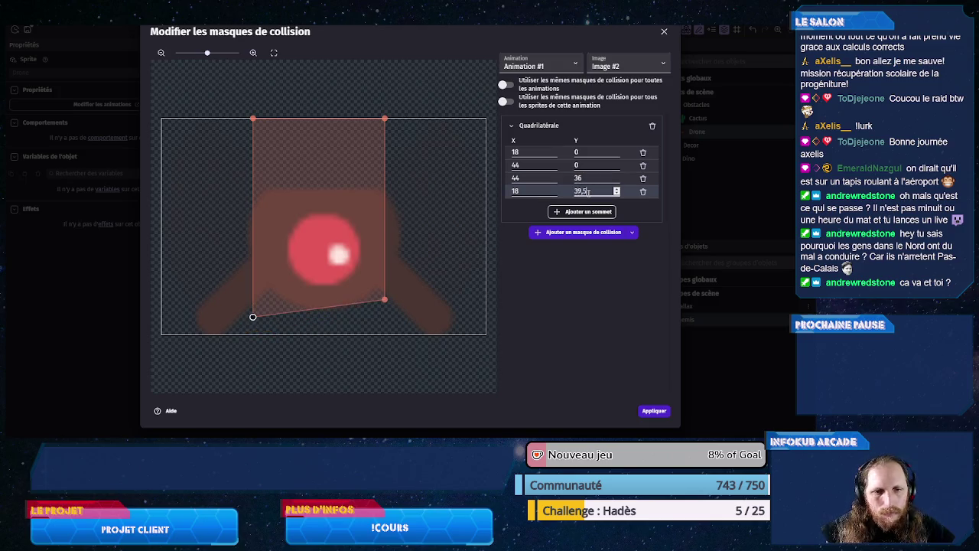
scroll(589, 192, "down", 1)
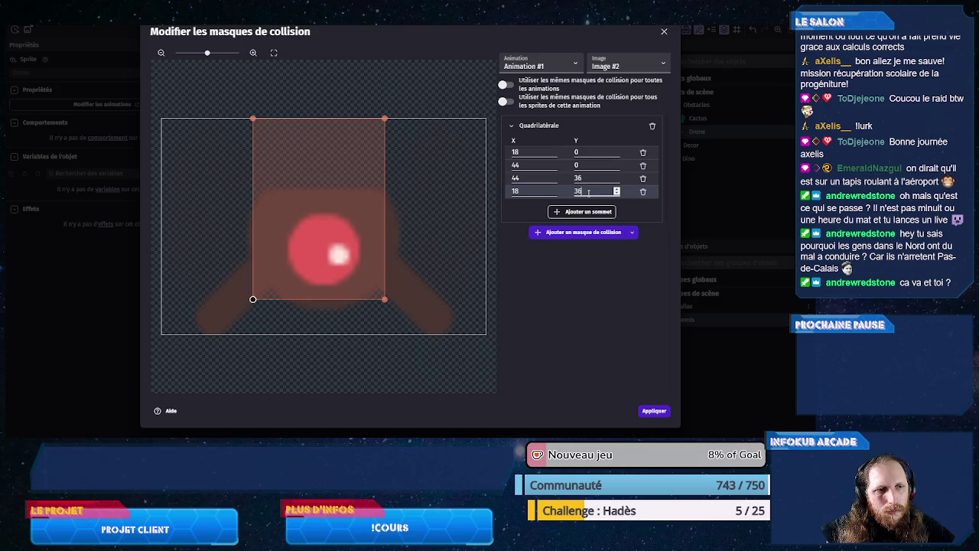
left_click(586, 153)
scroll(586, 153, "up", 20)
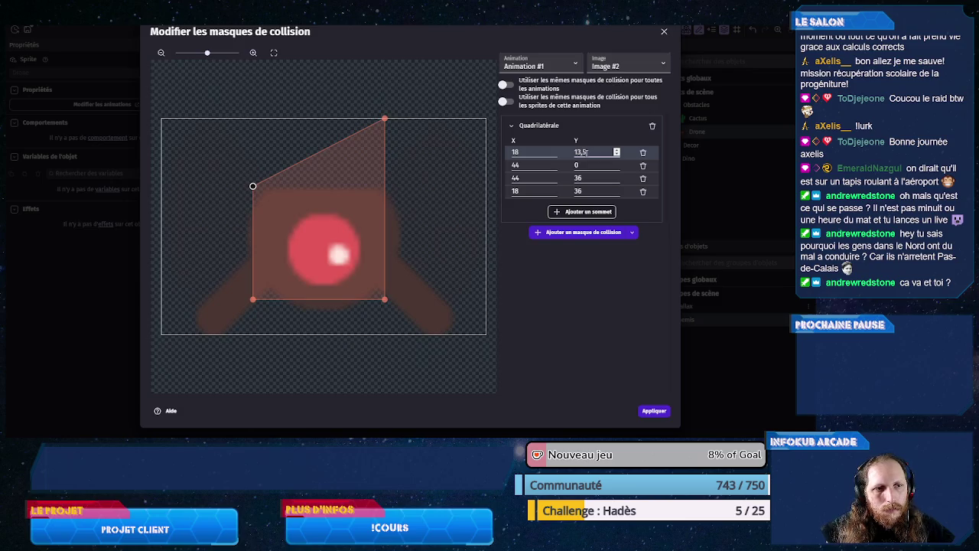
scroll(586, 152, "up", 1)
left_click(588, 165)
scroll(589, 165, "up", 19)
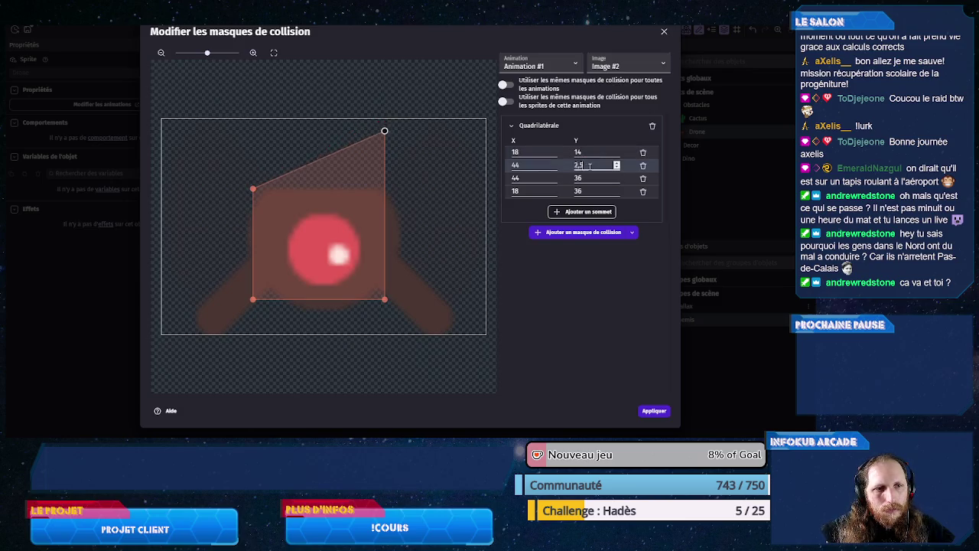
scroll(589, 165, "up", 9)
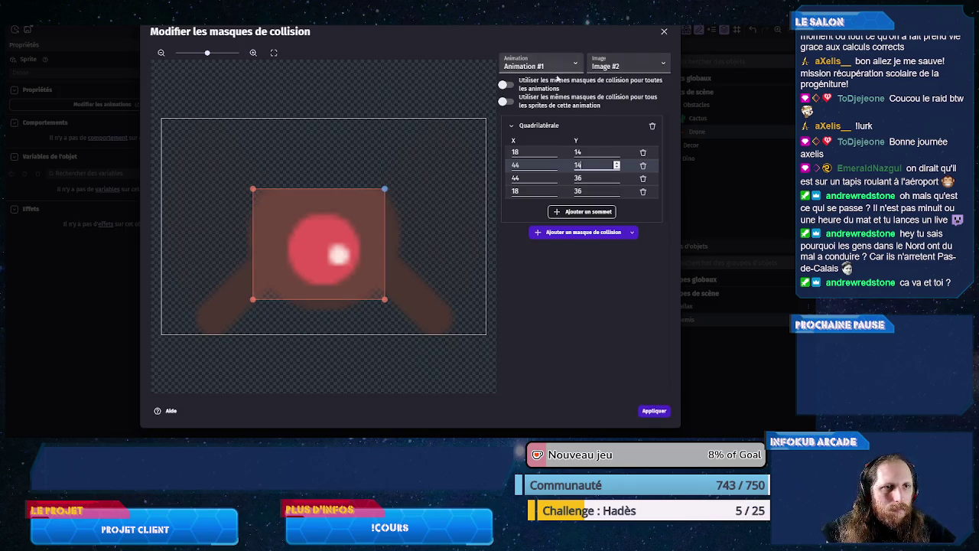
- Apply the Drone collision masks, close the object editor, and save the project
left_click(655, 412)
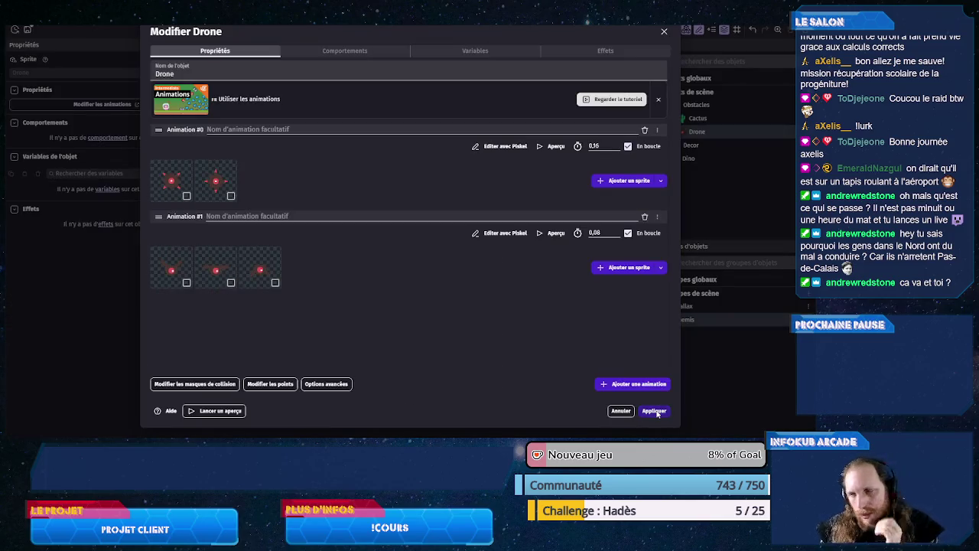
left_click(655, 410)
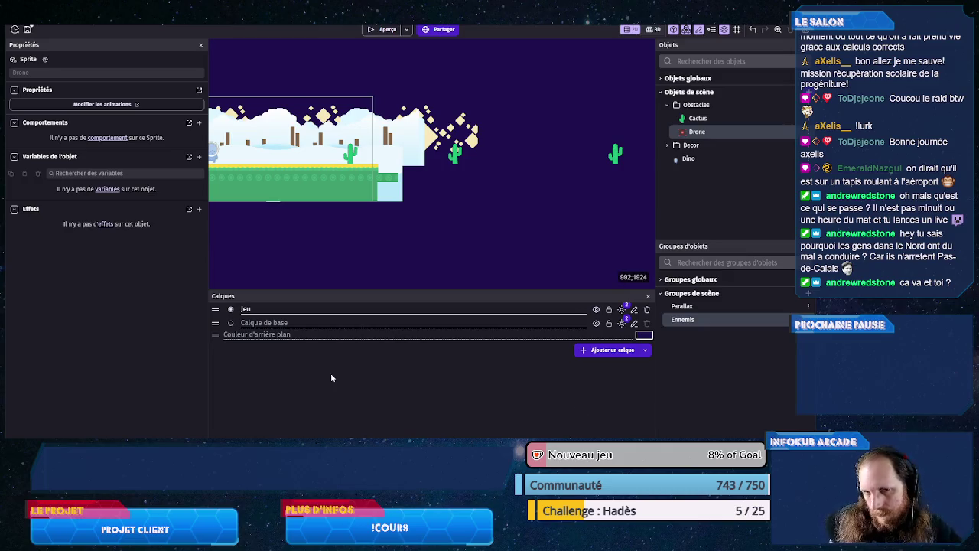
key("ctrl+s")
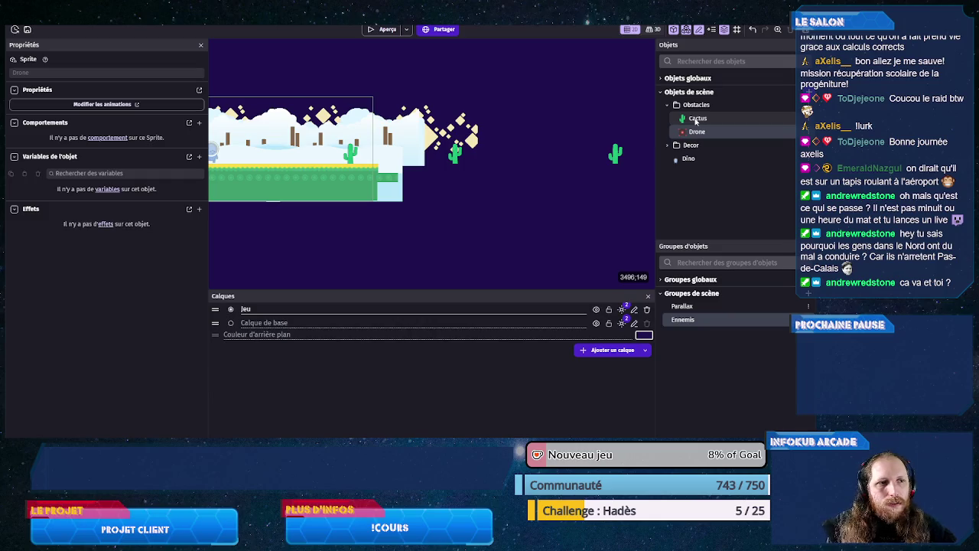
- Add a PetitDino scene variable named 'obstacle' with the value 90
double_click(627, 45)
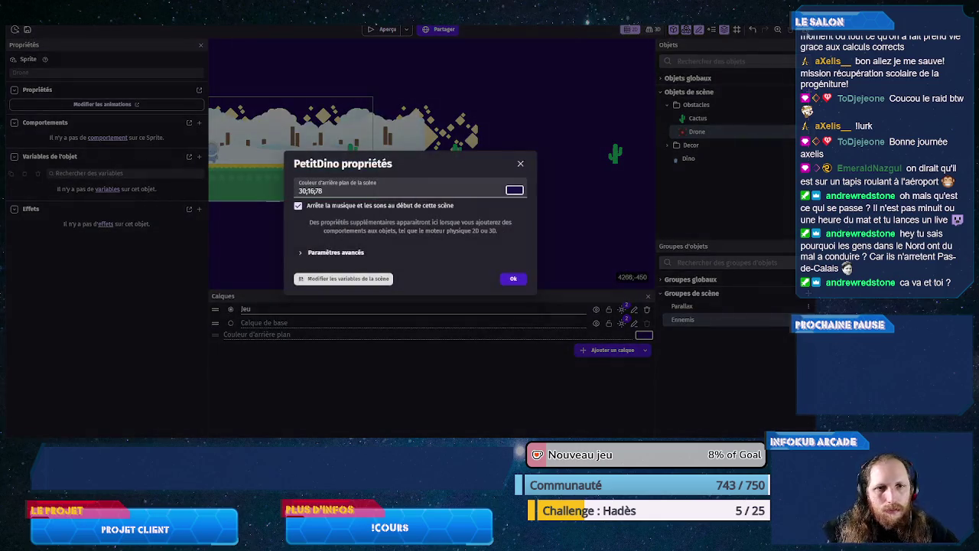
left_click(375, 278)
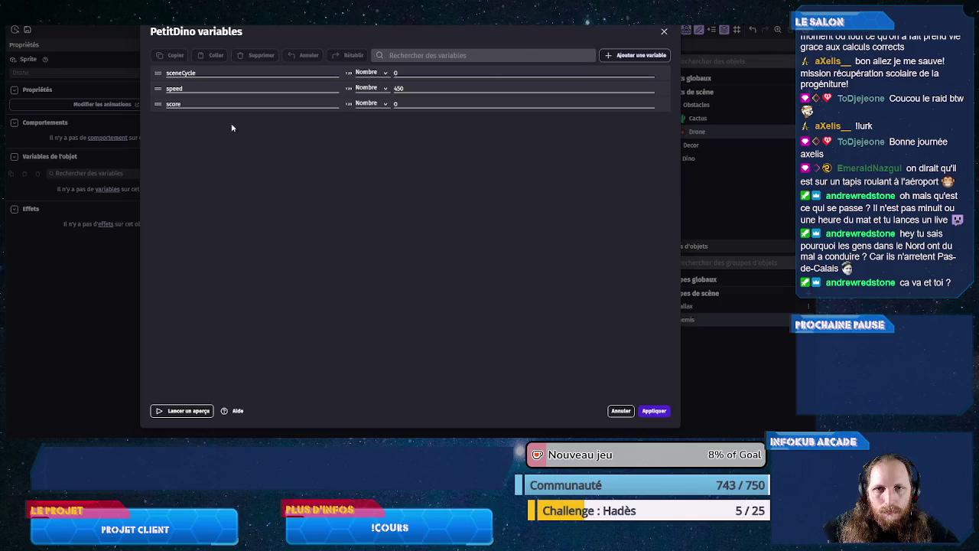
left_click(635, 55)
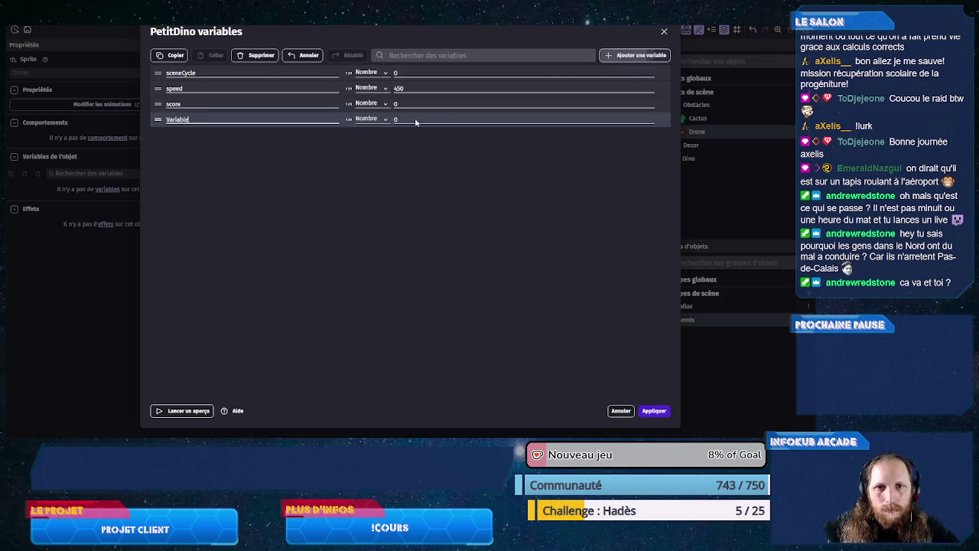
double_click(185, 117)
type("obstacle")
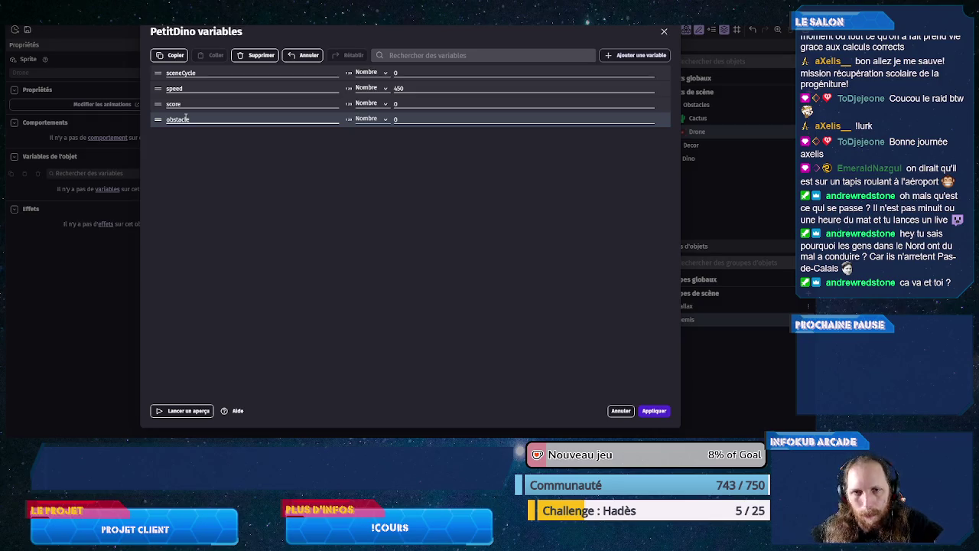
left_click(402, 120)
type("0")
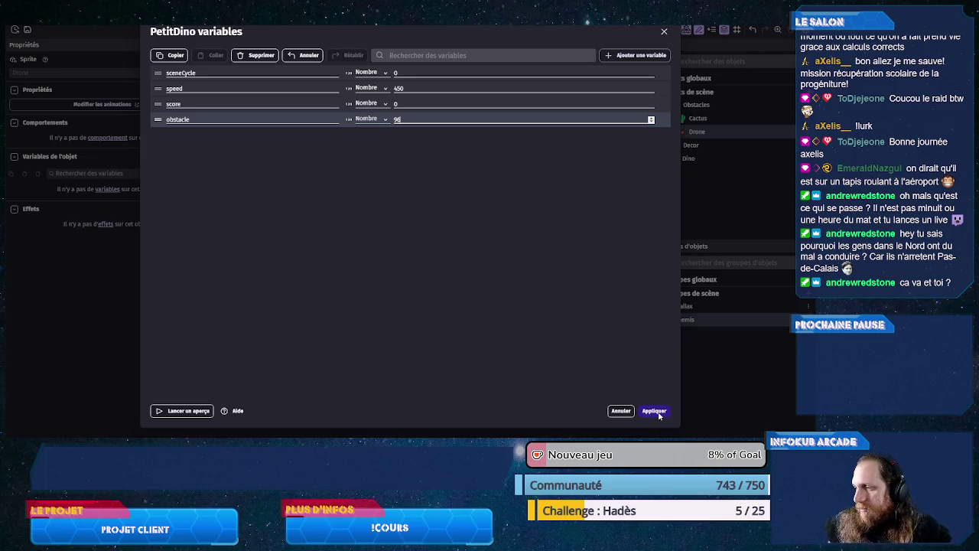
left_click(658, 414)
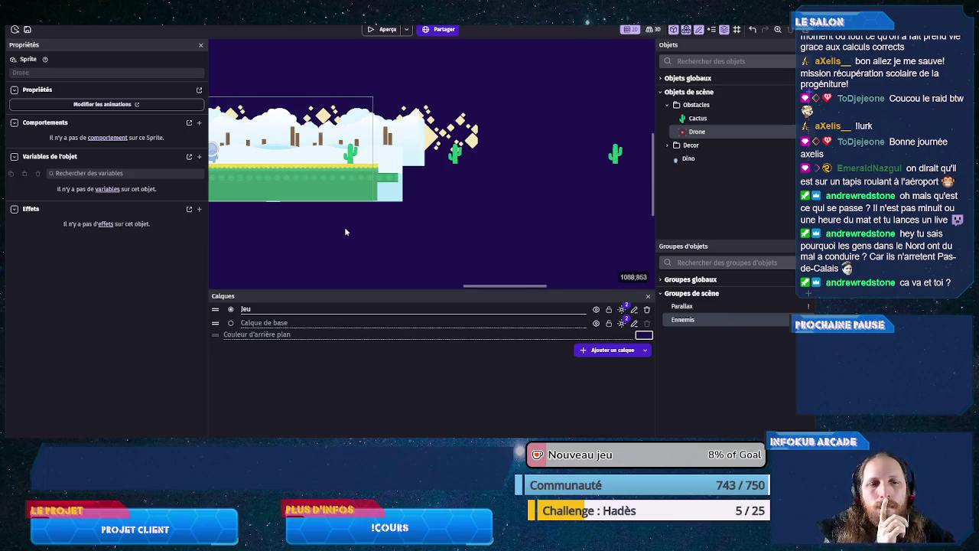
- Zoom the PetitDino scene view out to show the whole level
scroll(387, 225, "down", 1)
scroll(404, 230, "down", 1)
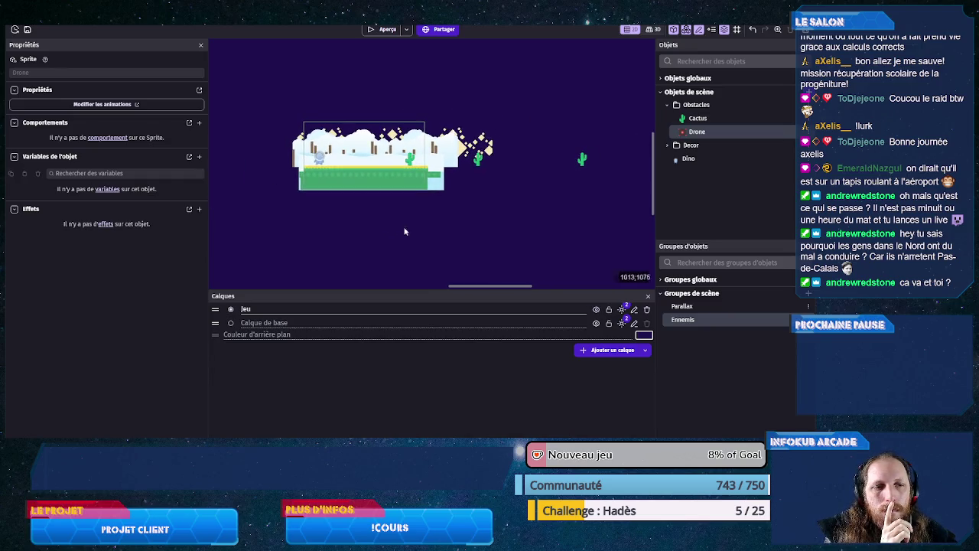